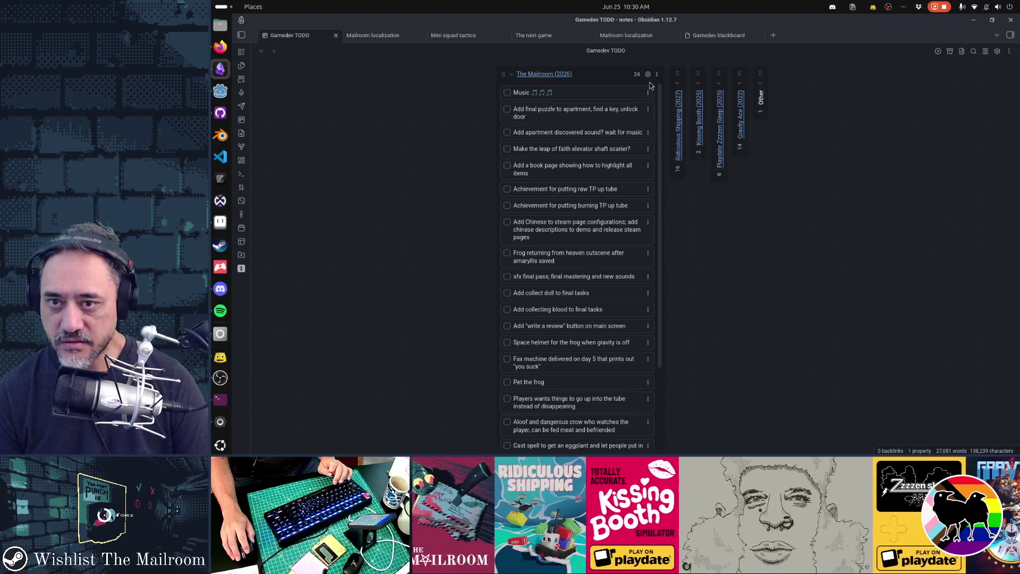
# Add a 'Fix locked door sound is too quiet' card to the top of The Mailroom column
pyautogui.click(648, 75)
pyautogui.write('Fix locked door sound is too quiet')
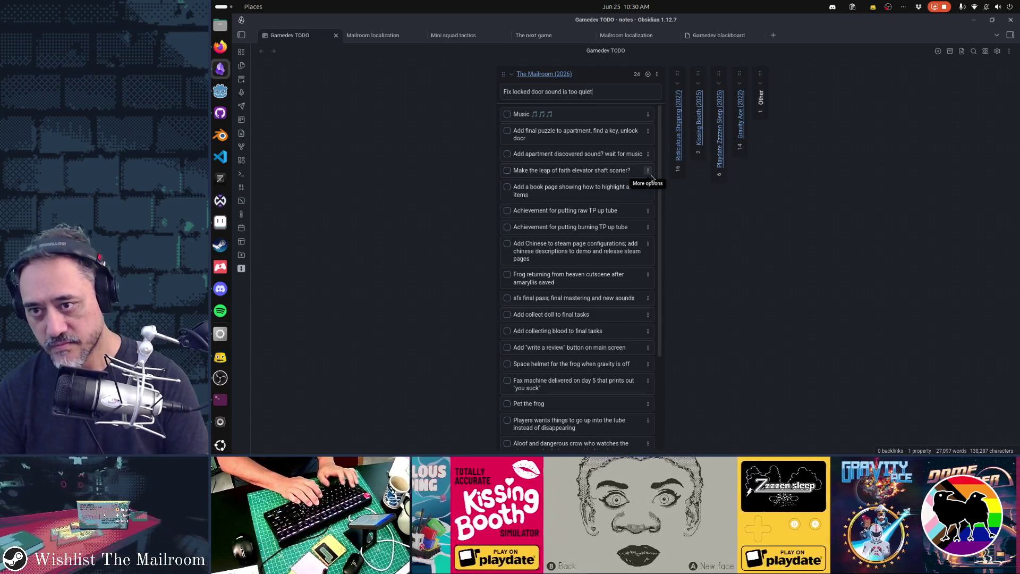
pyautogui.press('Return')
pyautogui.hotkey('alt', 'Tab')
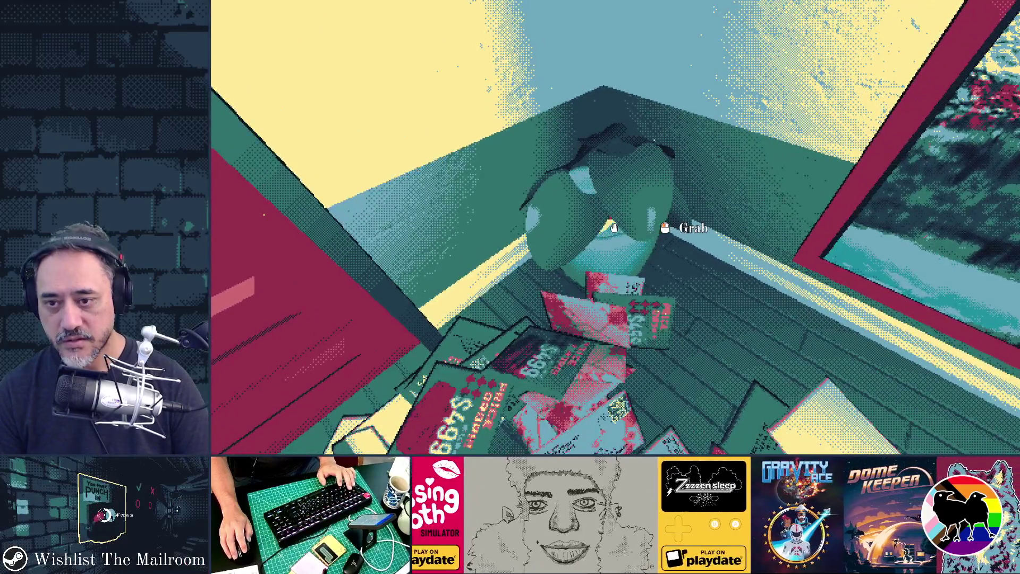
# Pick up the key and walk down the hallway to door 3A
pyautogui.click(613, 228)
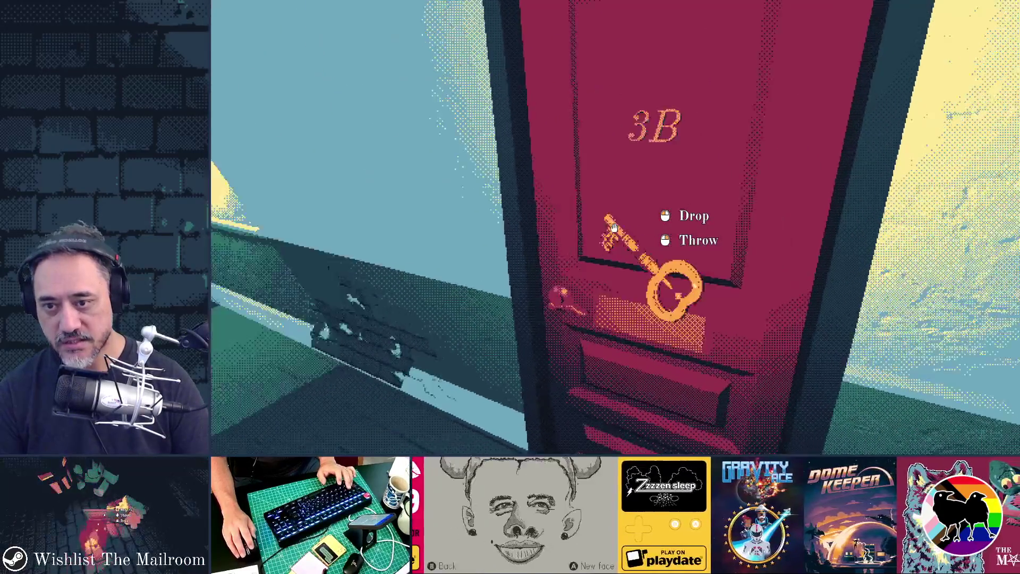
pyautogui.press('w')
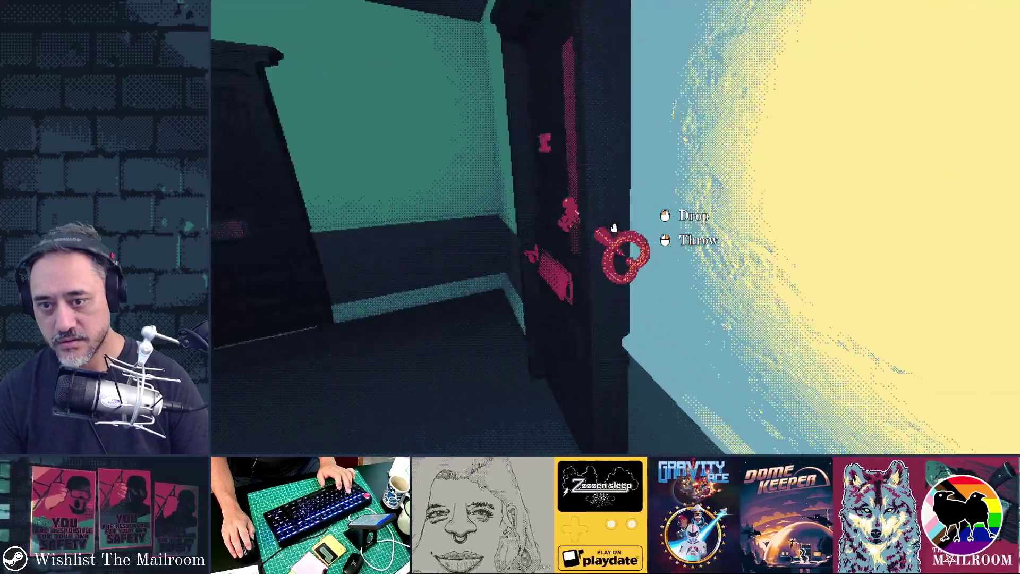
pyautogui.press('w')
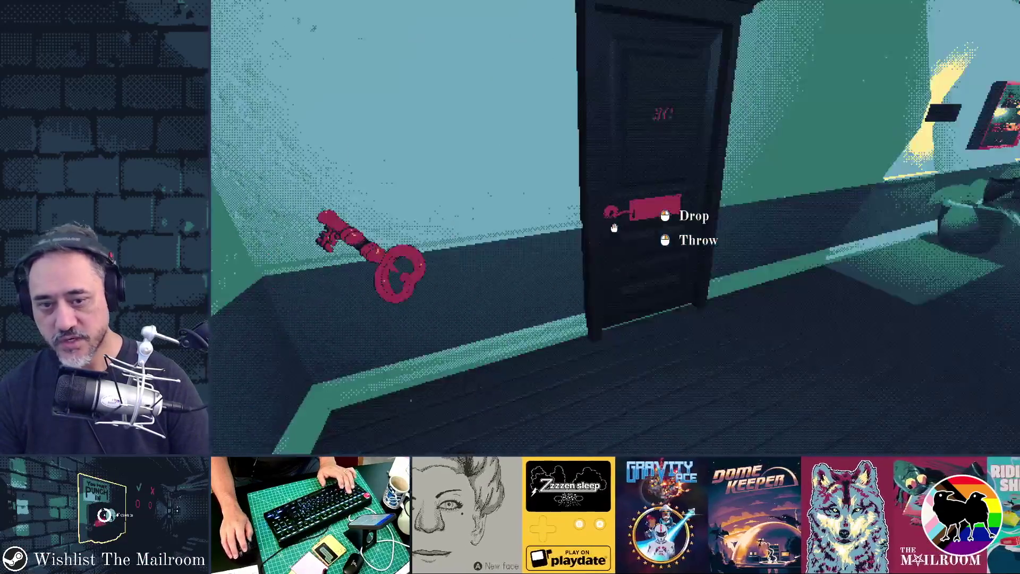
pyautogui.press('w')
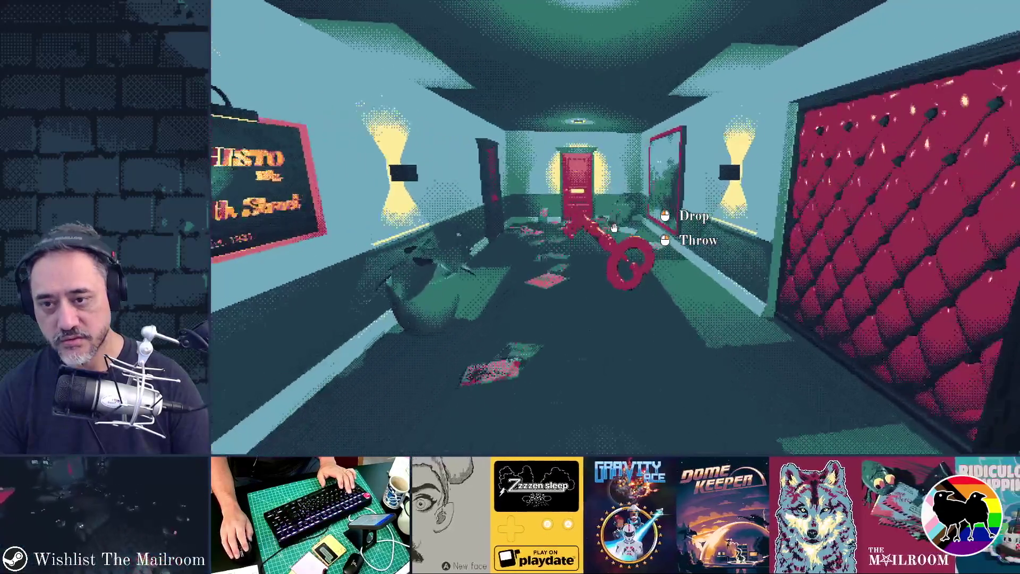
pyautogui.press('w')
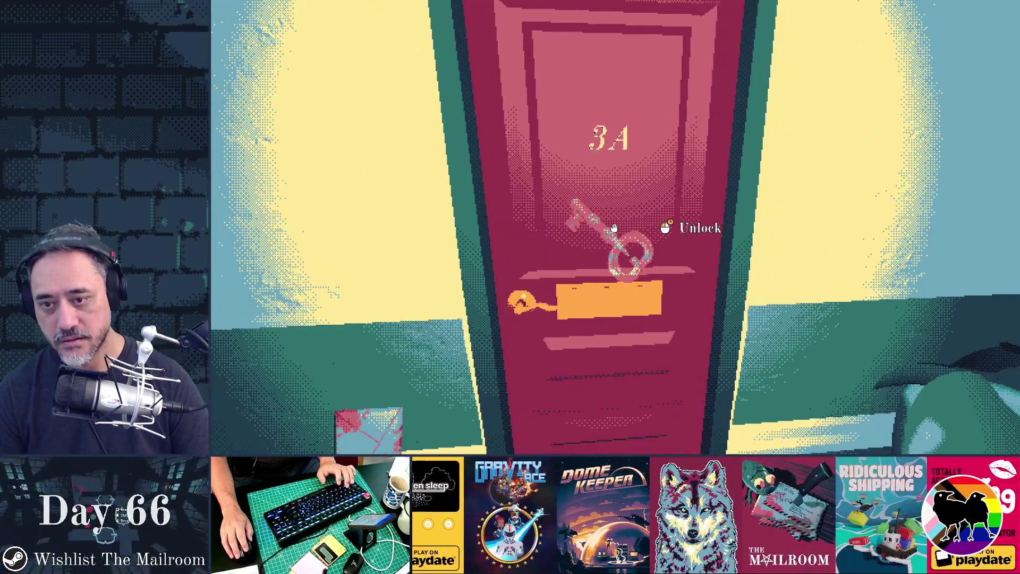
# Try unlocking door 3A with the key twice; it stays locked
pyautogui.click(614, 227)
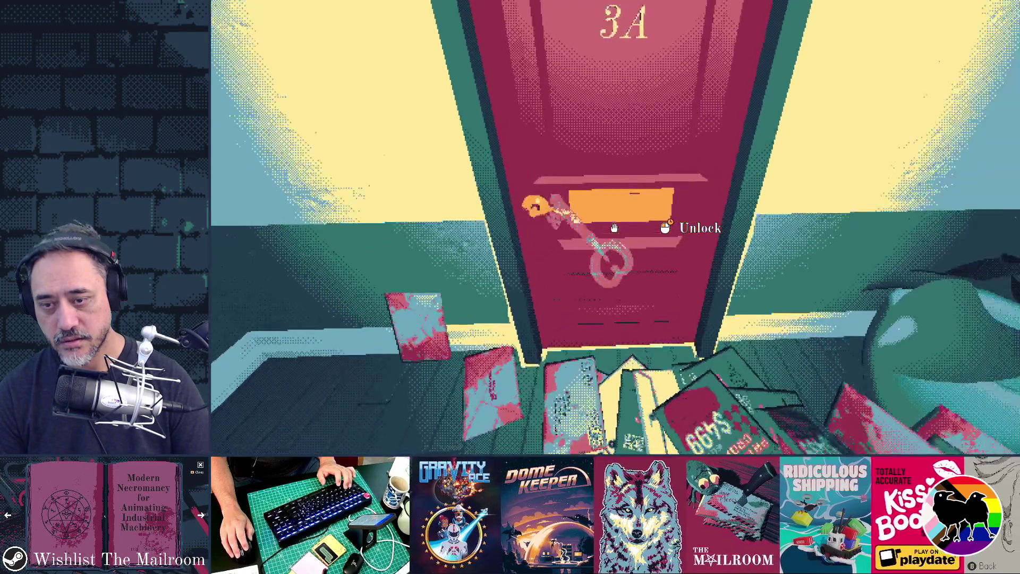
pyautogui.click(613, 227)
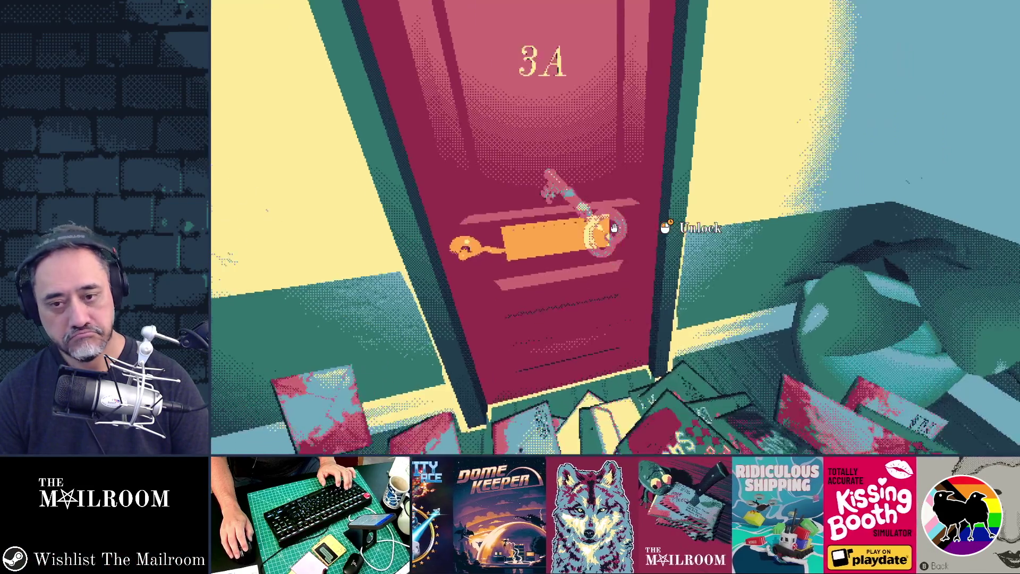
pyautogui.hotkey('alt', 'Tab')
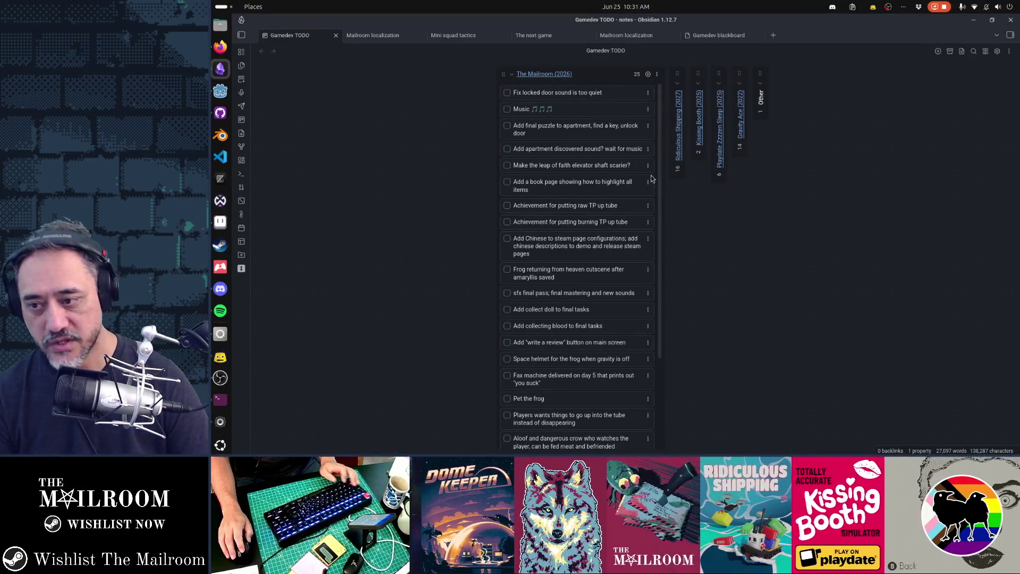
# Show the debugger's '%UnlockSound' node-not-found errors in the Godot editor
pyautogui.hotkey('alt', 'Tab')
pyautogui.press('Tab')
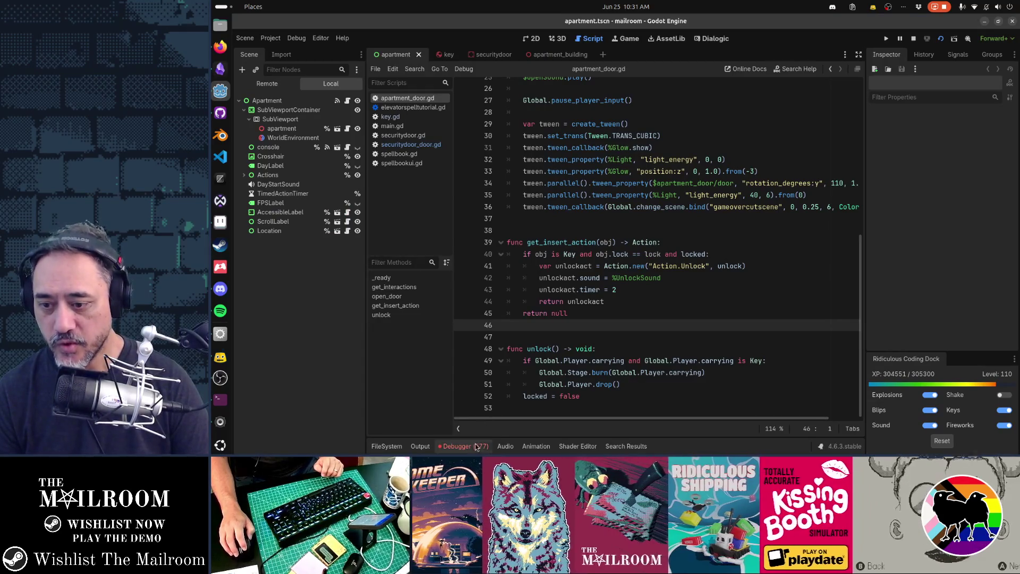
pyautogui.click(477, 446)
pyautogui.click(445, 329)
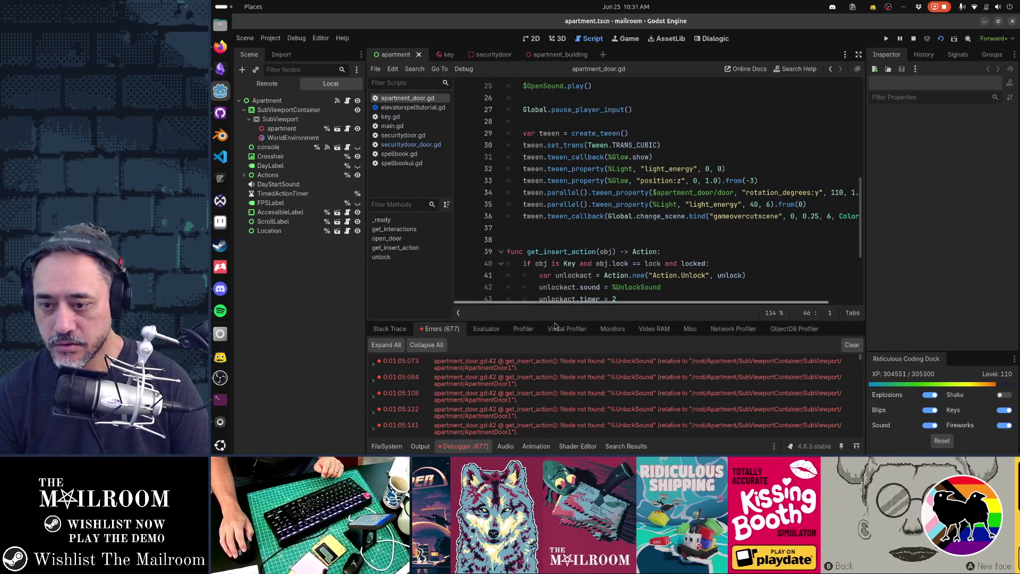
# Compare the securitydoor scene's UnlockSound node (unlock.ogg) with the apartment_building scene
pyautogui.moveTo(617, 370)
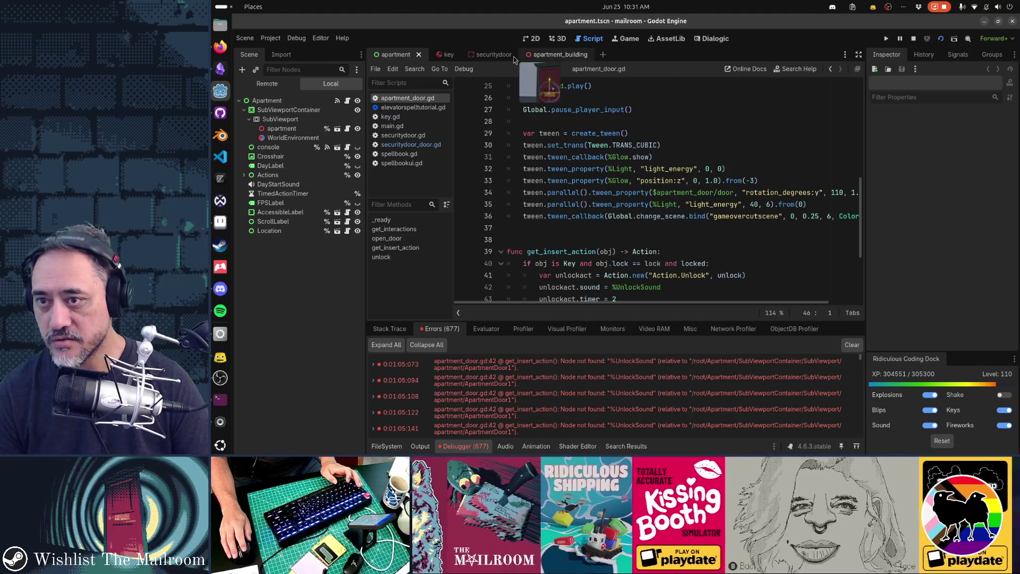
pyautogui.click(542, 59)
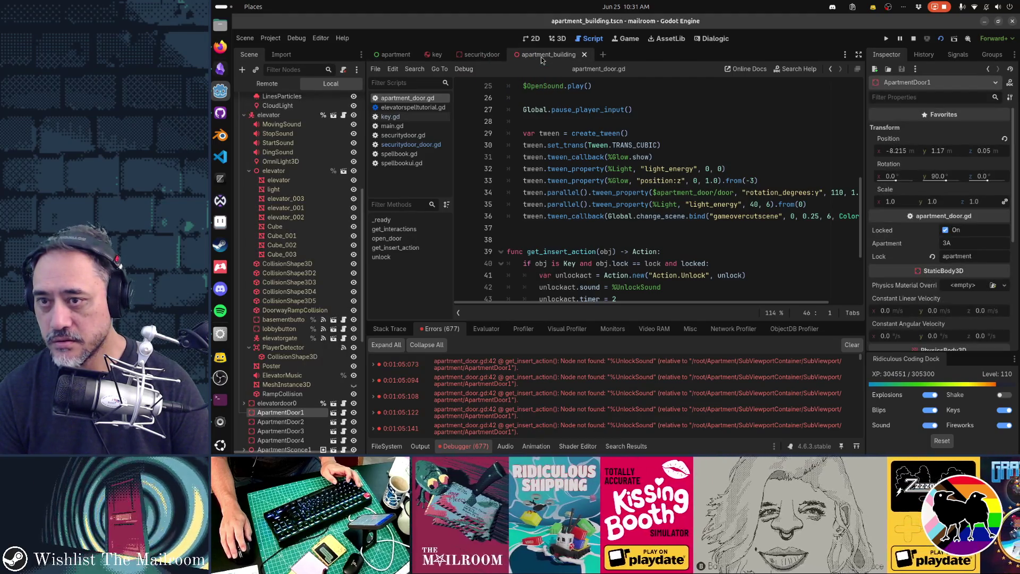
pyautogui.click(481, 54)
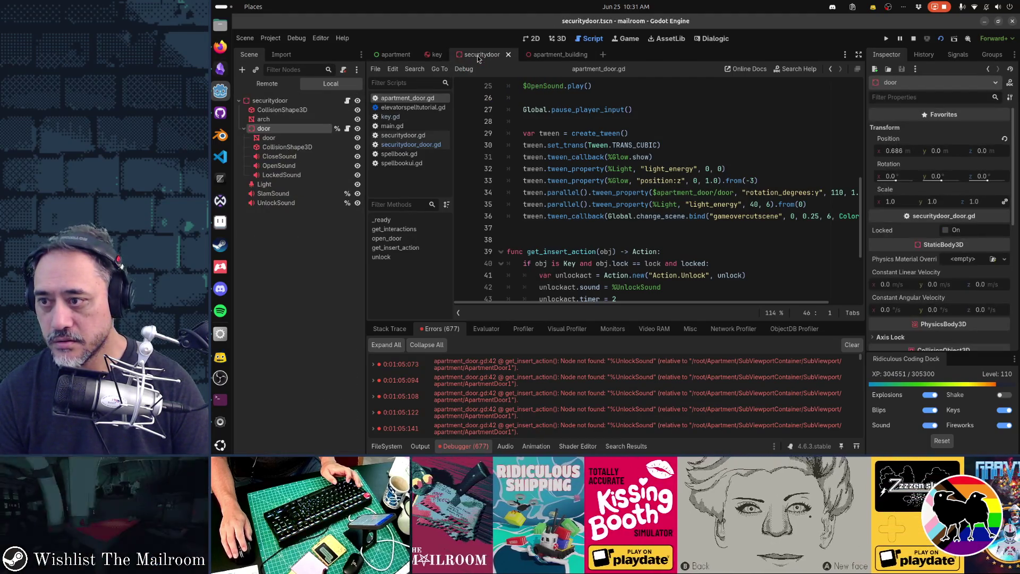
pyautogui.click(308, 204)
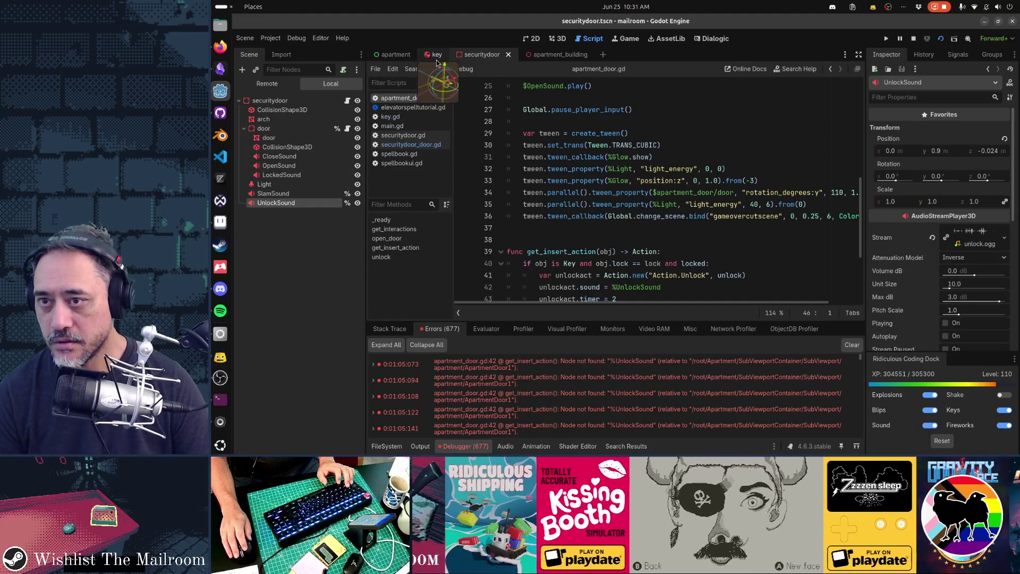
pyautogui.click(543, 54)
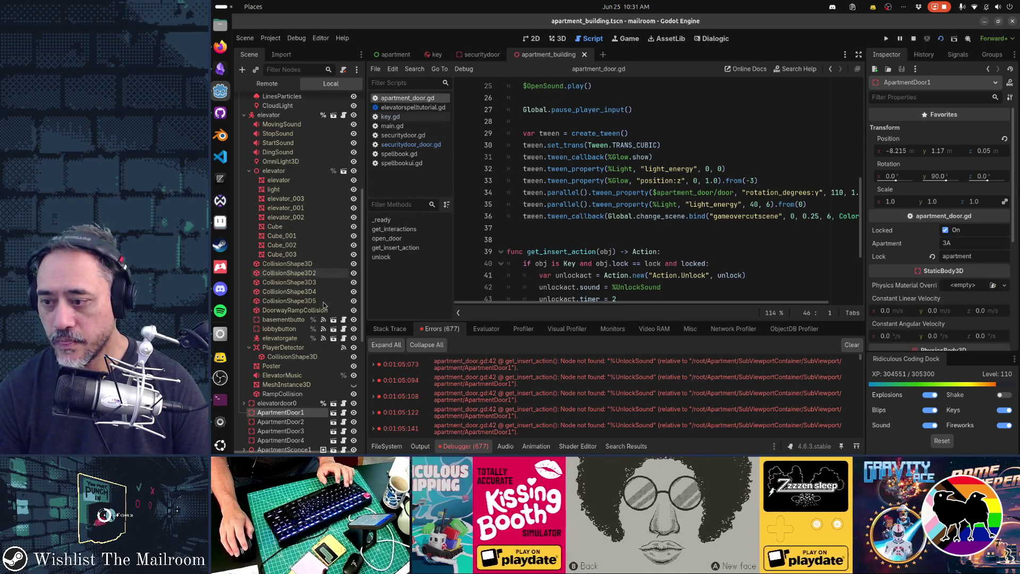
# Paste an UnlockSound node under ApartmentDoor in the apartment_door scene and save it
pyautogui.click(334, 417)
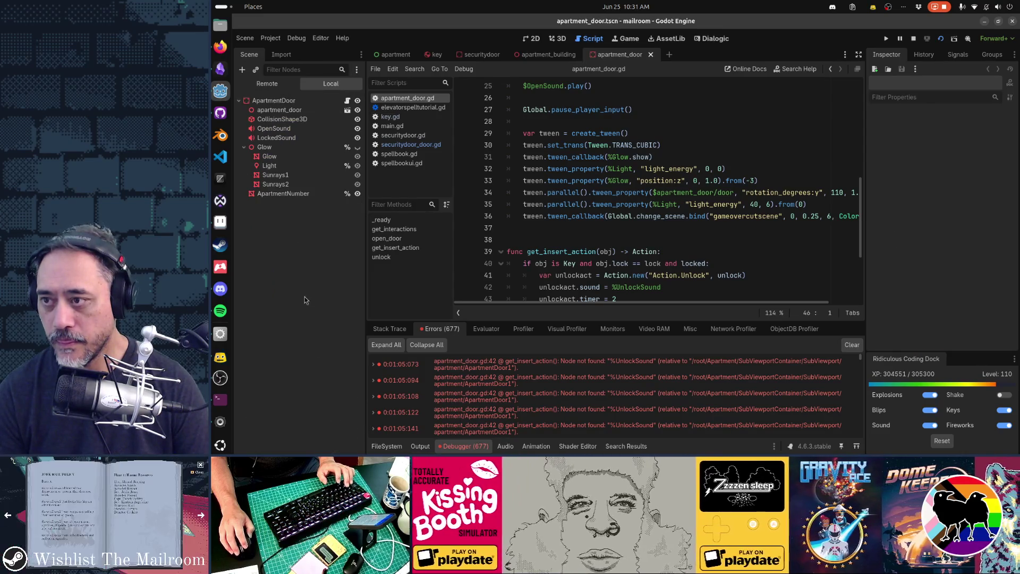
pyautogui.hotkey('ctrl', 'v')
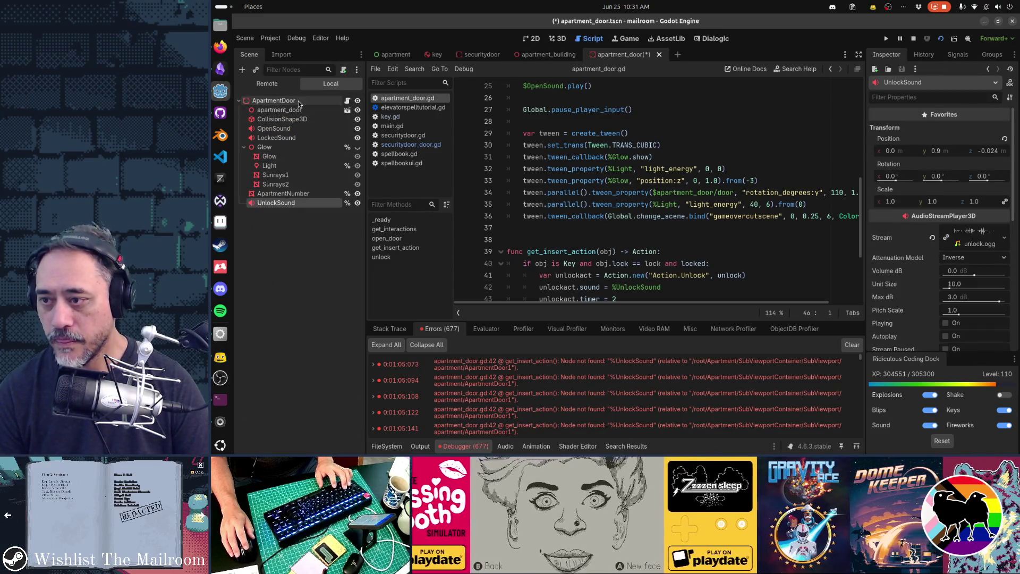
pyautogui.hotkey('ctrl', 's')
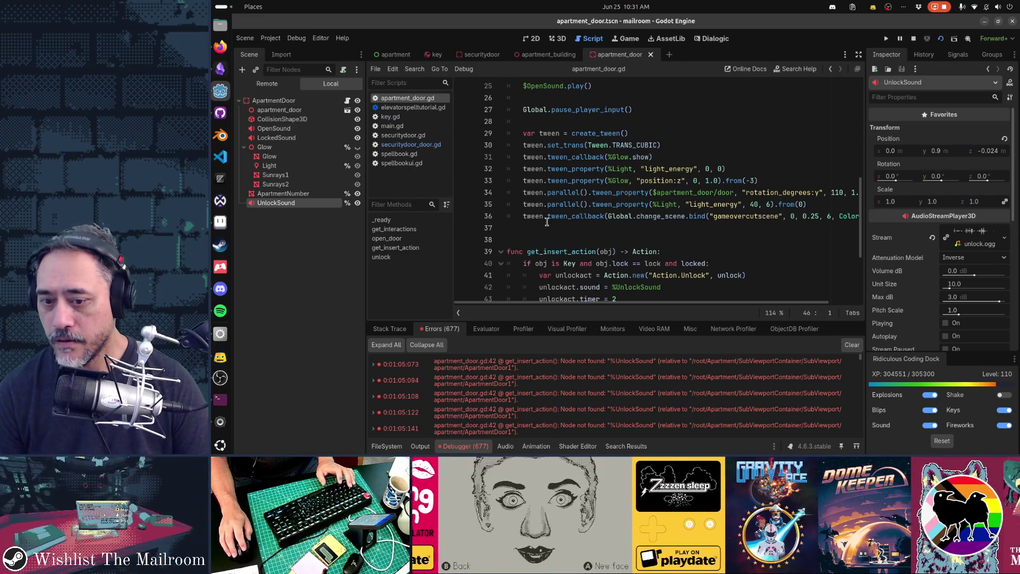
# Comment out the %UnlockSound assignment on line 42 of get_insert_action
pyautogui.scroll(-1, 547, 222)
pyautogui.scroll(-2, 547, 222)
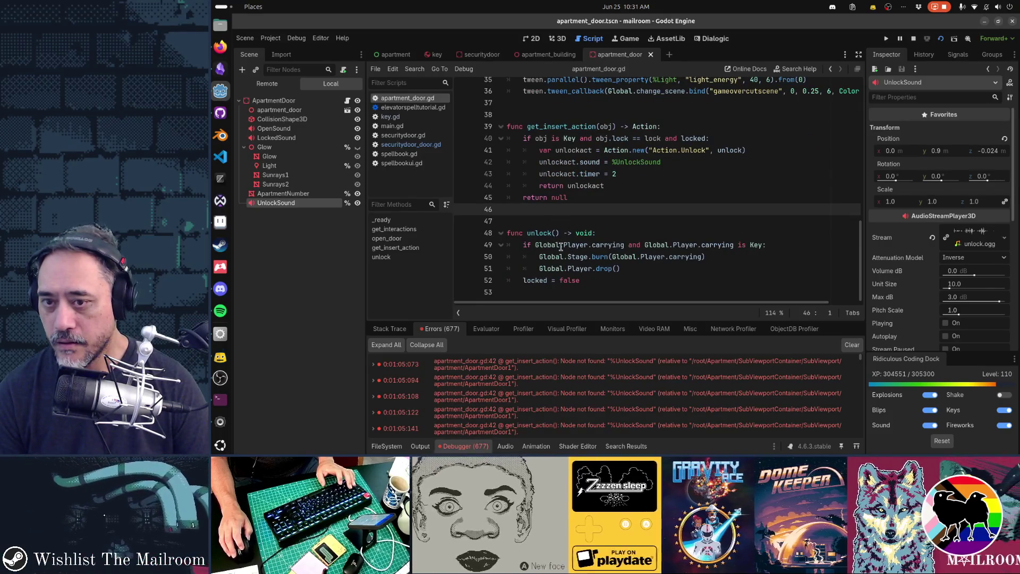
pyautogui.click(540, 162)
pyautogui.write('#')
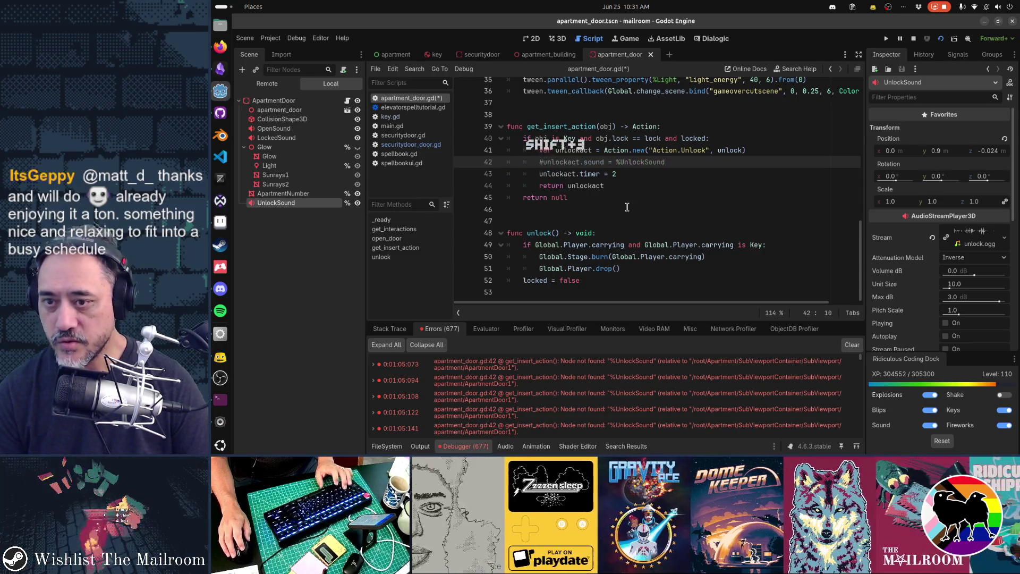
pyautogui.hotkey('alt', 'Tab')
pyautogui.hotkey('alt', 'Tab')
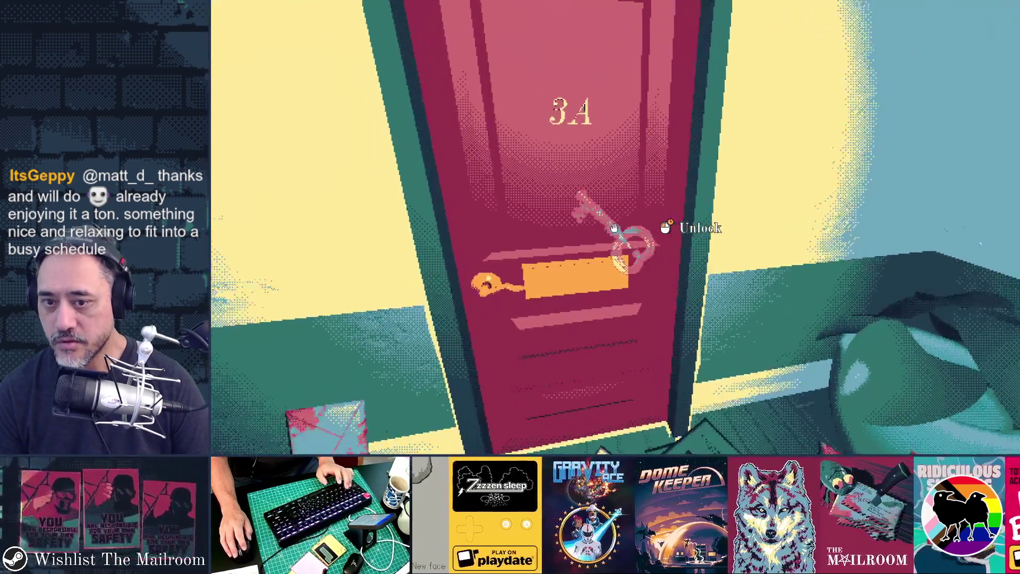
# Retry unlocking door 3A in the debug game, then return to apartment_door.gd
pyautogui.click(614, 228)
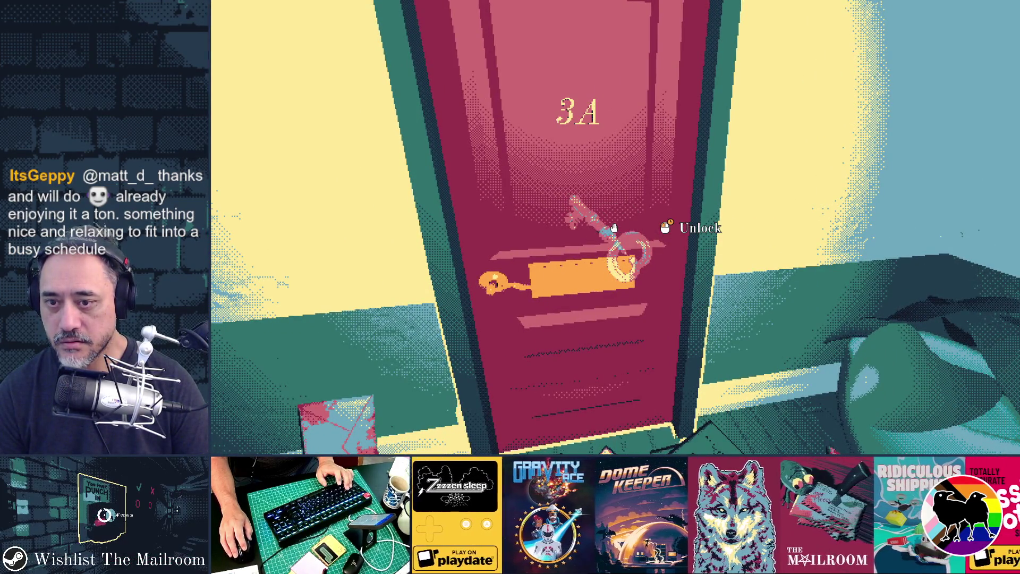
pyautogui.hotkey('alt', 'Tab')
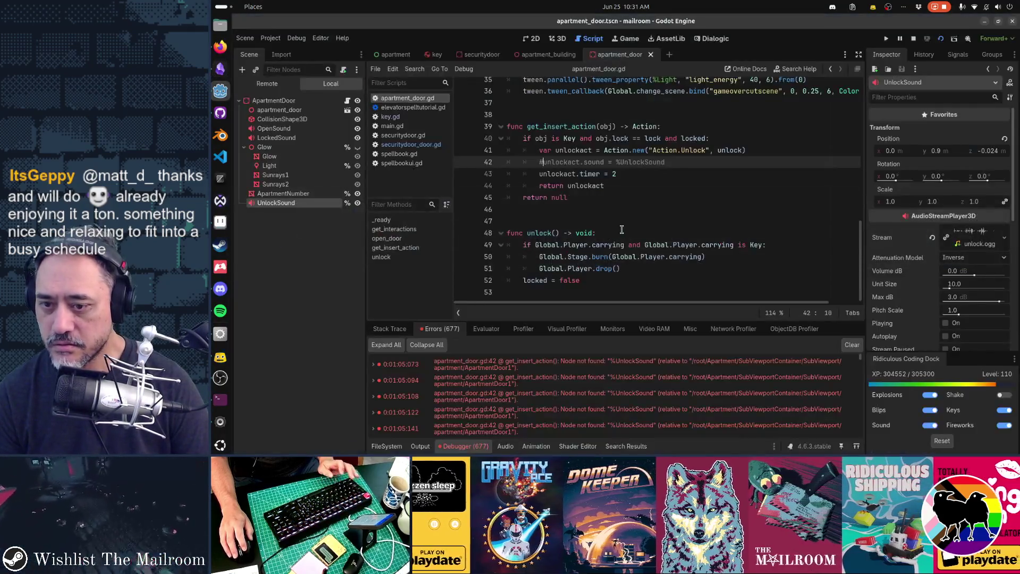
pyautogui.hotkey('alt', 'Tab')
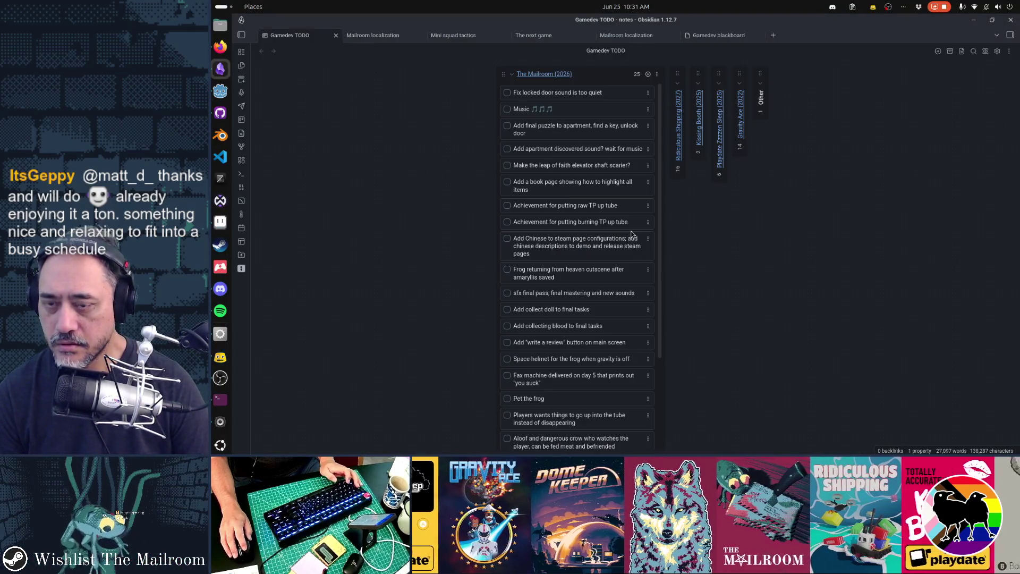
pyautogui.hotkey('alt', 'Tab')
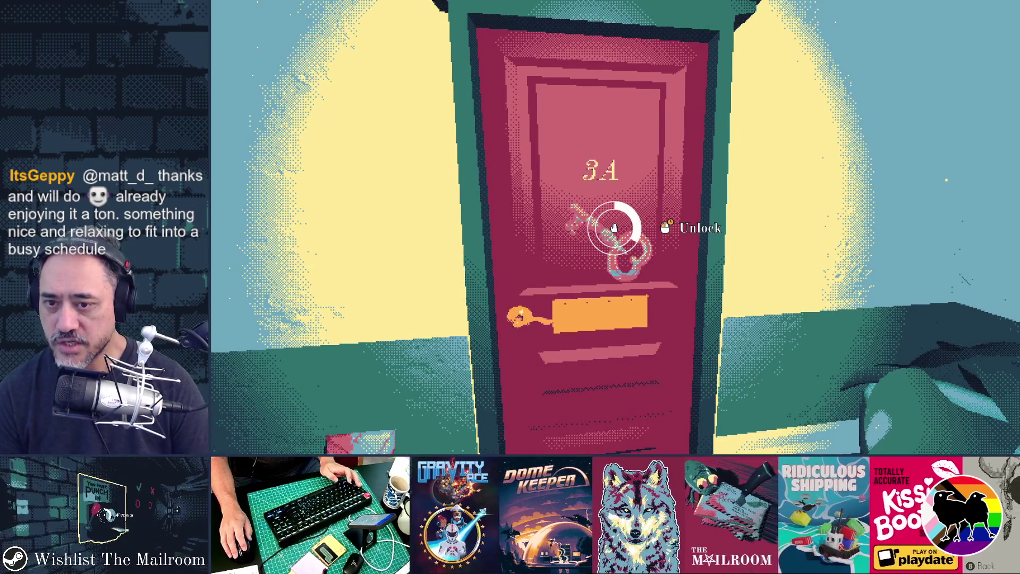
pyautogui.hotkey('alt', 'Tab')
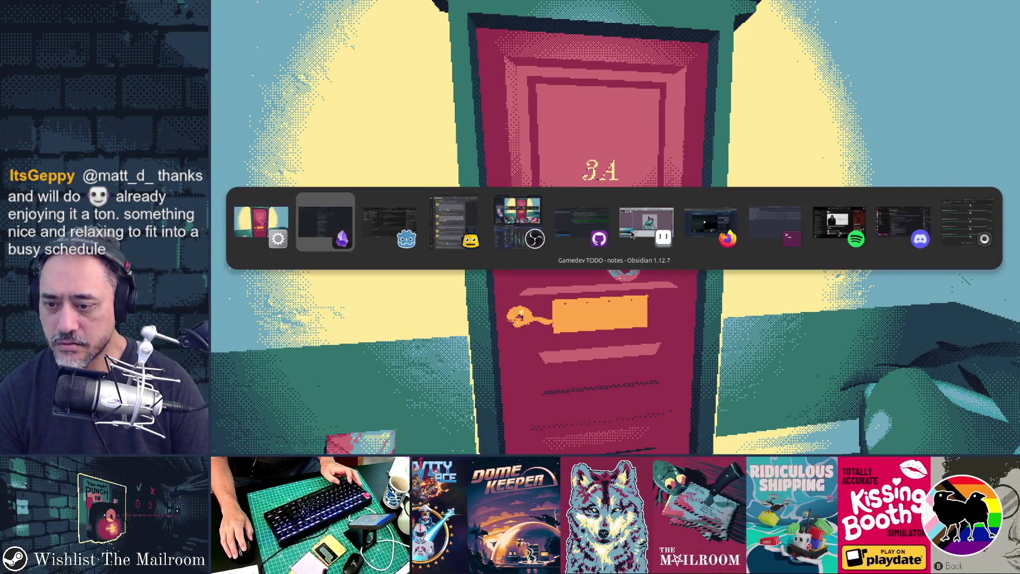
pyautogui.hotkey('alt', 'Tab')
pyautogui.hotkey('alt', 'Tab')
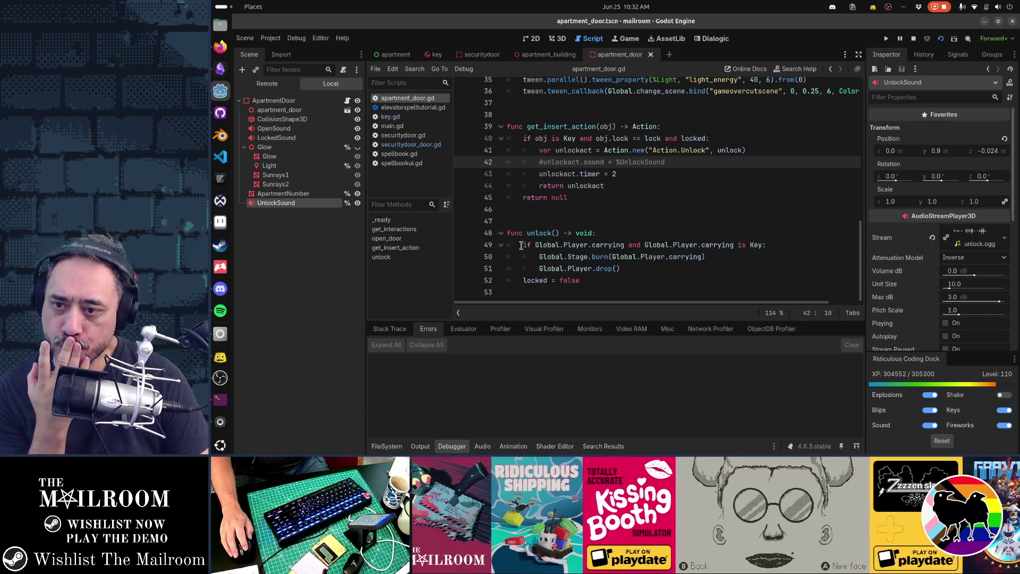
# Break at line 49 of unlock(), retry the door unlock in-game, then view key.gd
pyautogui.click(463, 245)
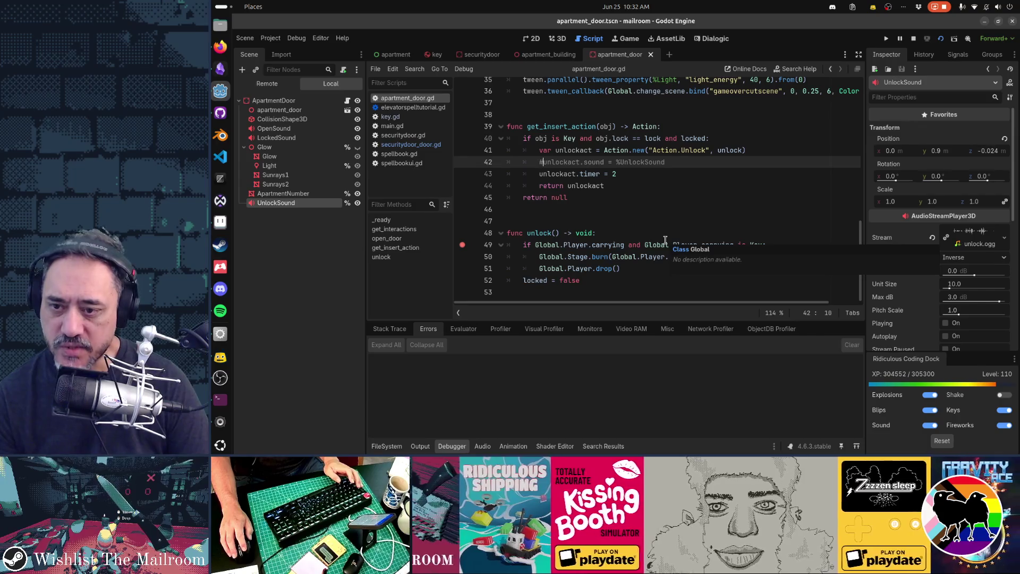
pyautogui.hotkey('alt', 'Tab')
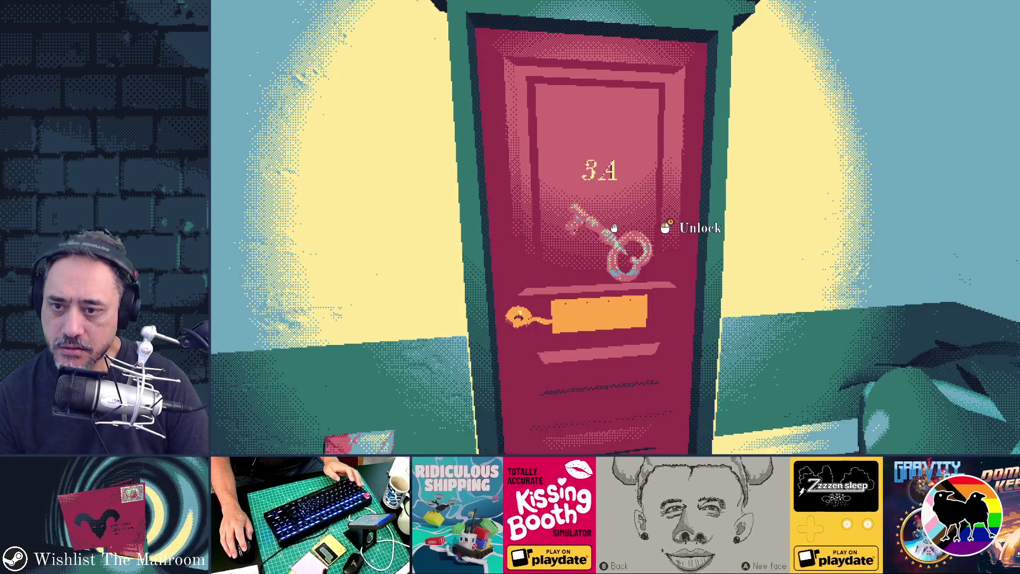
pyautogui.click(614, 228)
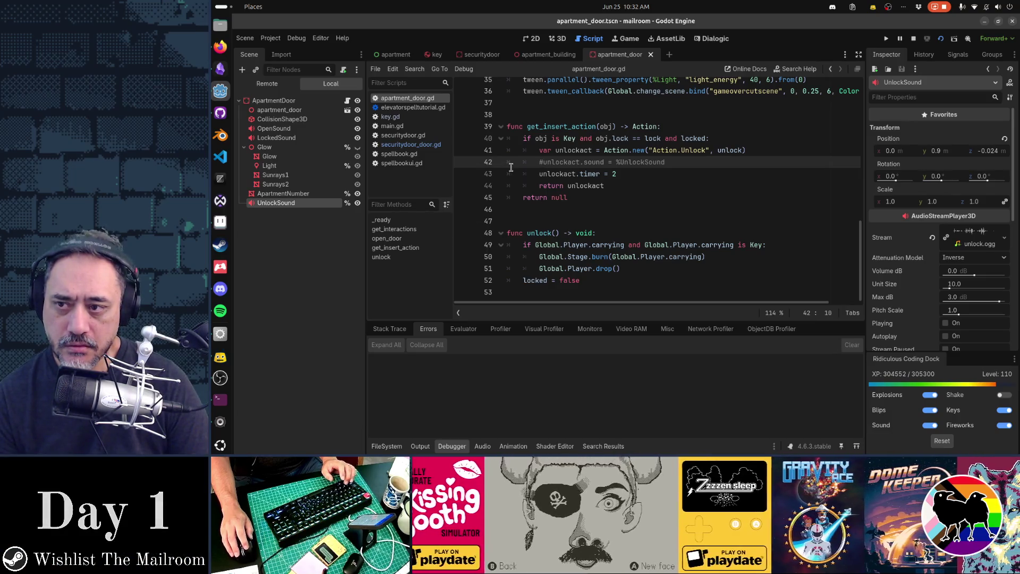
pyautogui.click(404, 118)
pyautogui.moveTo(617, 154)
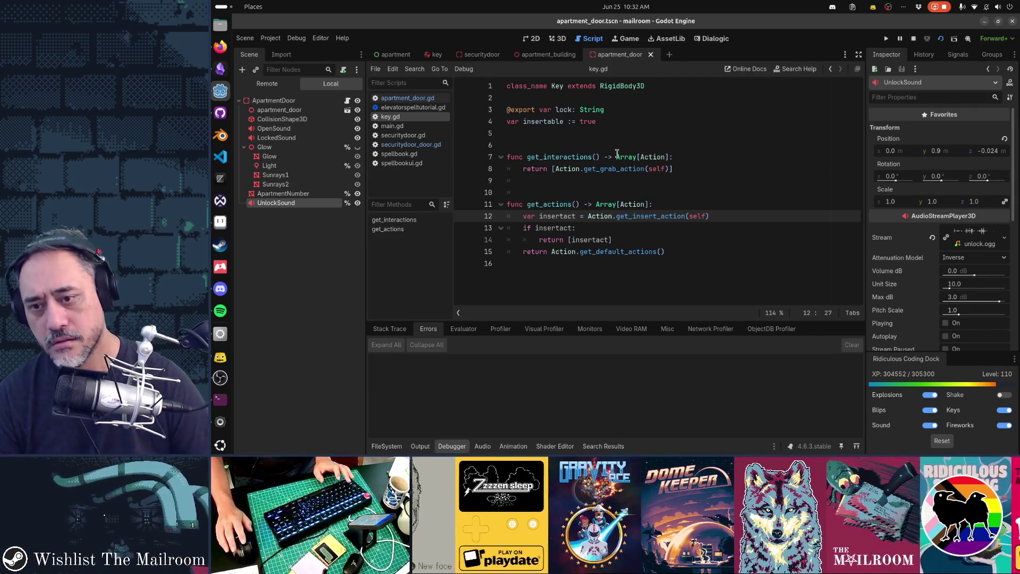
# Follow get_insert_action to its definition in action.gd and read the file from the top
pyautogui.keyDown('ctrl'); pyautogui.click(654, 218); pyautogui.keyUp('ctrl')
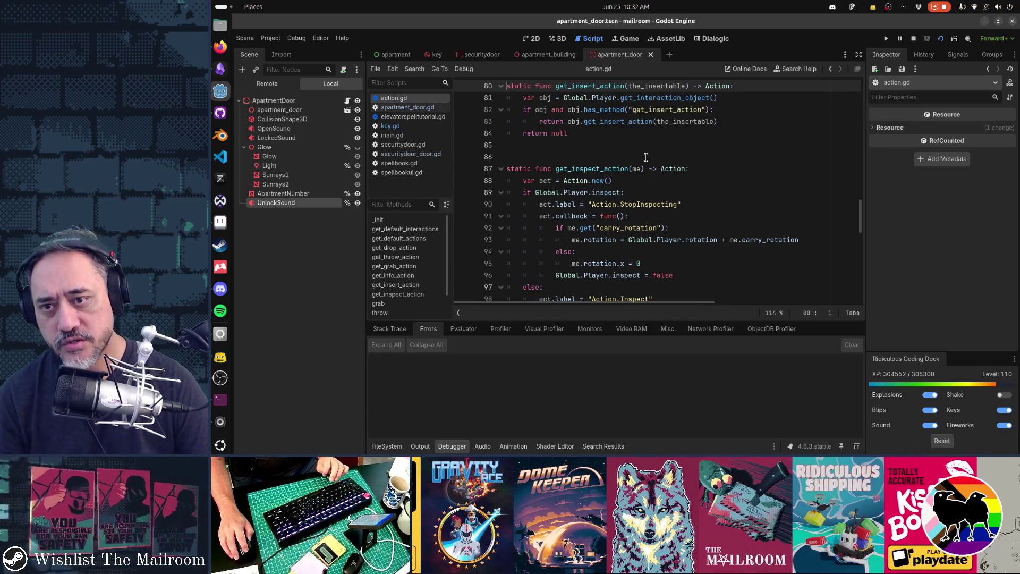
pyautogui.hotkey('ctrl', 'Home')
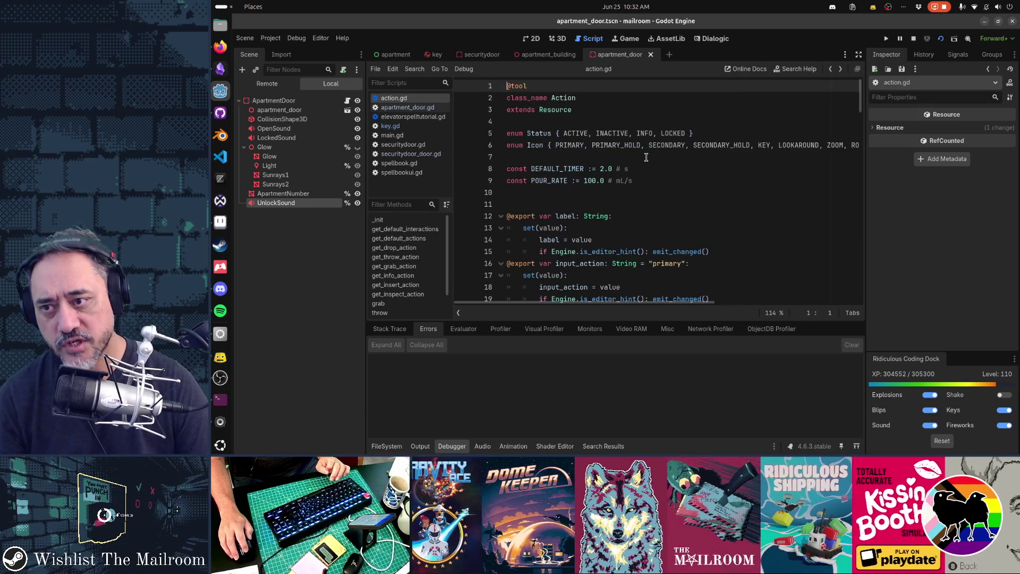
pyautogui.scroll(-4, 646, 157)
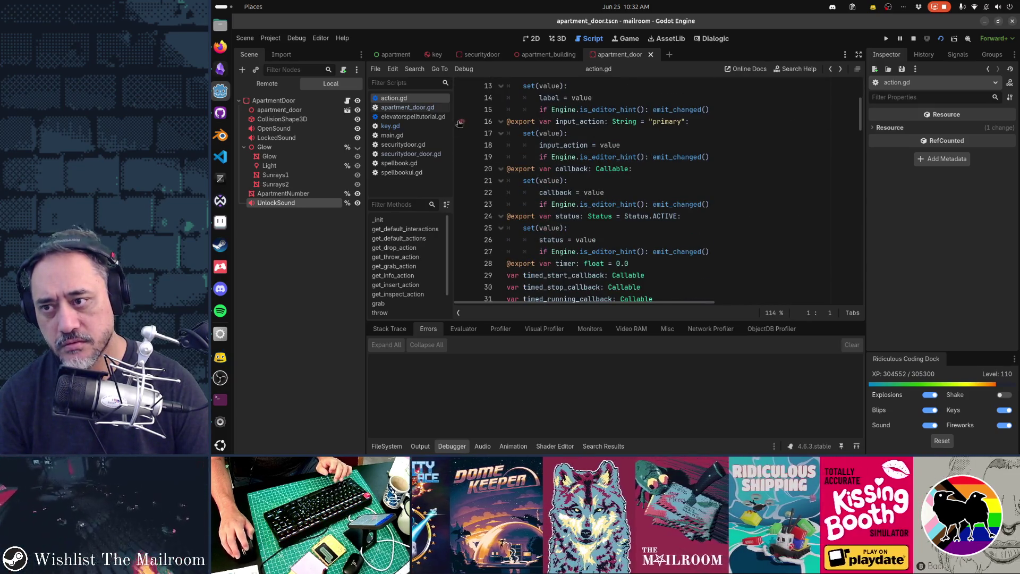
# Review the key.gd, securitydoor and apartment_door scripts, then break at key.gd line 14
pyautogui.click(416, 126)
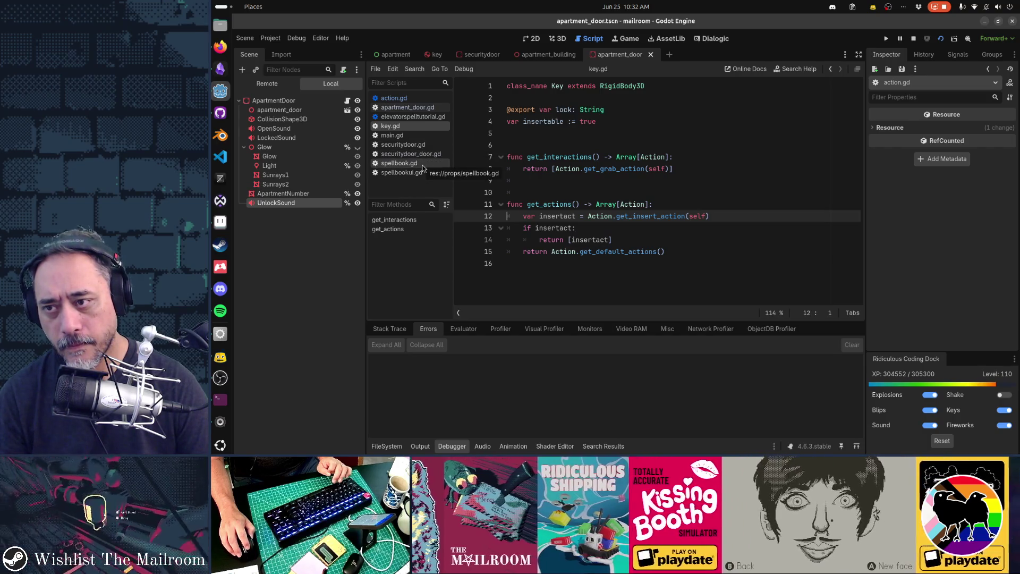
pyautogui.click(419, 153)
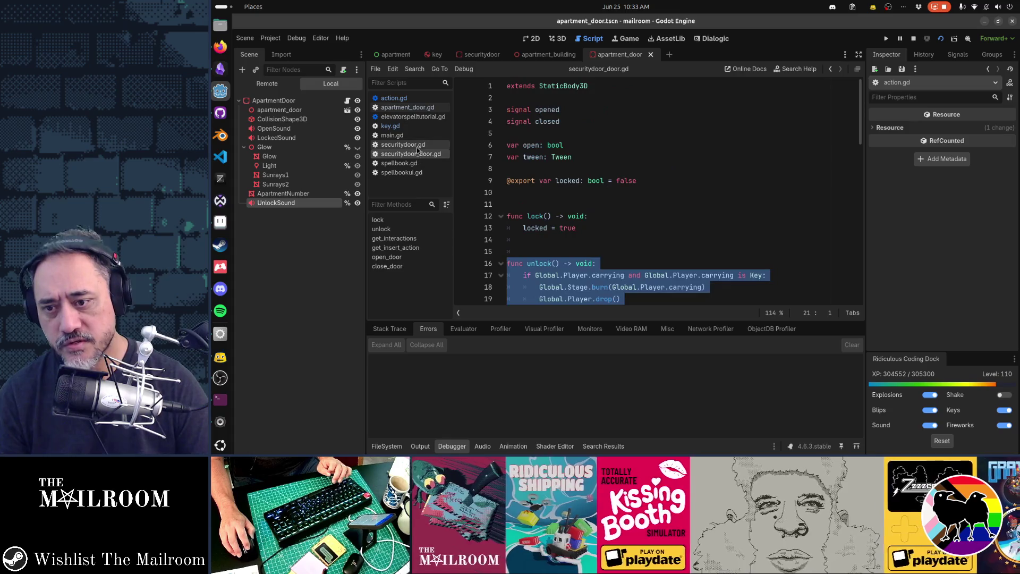
pyautogui.click(417, 150)
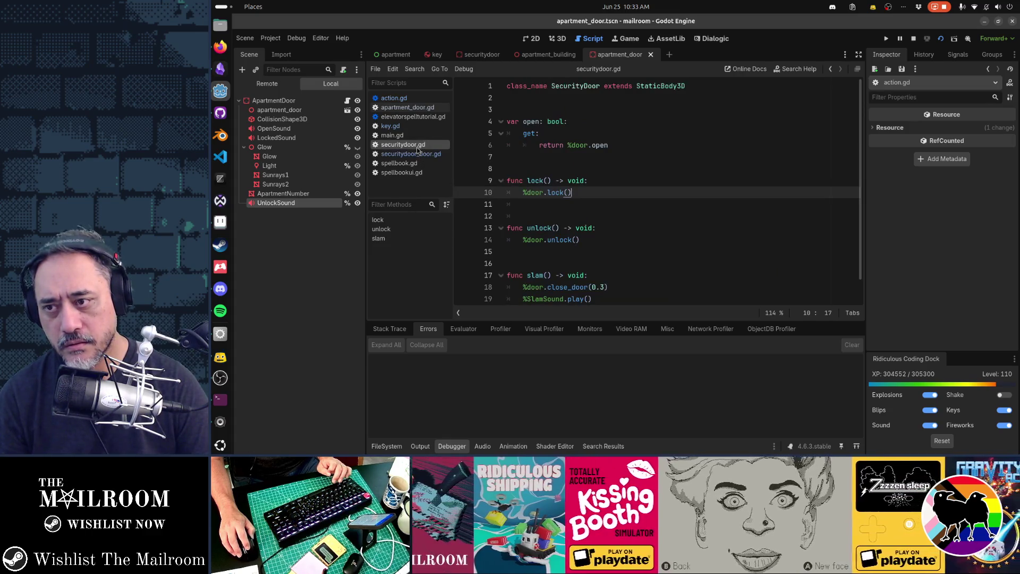
pyautogui.click(408, 107)
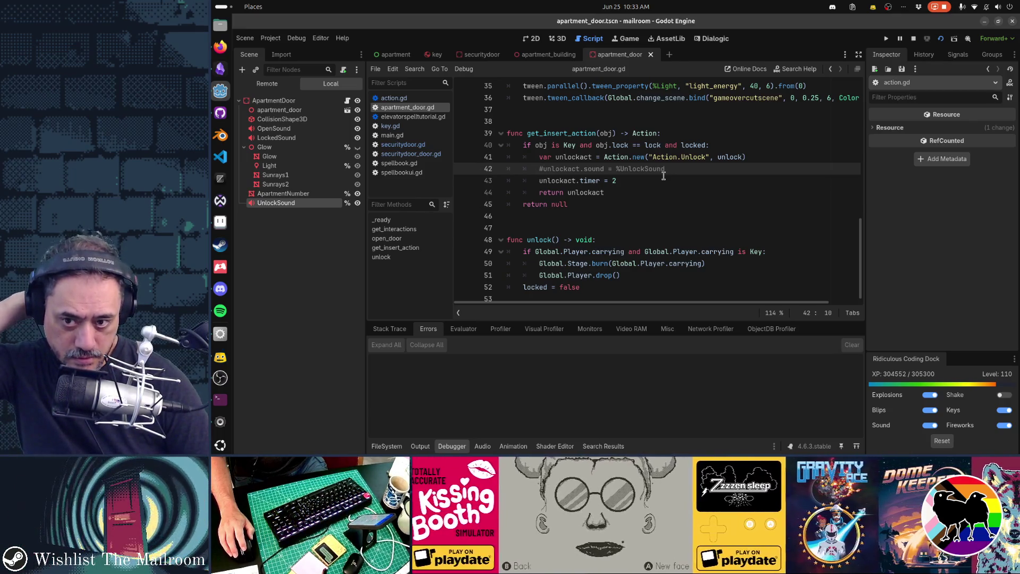
pyautogui.click(392, 126)
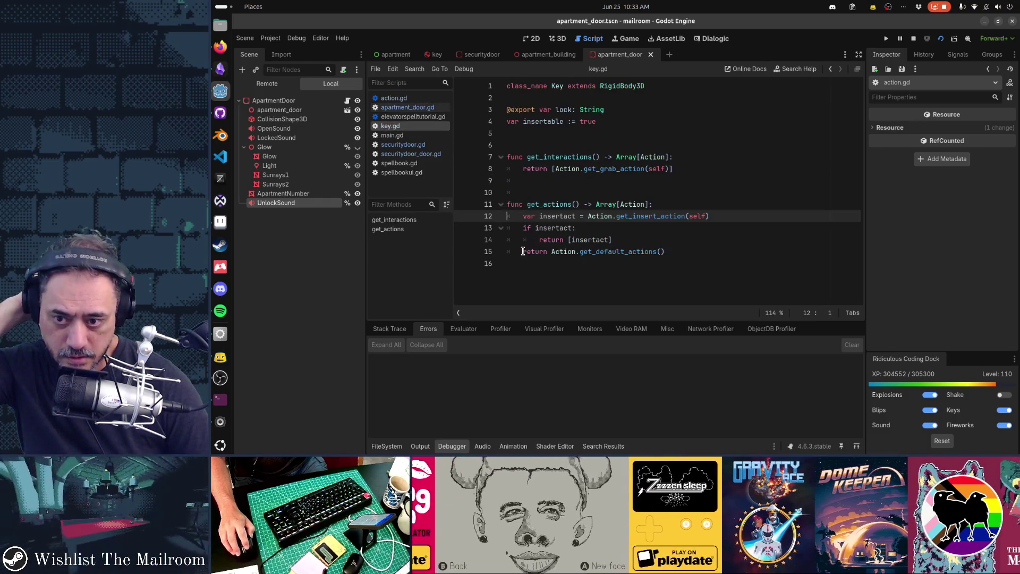
pyautogui.click(462, 239)
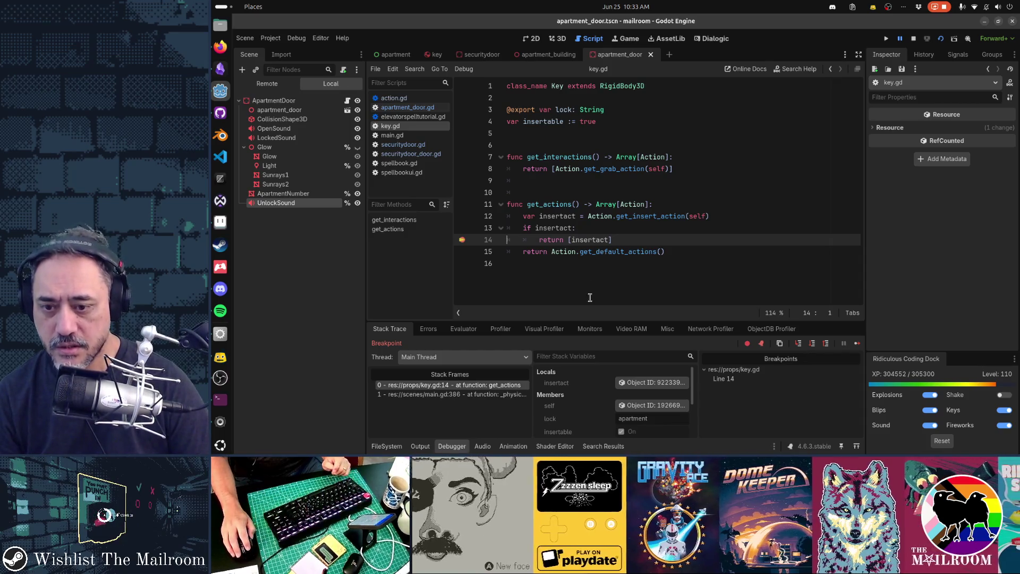
# Inspect the paused insertact Action (Action.Unlock, timer 2.0), then resume with F12
pyautogui.click(645, 384)
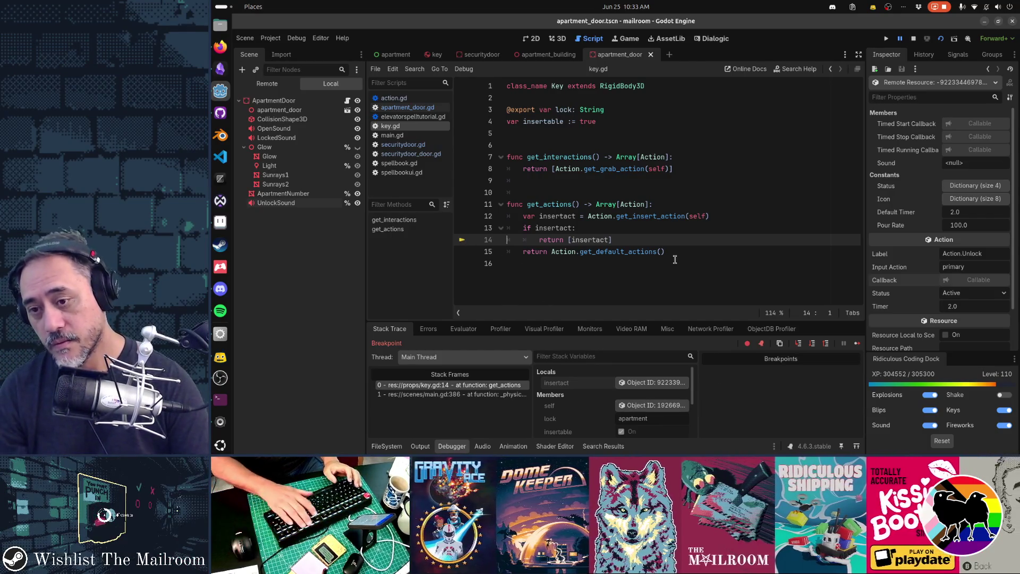
pyautogui.press('F12')
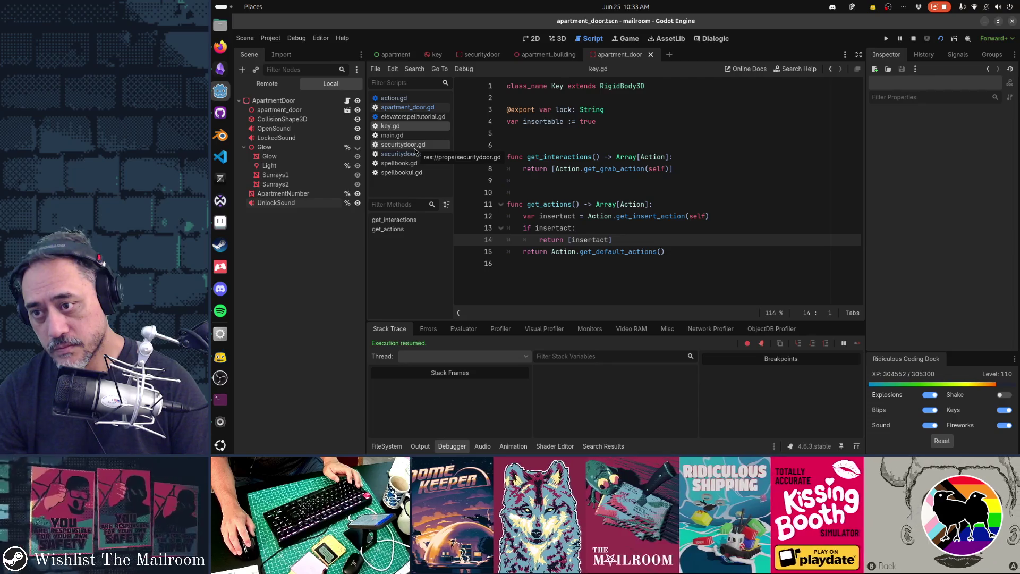
pyautogui.click(407, 107)
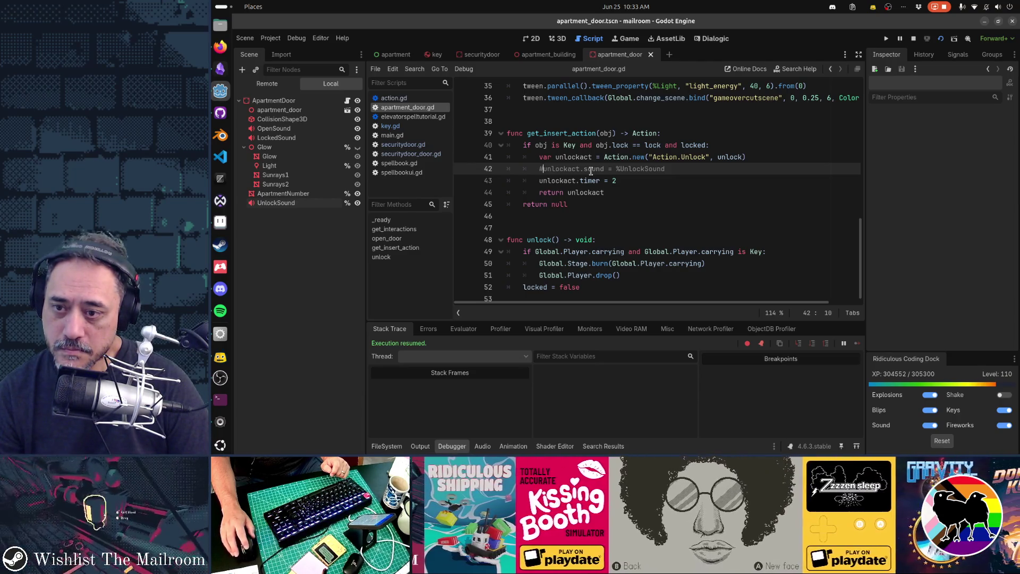
# Break on unlock() line 49 of apartment_door.gd, retry door 3A, then remove the breakpoint
pyautogui.click(468, 252)
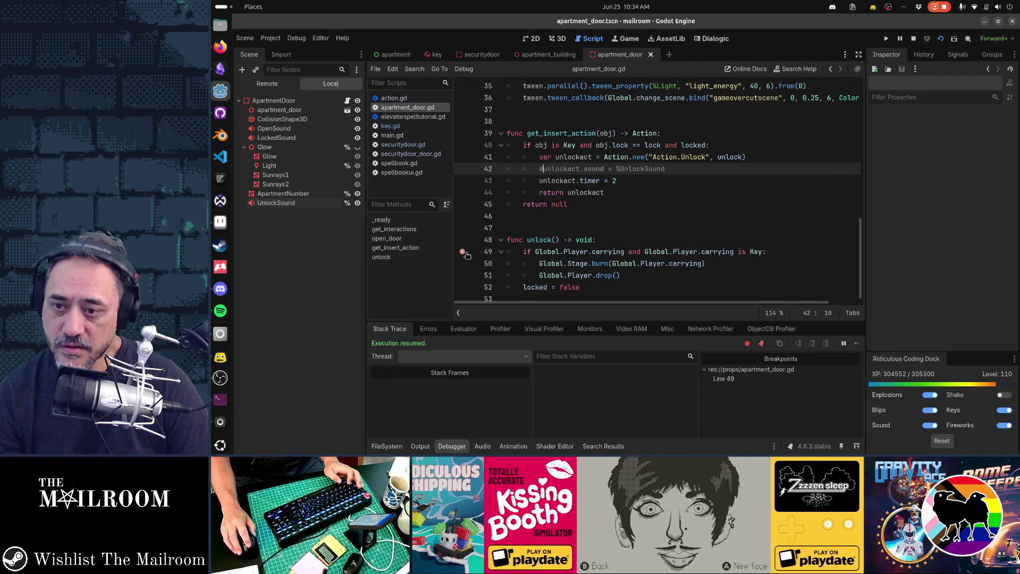
pyautogui.hotkey('alt', 'Tab')
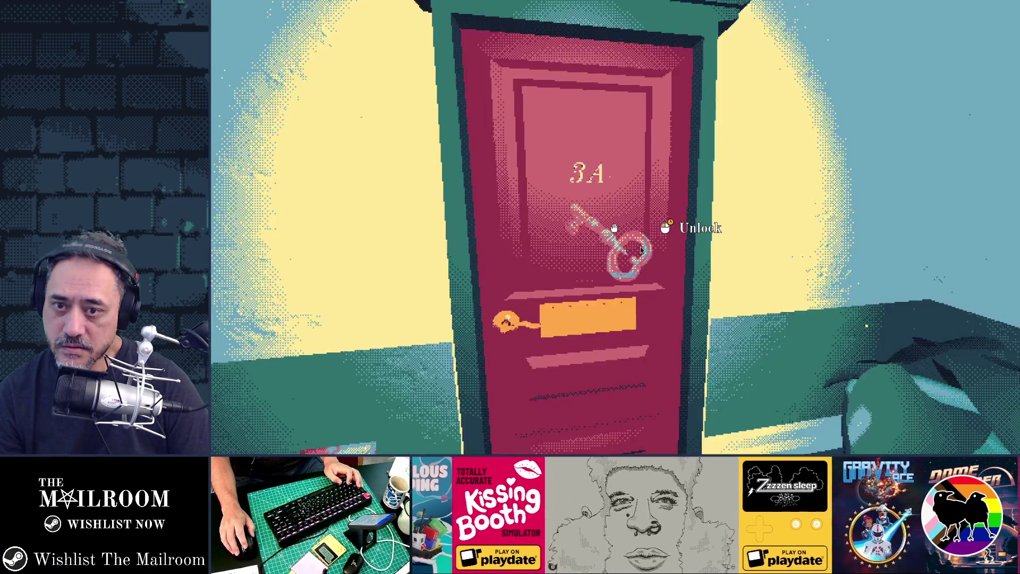
pyautogui.click(615, 227)
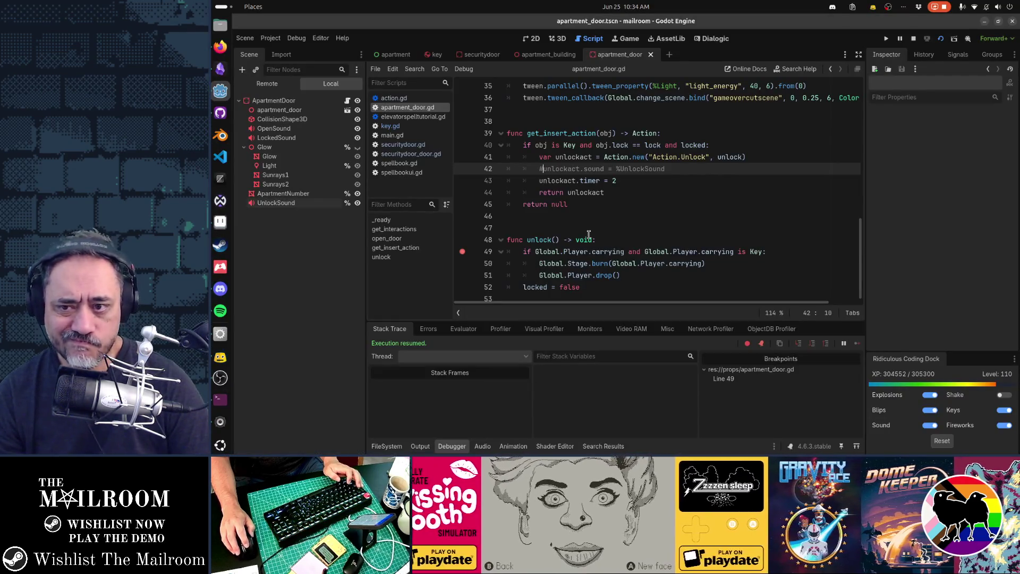
pyautogui.click(463, 253)
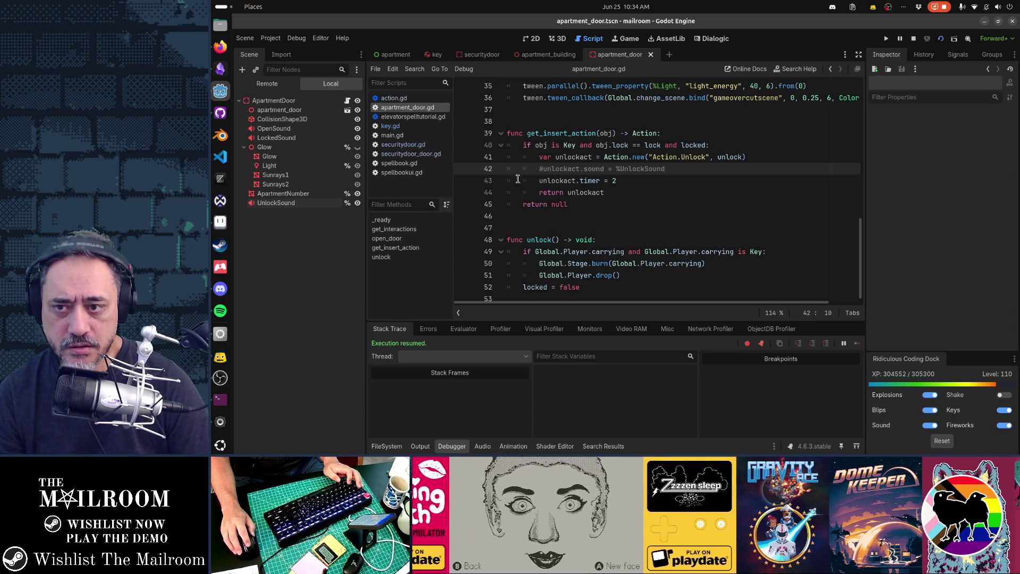
pyautogui.moveTo(589, 192)
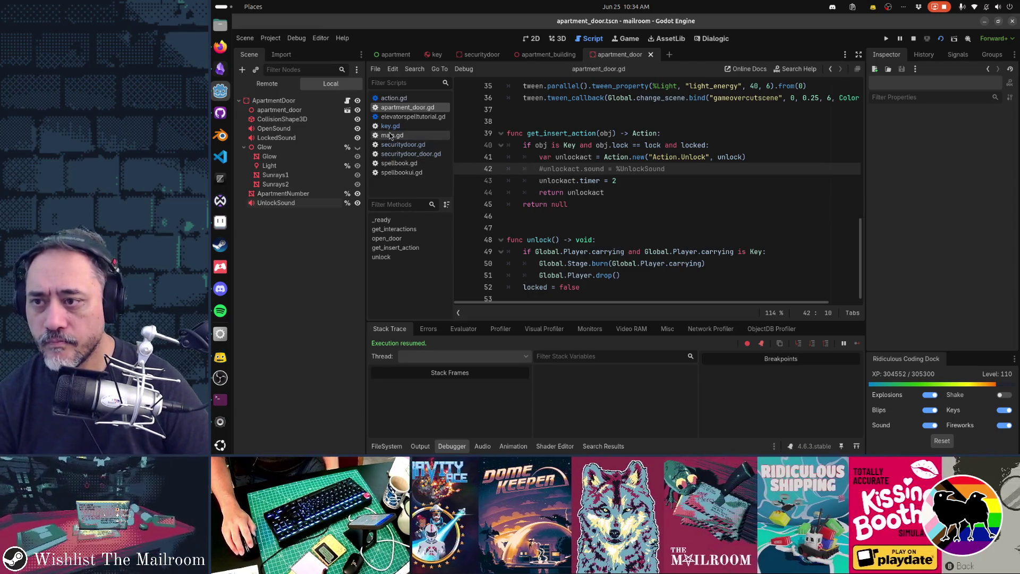
# Close the spellbook, spellbookui, elevatorspelltutorial, action and securitydoor scripts, then view main.gd
pyautogui.middleClick(398, 163)
pyautogui.middleClick(398, 163)
pyautogui.click(391, 126)
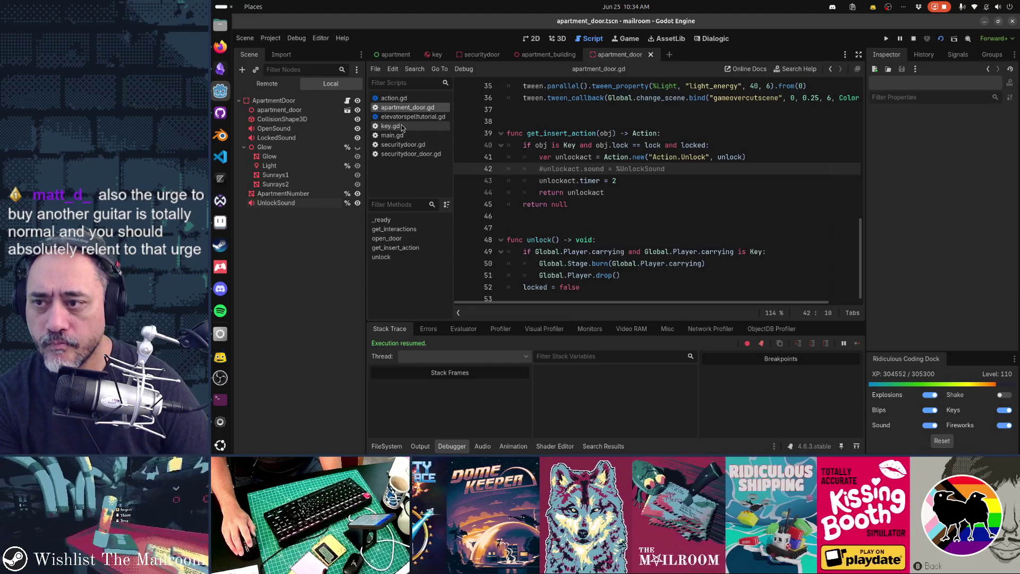
pyautogui.middleClick(409, 116)
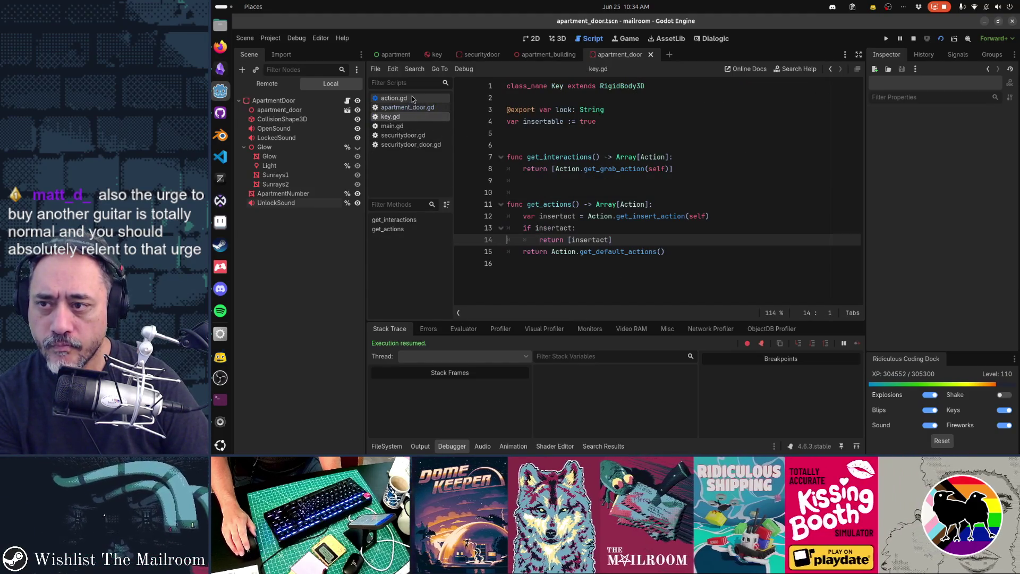
pyautogui.middleClick(412, 98)
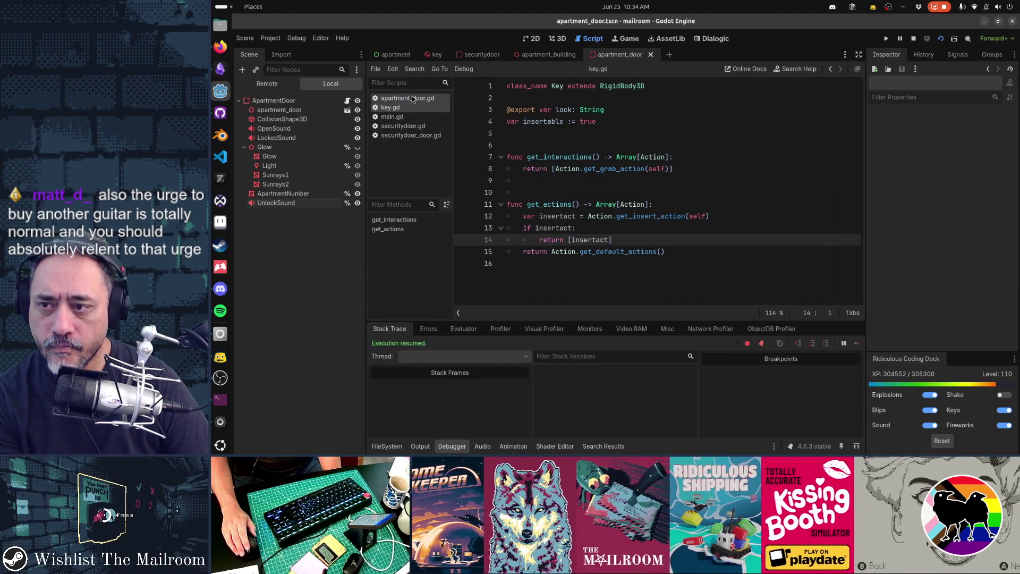
pyautogui.middleClick(419, 129)
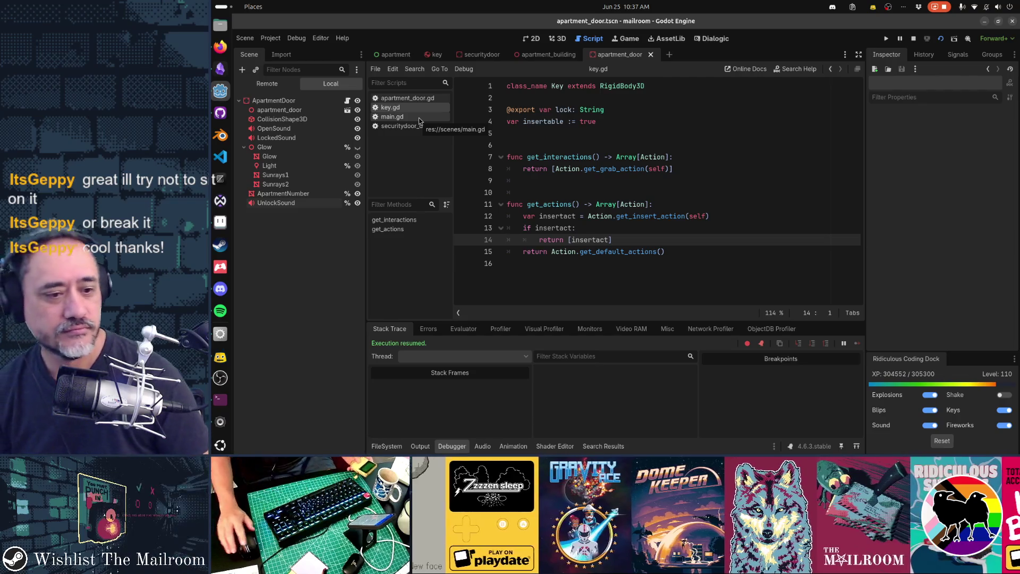
pyautogui.hotkey('alt', 'Tab')
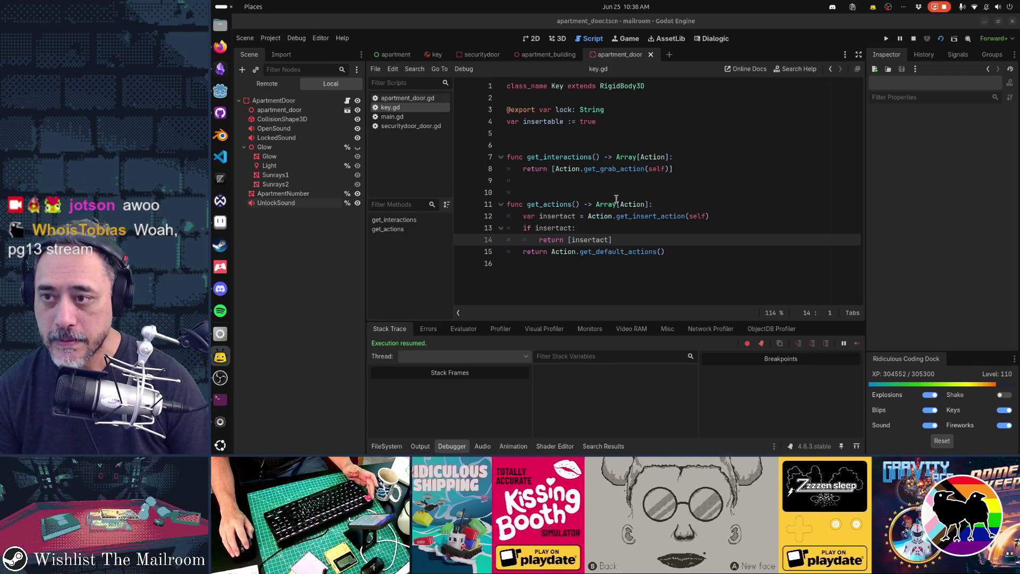
pyautogui.click(400, 119)
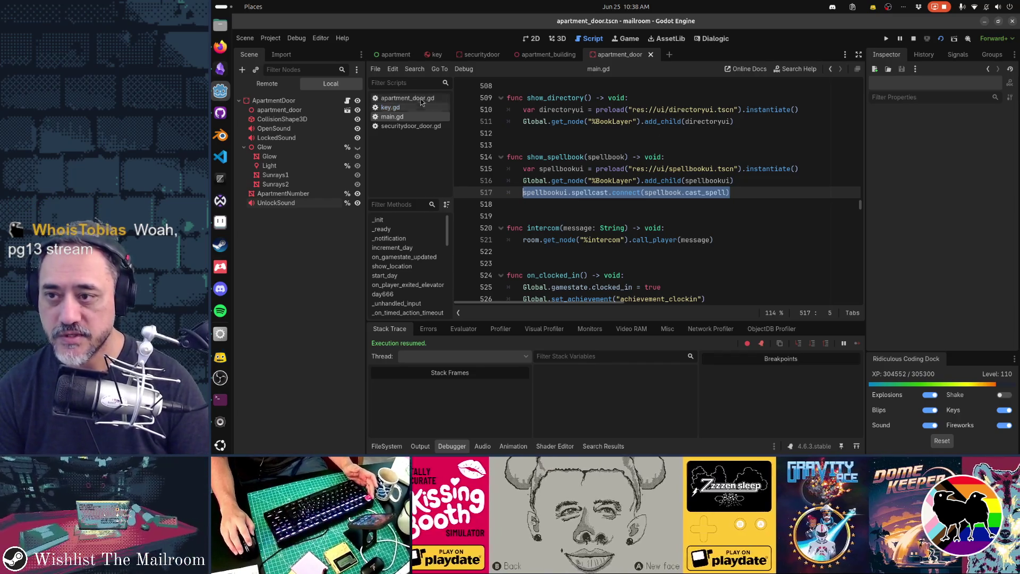
# Open securitydoor_door.gd and inspect the line that creates its Unlock action
pyautogui.click(390, 128)
pyautogui.scroll(-3, 640, 136)
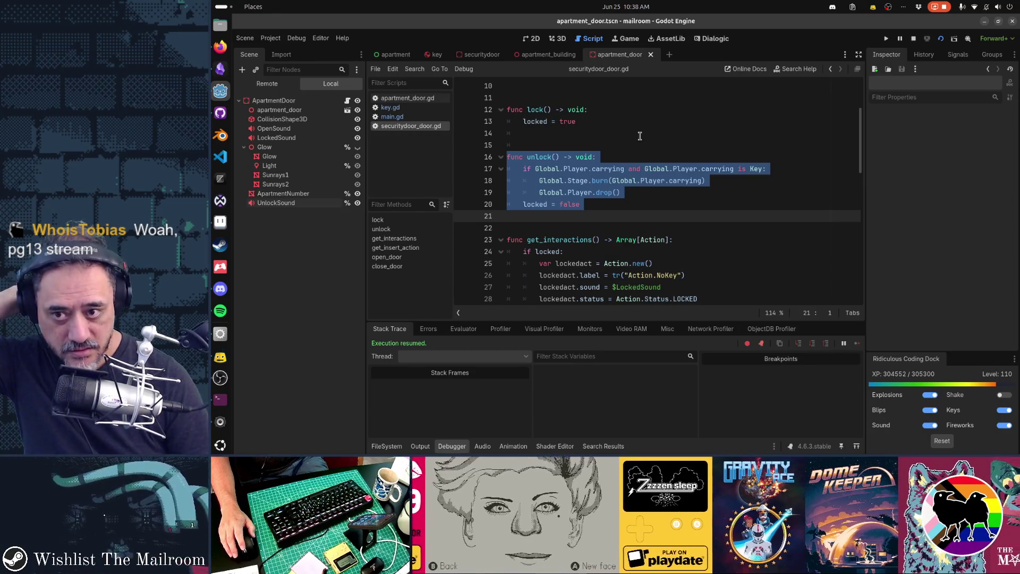
pyautogui.scroll(-4, 639, 136)
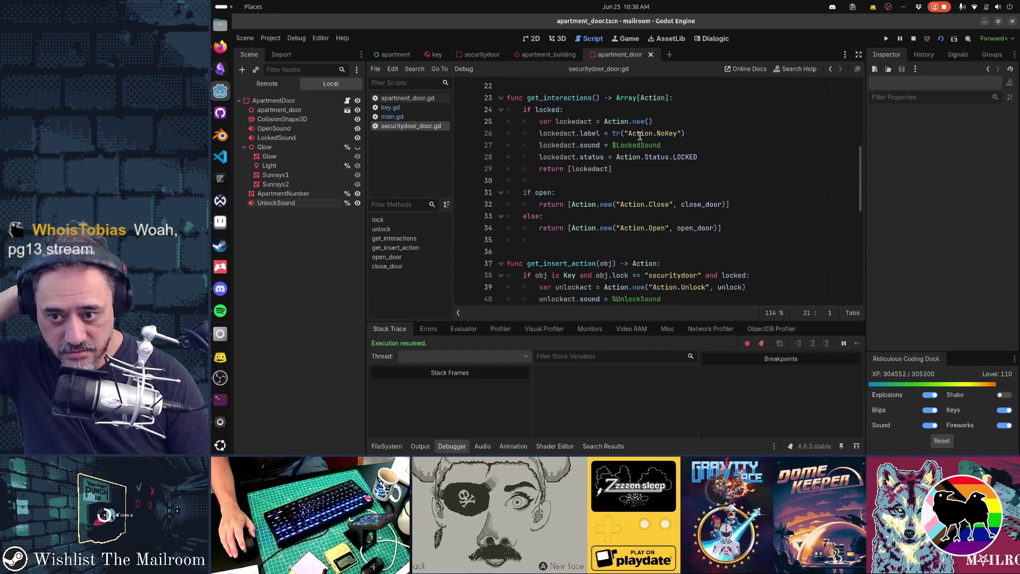
pyautogui.scroll(-4, 639, 136)
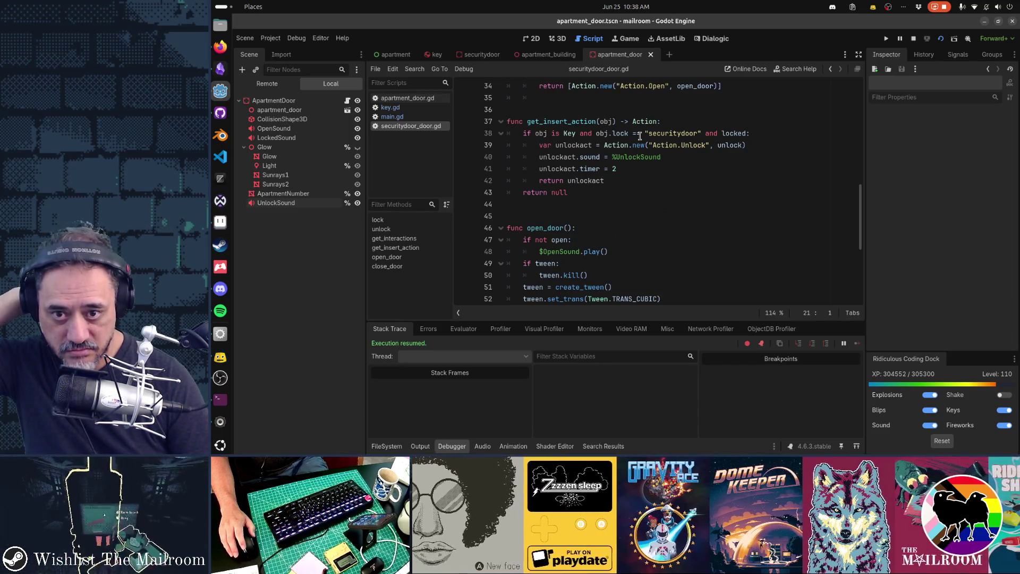
pyautogui.click(730, 145)
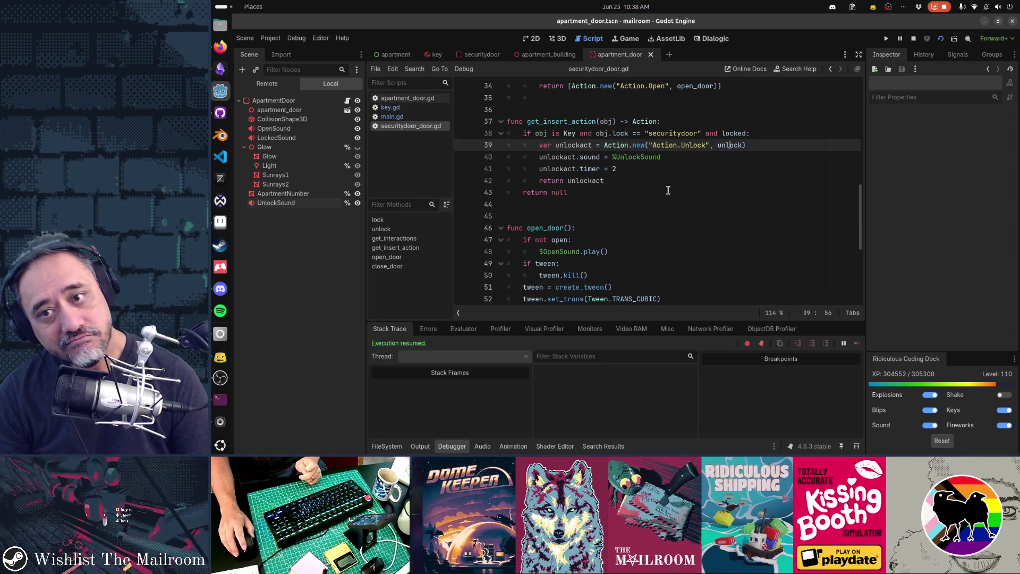
# Scroll through the remaining lock and insert-action functions, then bring up key.gd
pyautogui.scroll(-2, 669, 190)
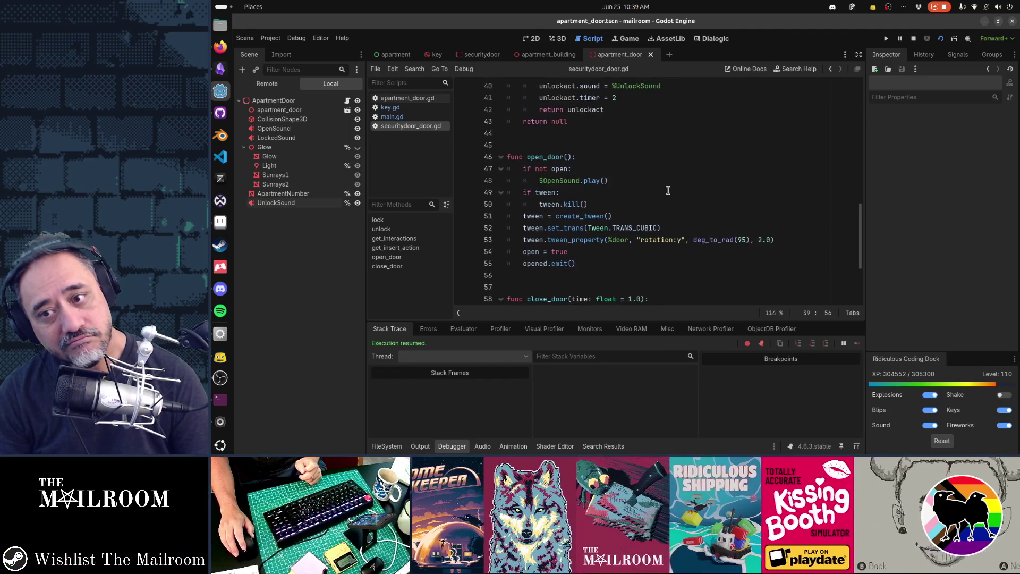
pyautogui.scroll(-4, 668, 190)
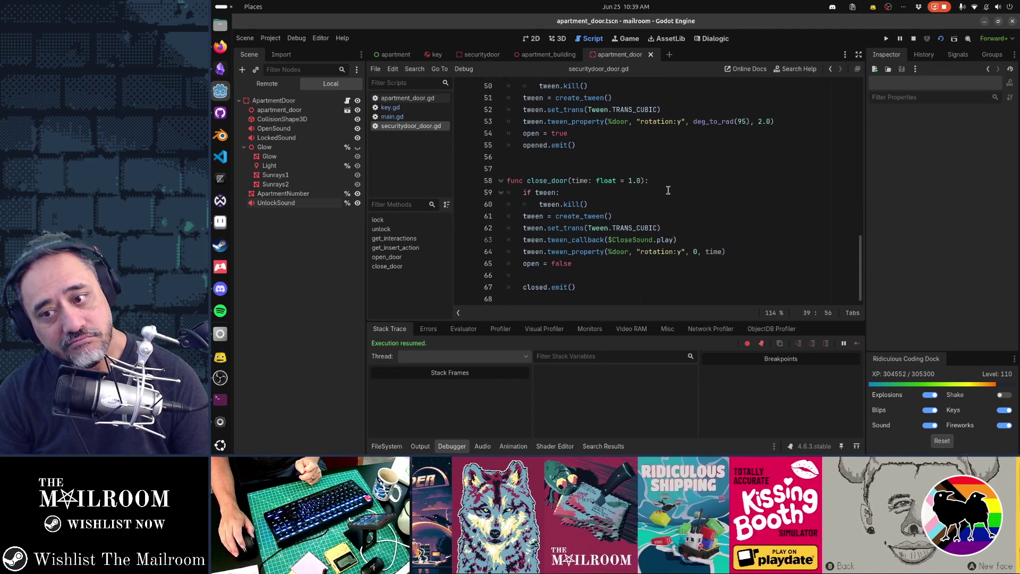
pyautogui.scroll(17, 668, 190)
pyautogui.scroll(-2, 669, 190)
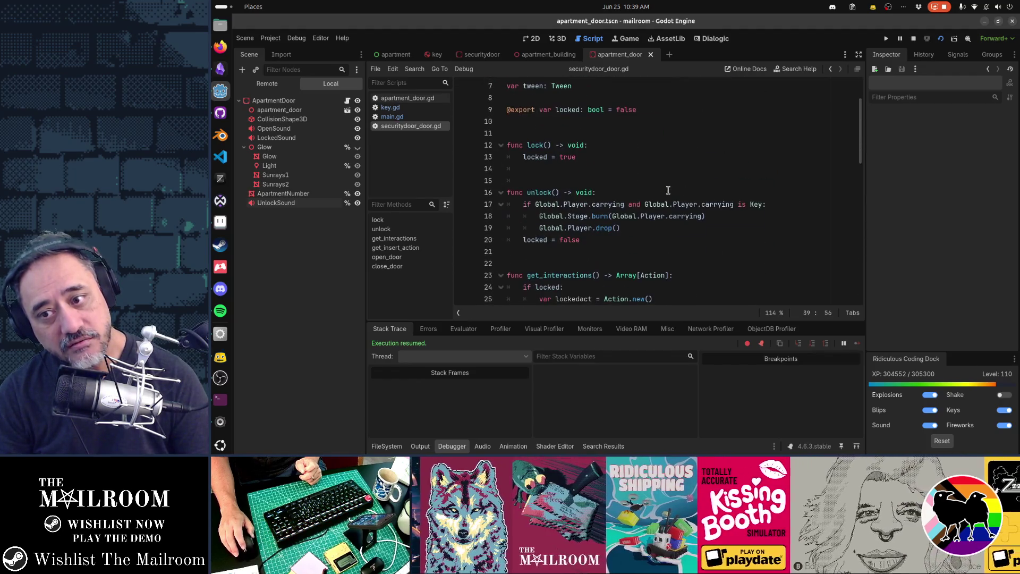
pyautogui.scroll(-6, 704, 233)
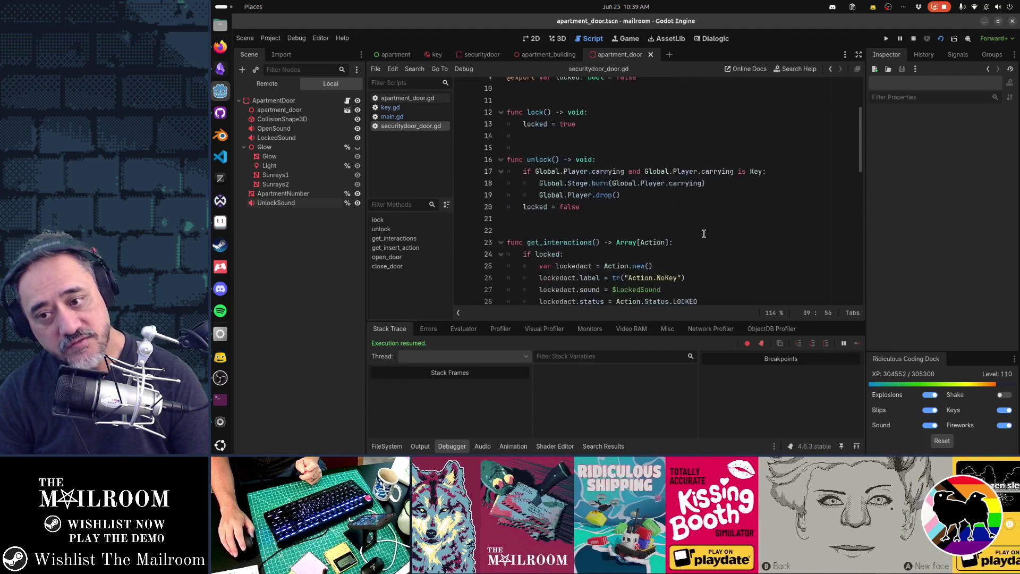
pyautogui.click(390, 107)
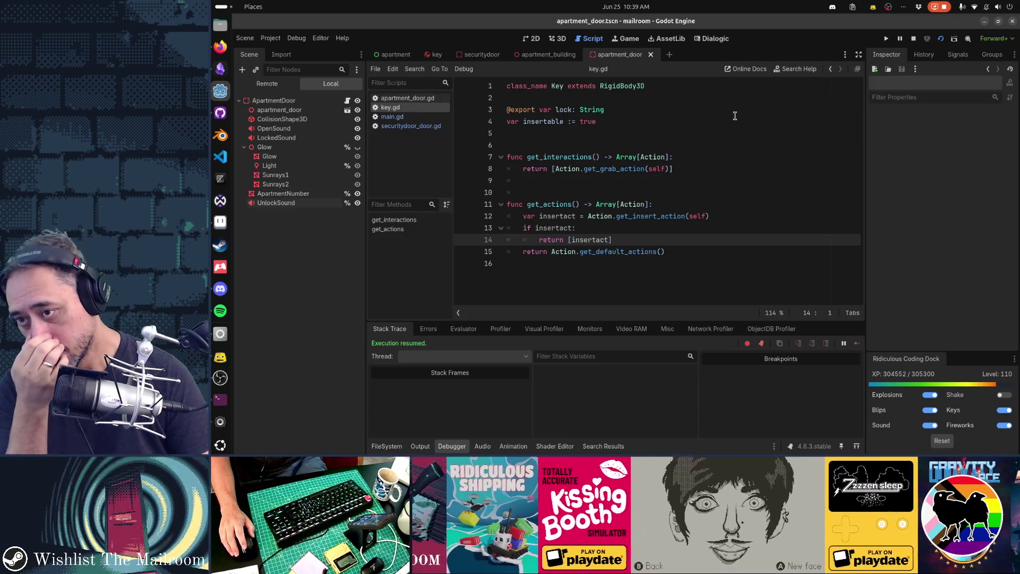
# Switch to the apartment scene and run the project with F5 to test the door
pyautogui.click(733, 133)
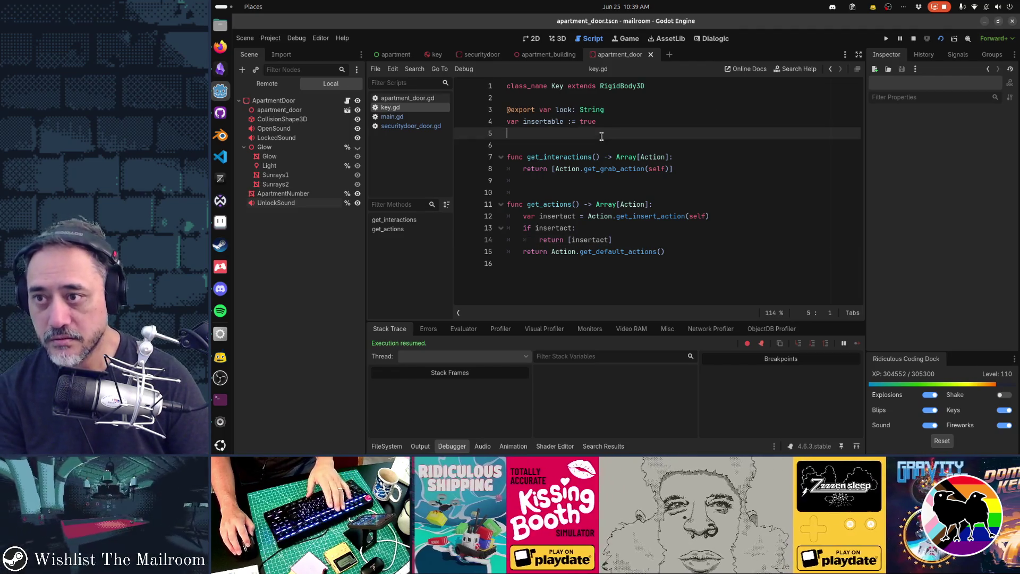
pyautogui.click(411, 55)
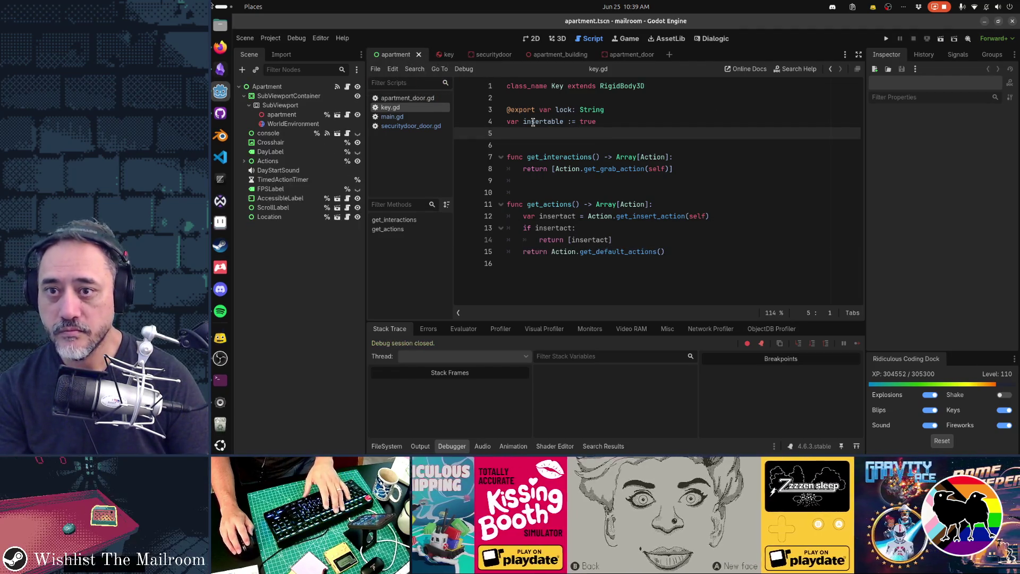
pyautogui.press('F5')
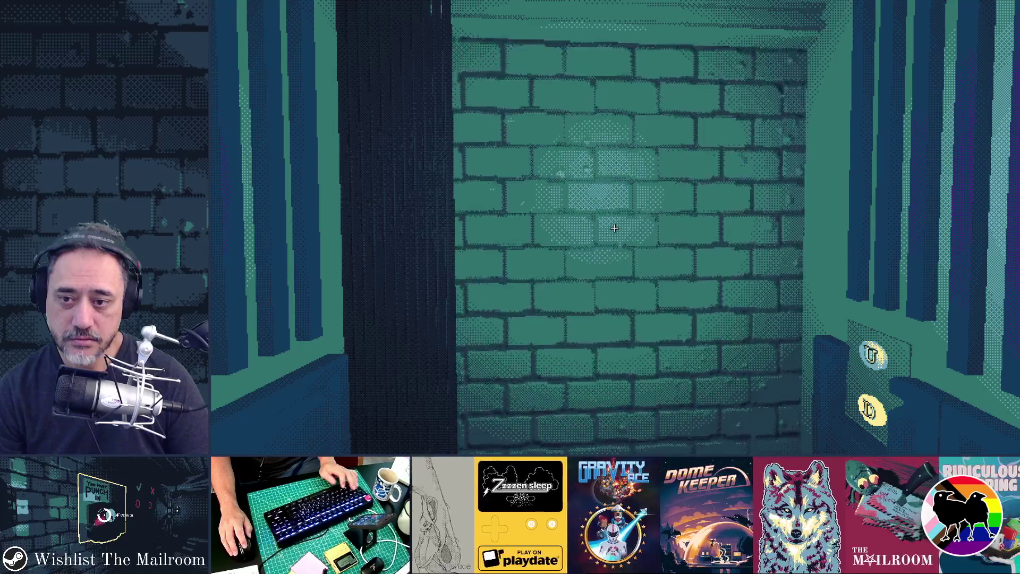
# Return from the running game to the editor and navigate back to the previous script
pyautogui.hotkey('alt', 'Tab')
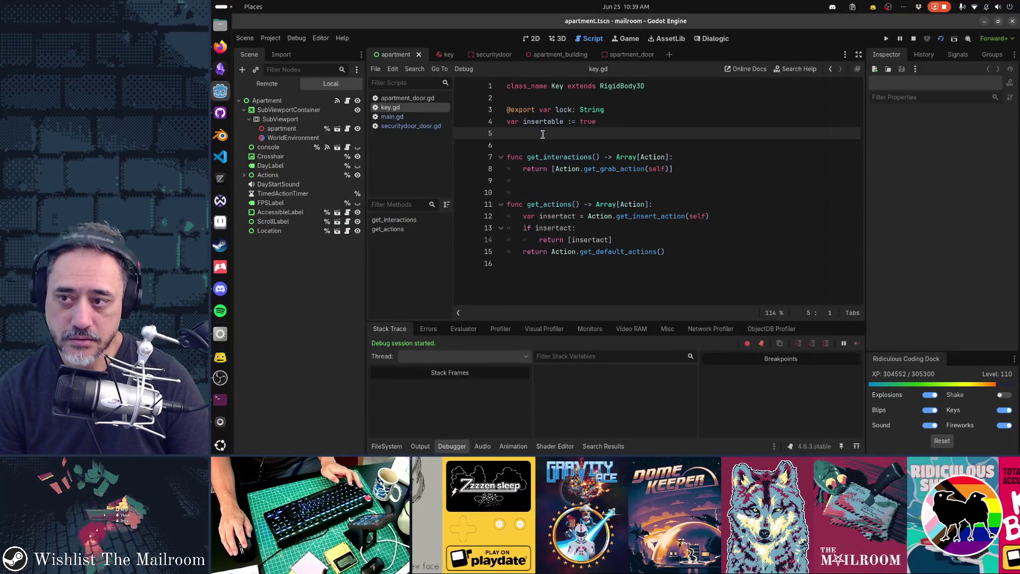
pyautogui.hotkey('alt', 'Left')
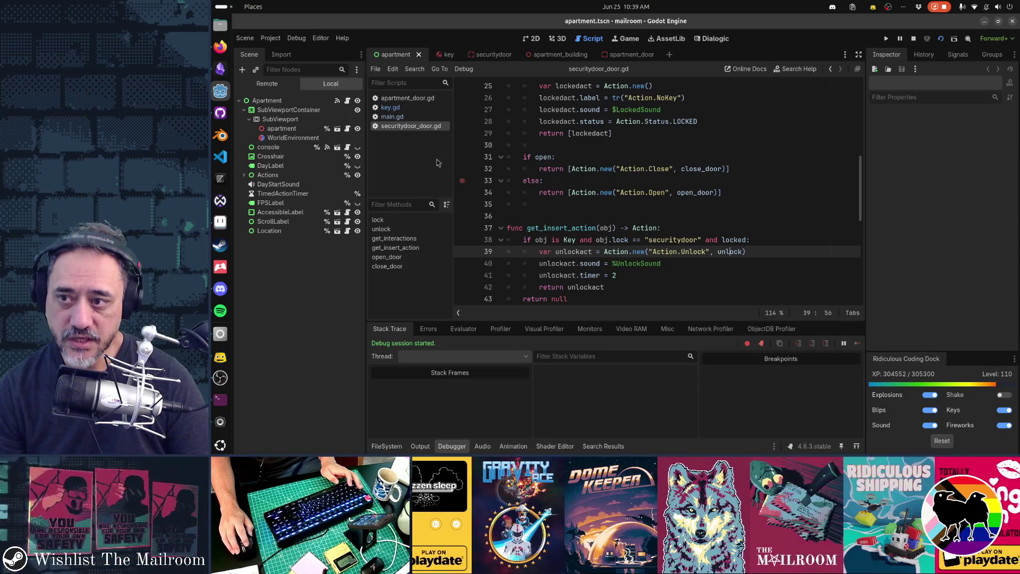
# In apartment_door.gd, uncomment 'unlockact.sound = %UnlockSound' on line 42 and save
pyautogui.click(416, 99)
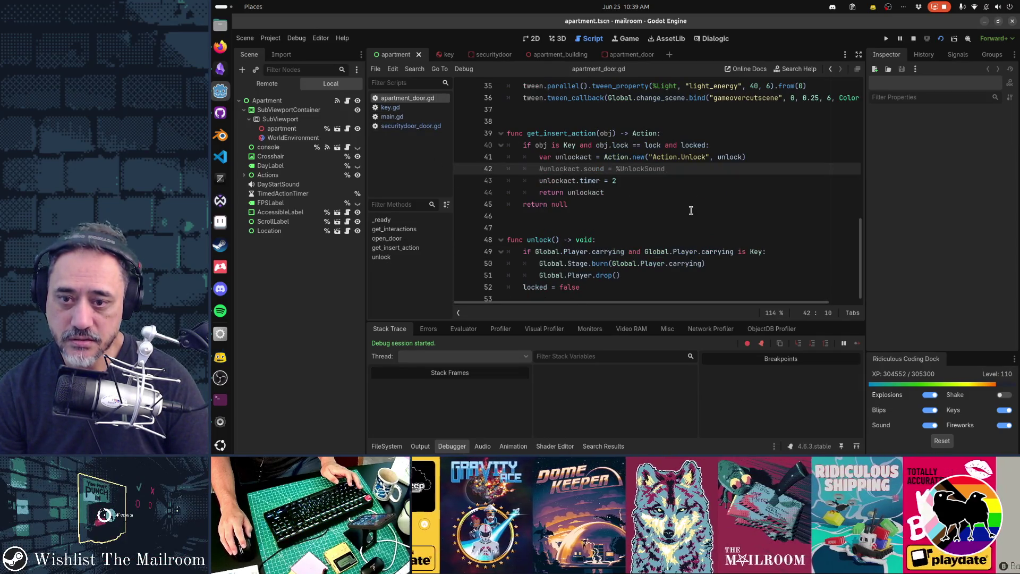
pyautogui.moveTo(606, 158)
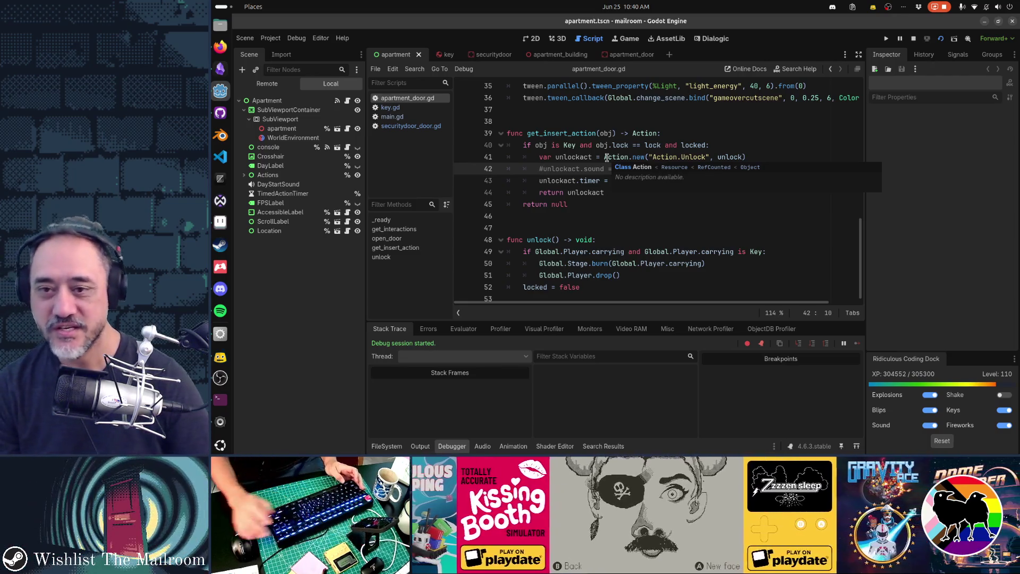
pyautogui.press('F5')
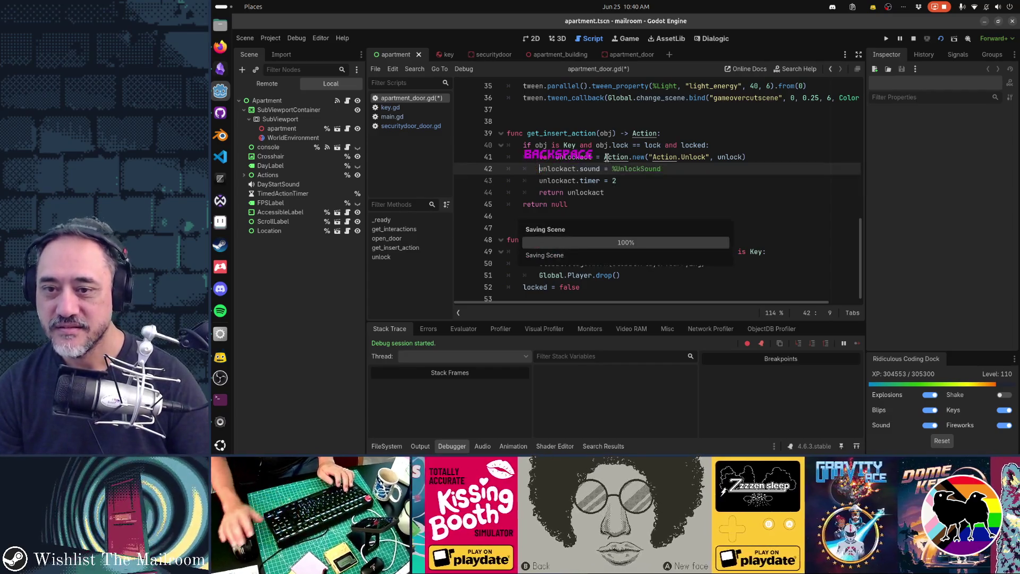
# In the game, open apartment door 3, walk in, and drop the pink package and letter
pyautogui.hotkey('alt', 'Tab')
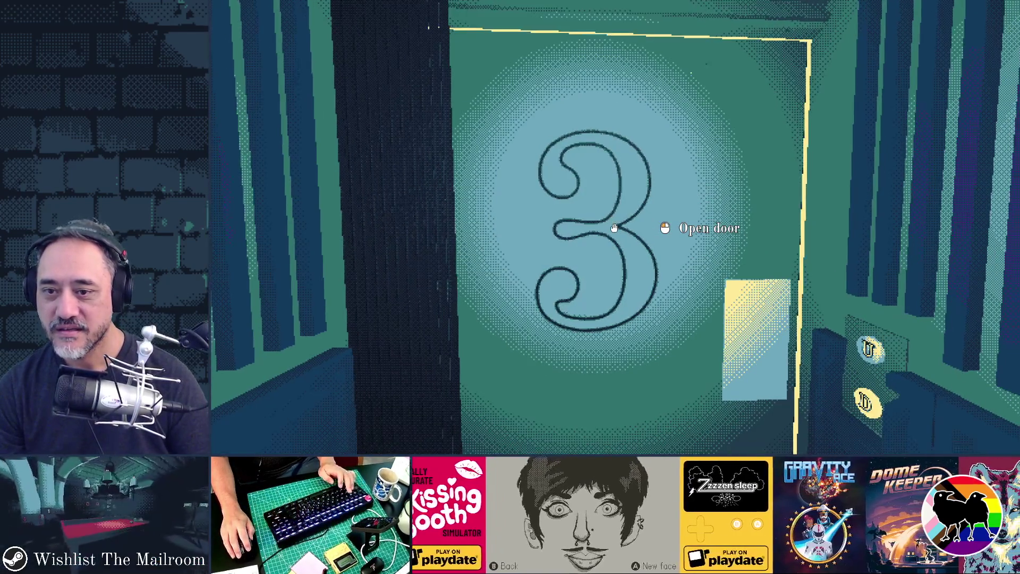
pyautogui.click(614, 228)
pyautogui.press('w')
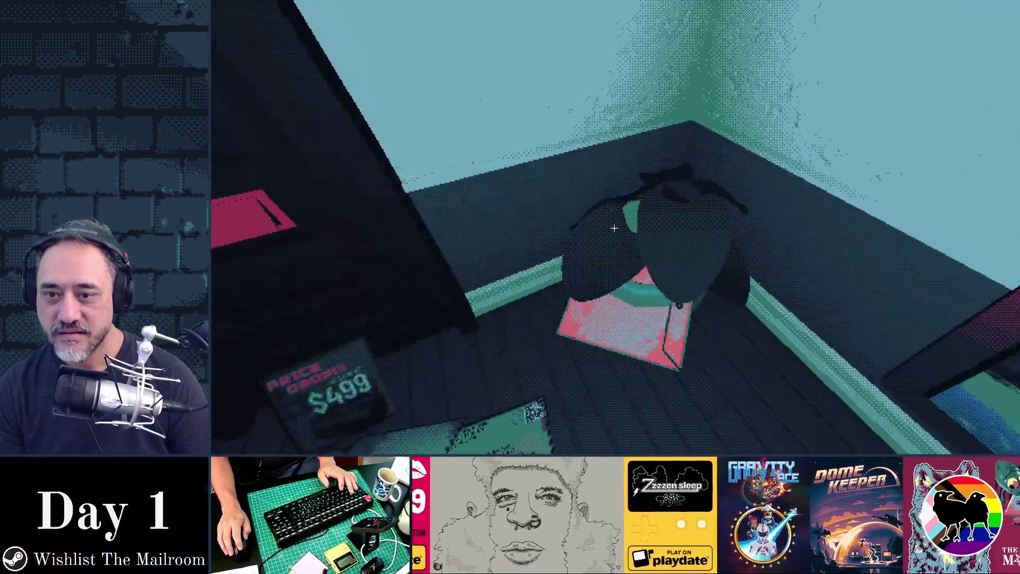
pyautogui.click(614, 228)
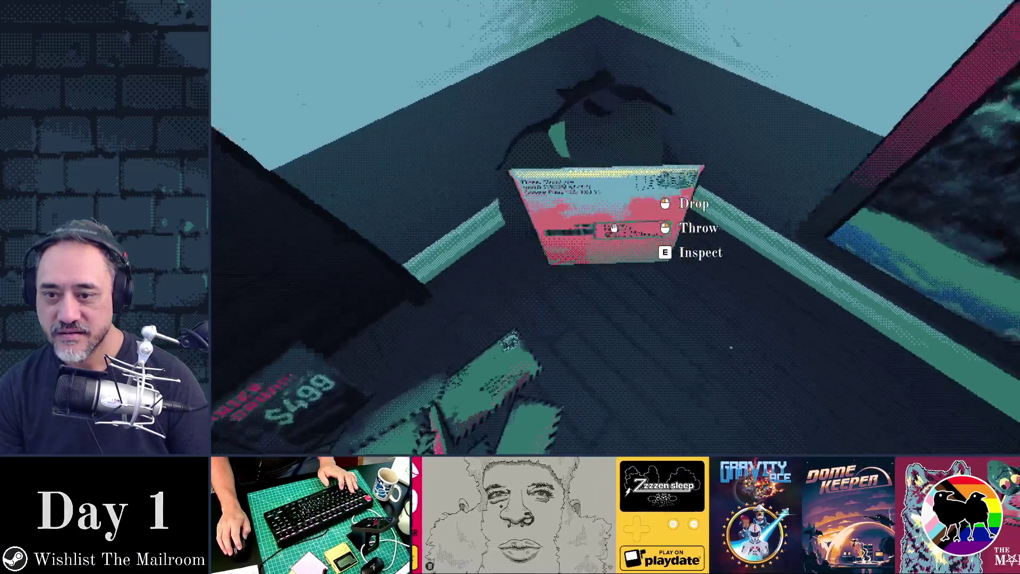
pyautogui.click(614, 228)
pyautogui.click(615, 227)
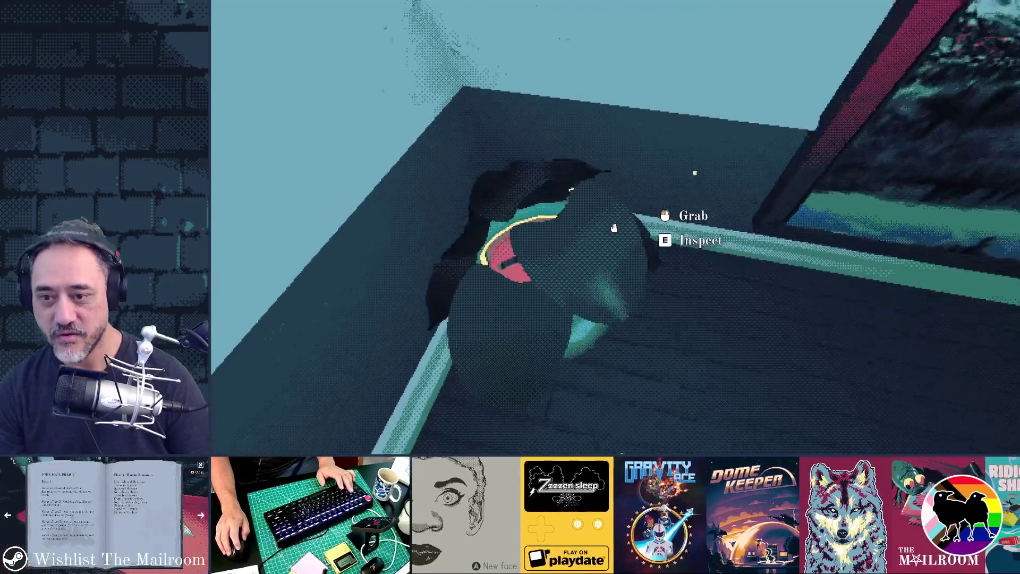
# Move the plush toy around, hold to unlock the inner door, then return to the editor
pyautogui.click(615, 228)
pyautogui.click(615, 227)
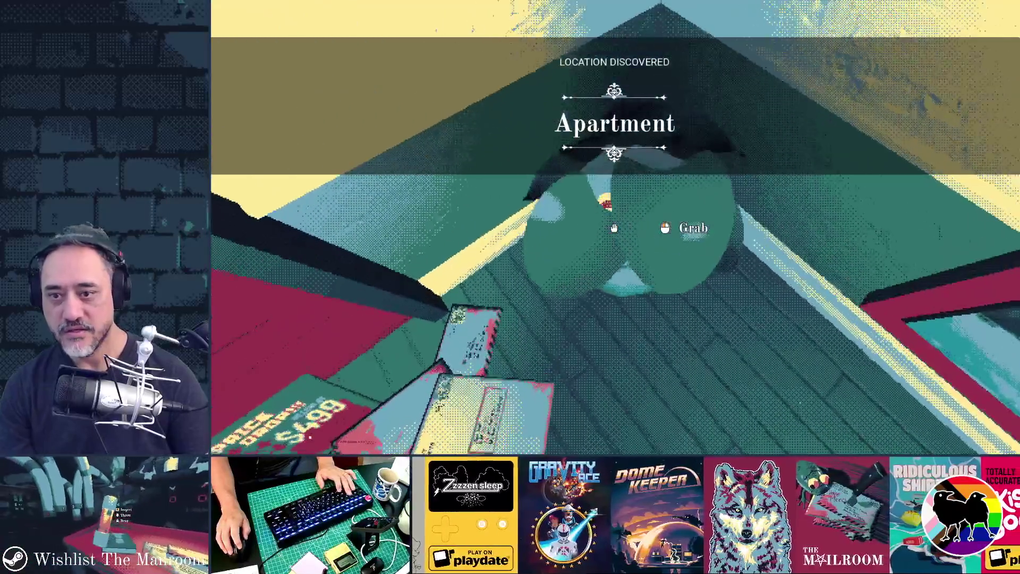
pyautogui.click(614, 227)
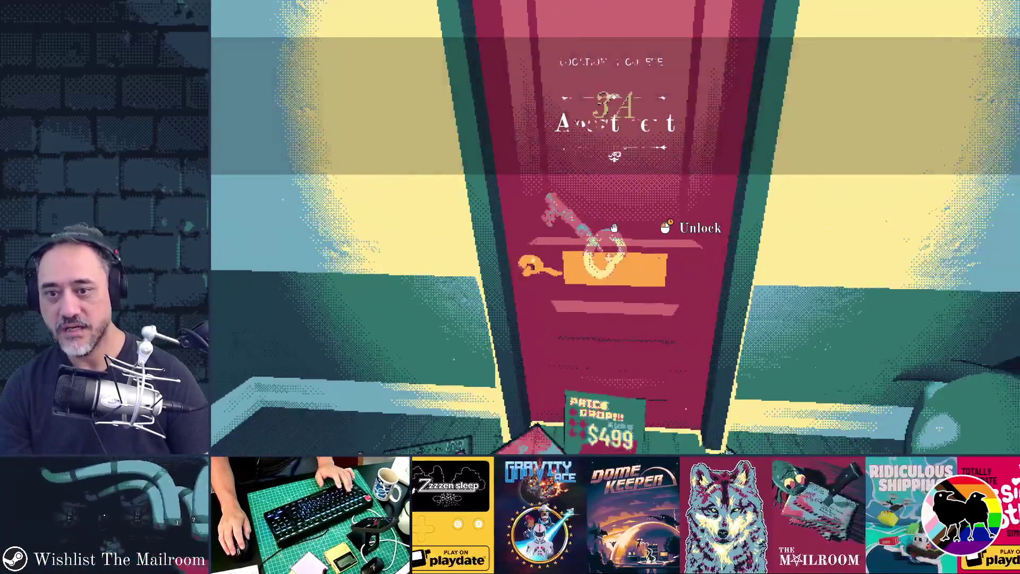
pyautogui.click(614, 227)
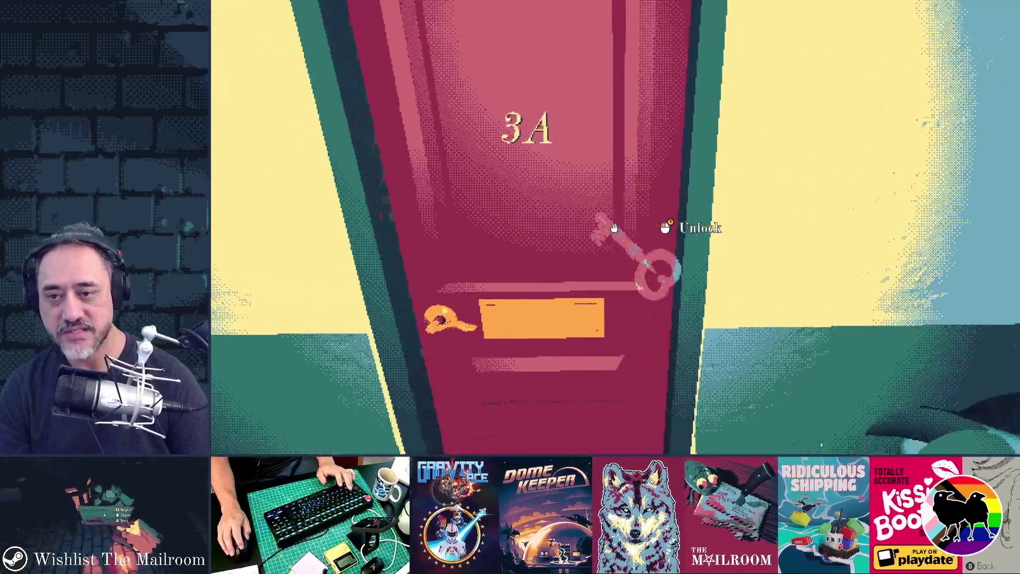
pyautogui.click(615, 228)
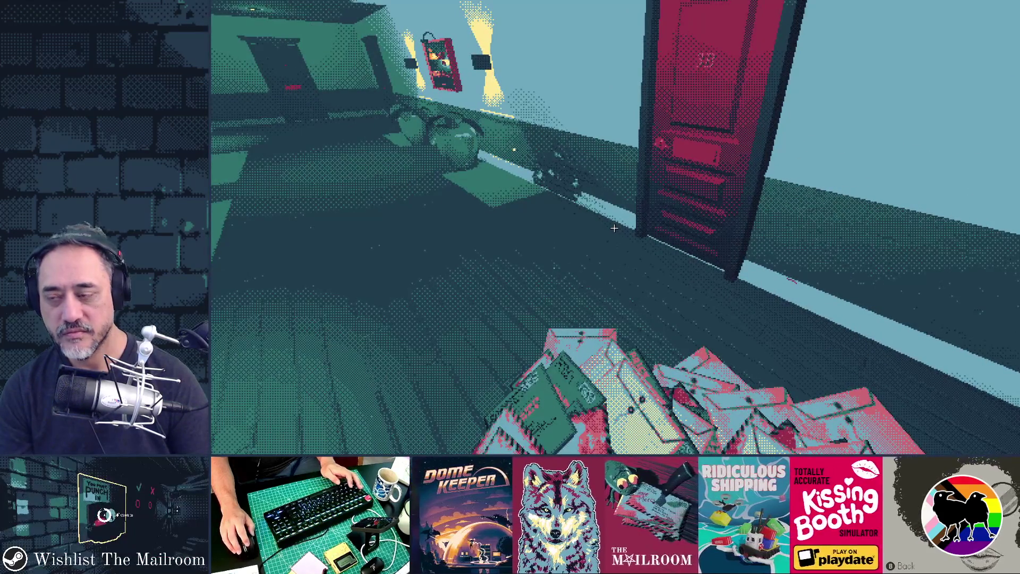
pyautogui.hotkey('alt', 'Tab')
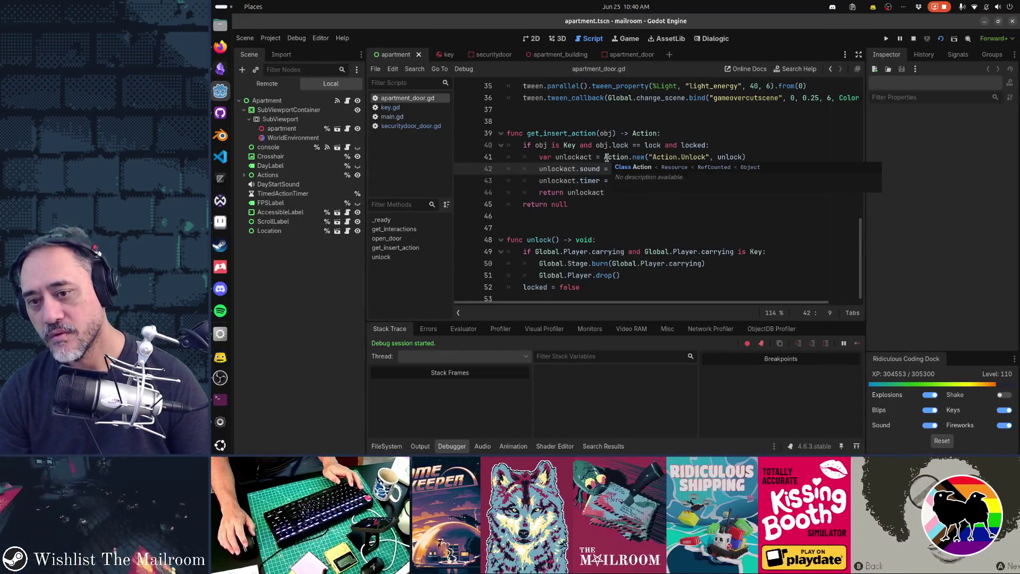
pyautogui.scroll(1, 606, 158)
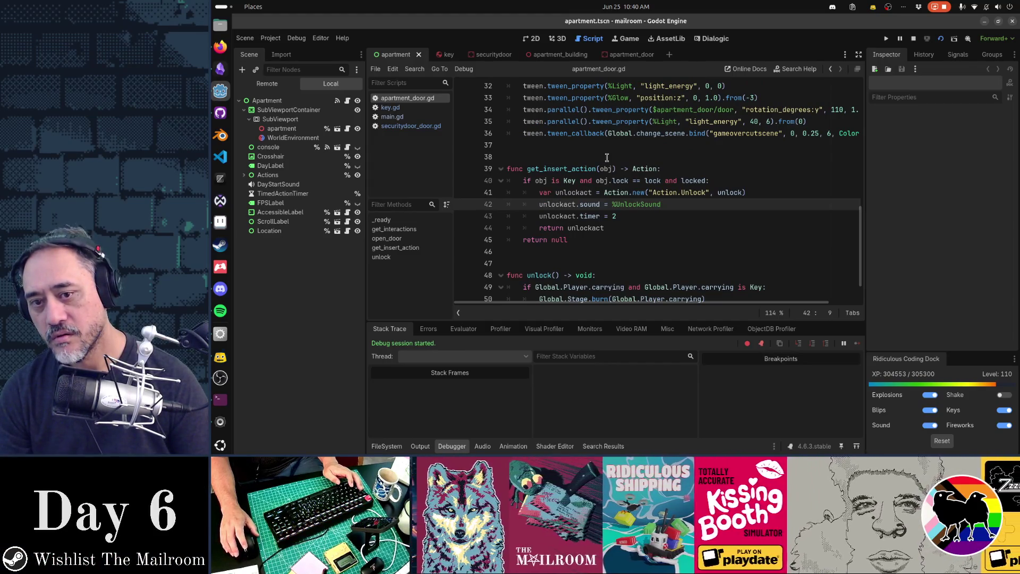
pyautogui.scroll(-2, 607, 157)
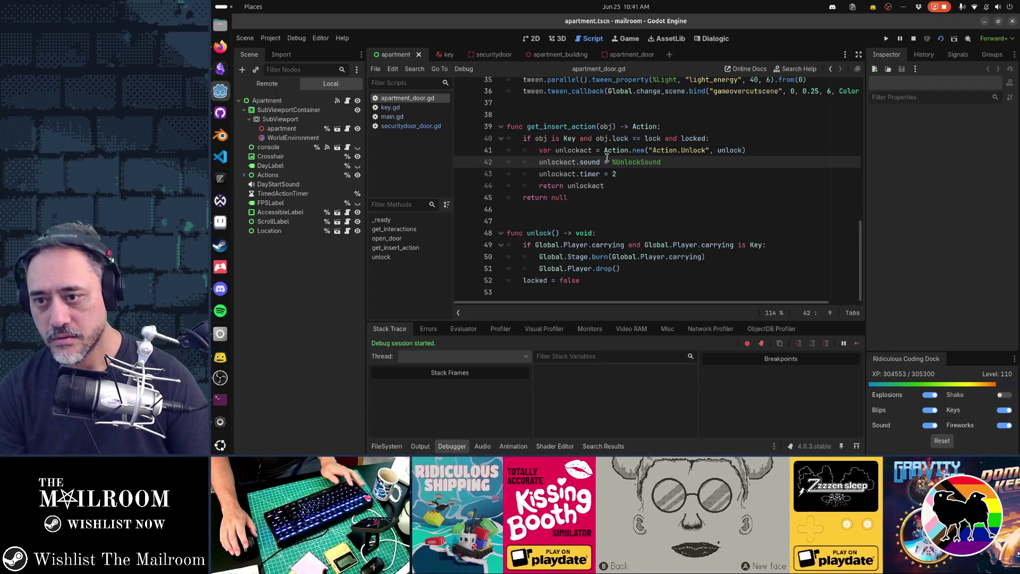
pyautogui.write('day 1')
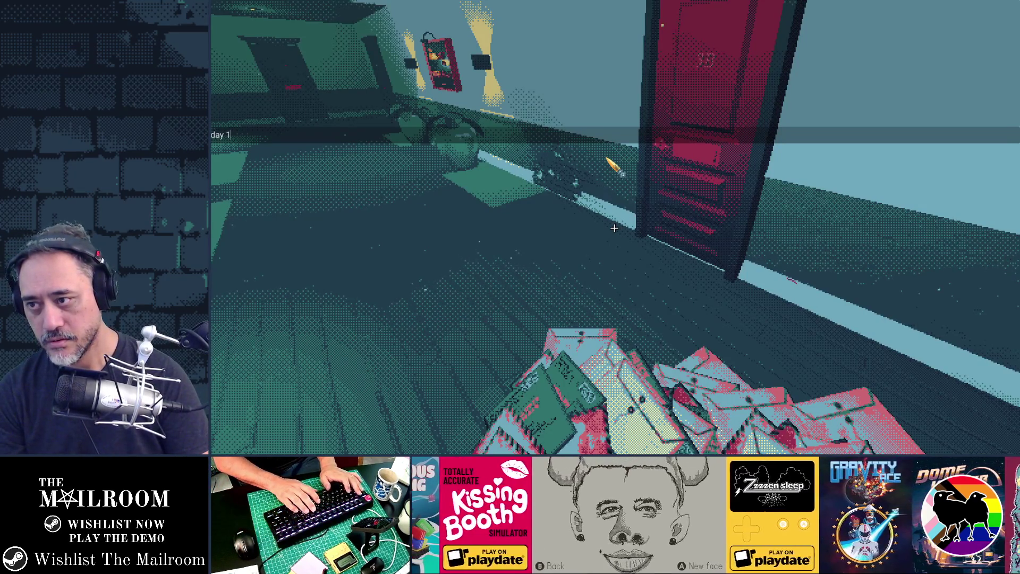
# Run the day 1 command, resume the game, open the gate, then use skip and securitykey
pyautogui.press('Return')
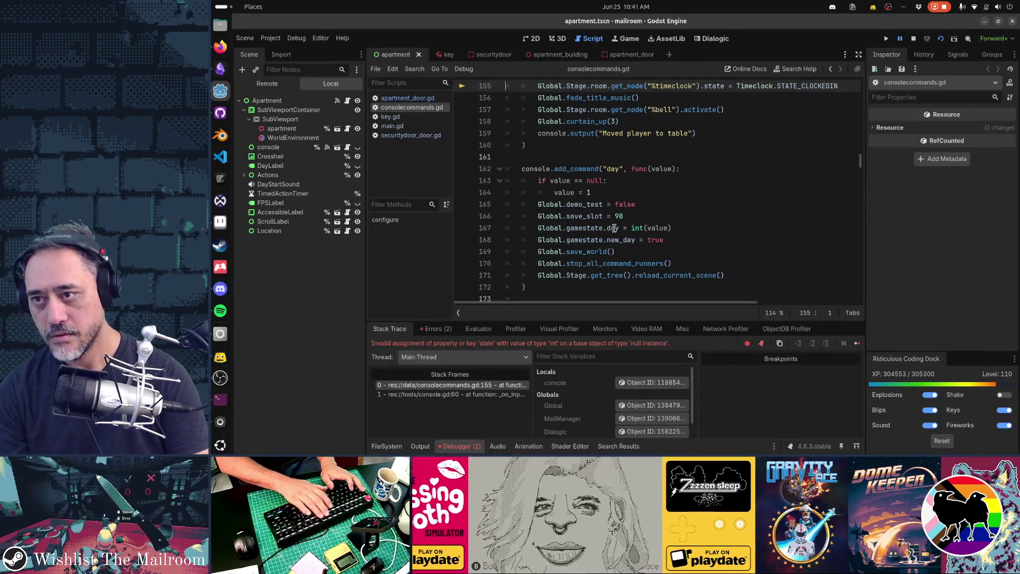
pyautogui.press('F5')
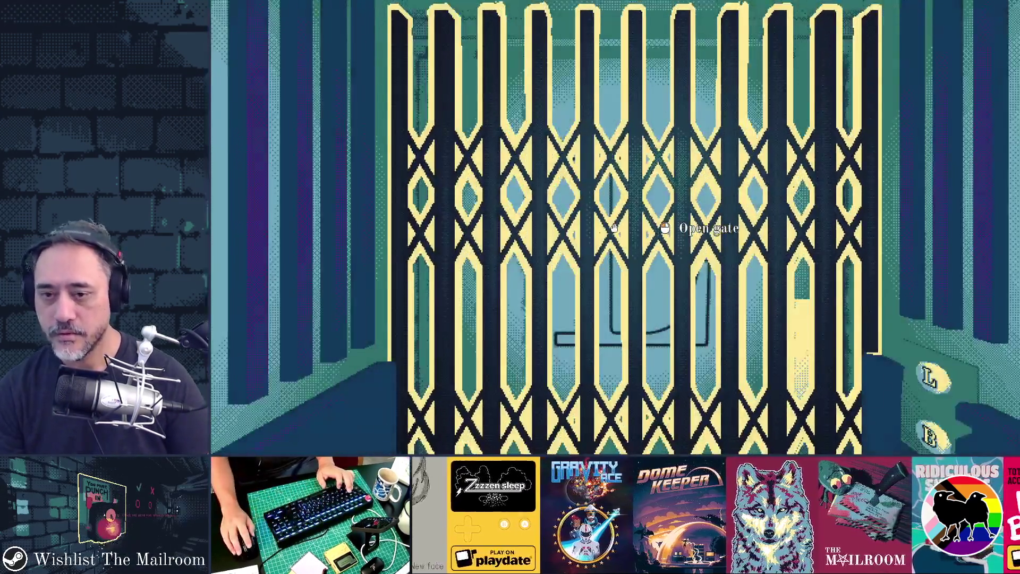
pyautogui.click(613, 228)
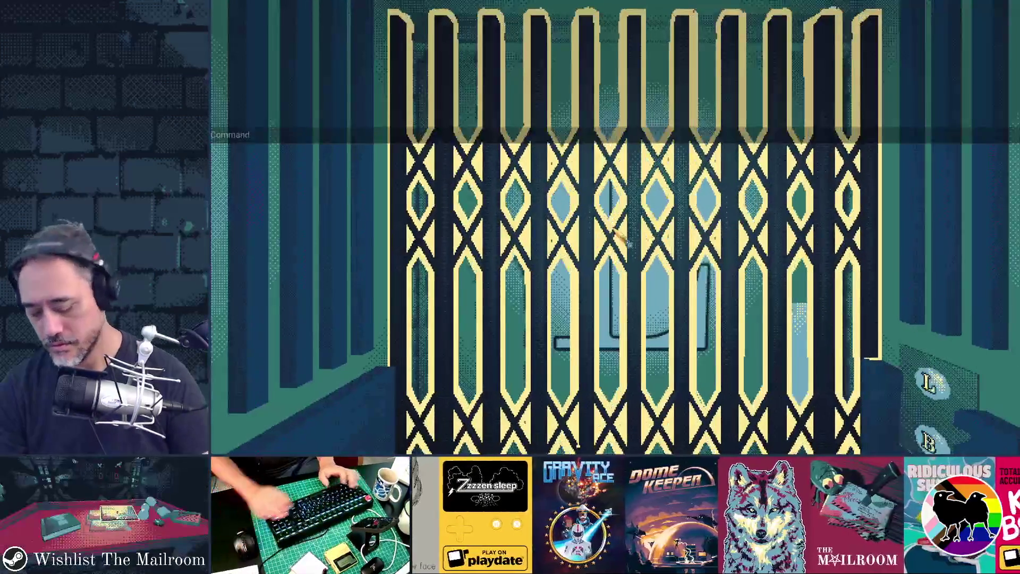
pyautogui.write('skip')
pyautogui.press('Return')
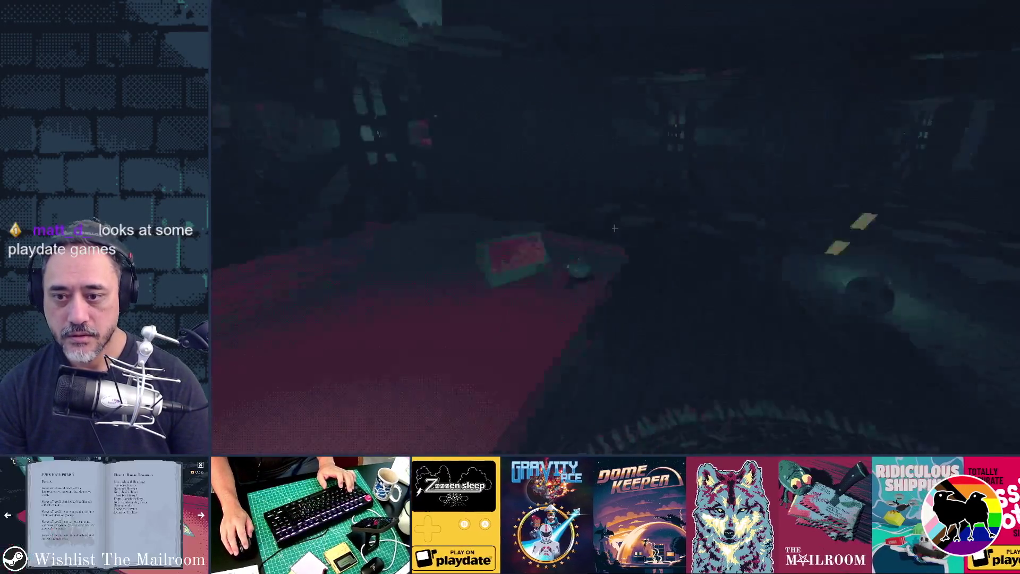
pyautogui.write('securitykey')
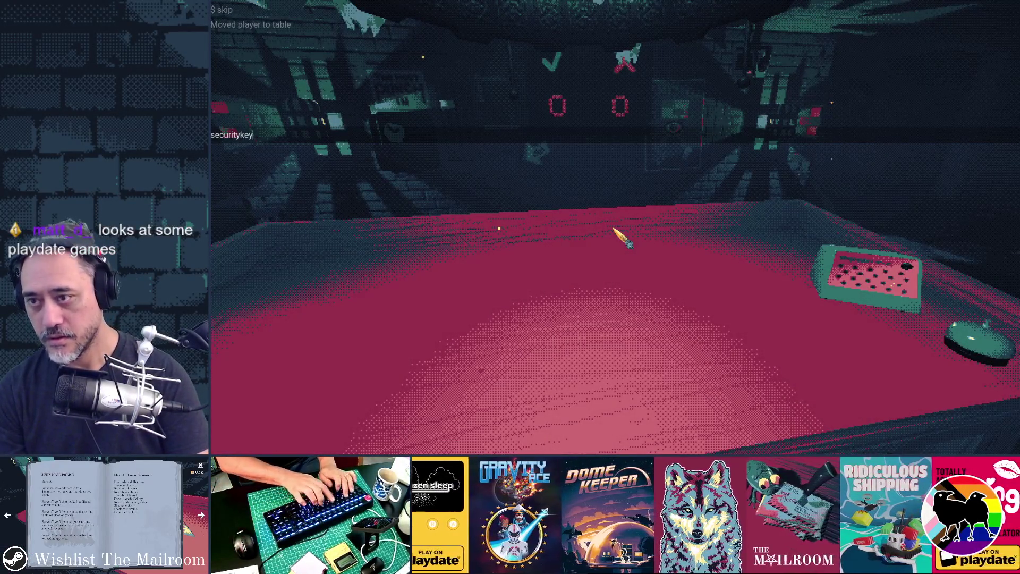
pyautogui.press('Return')
# Carry the spawned key to the locked door, unlock and open it, walk through, and stop the game
pyautogui.click(613, 227)
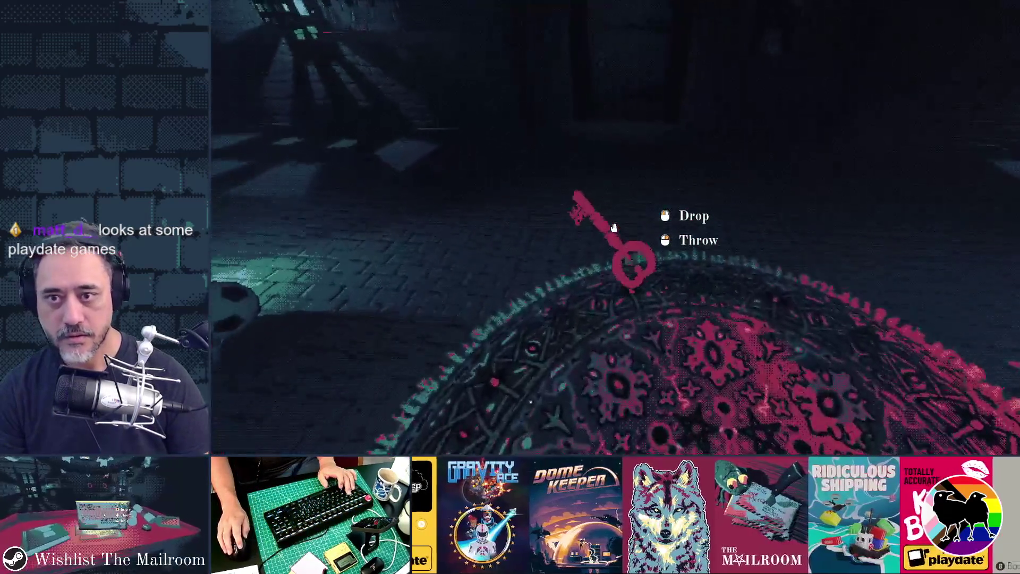
pyautogui.click(614, 228)
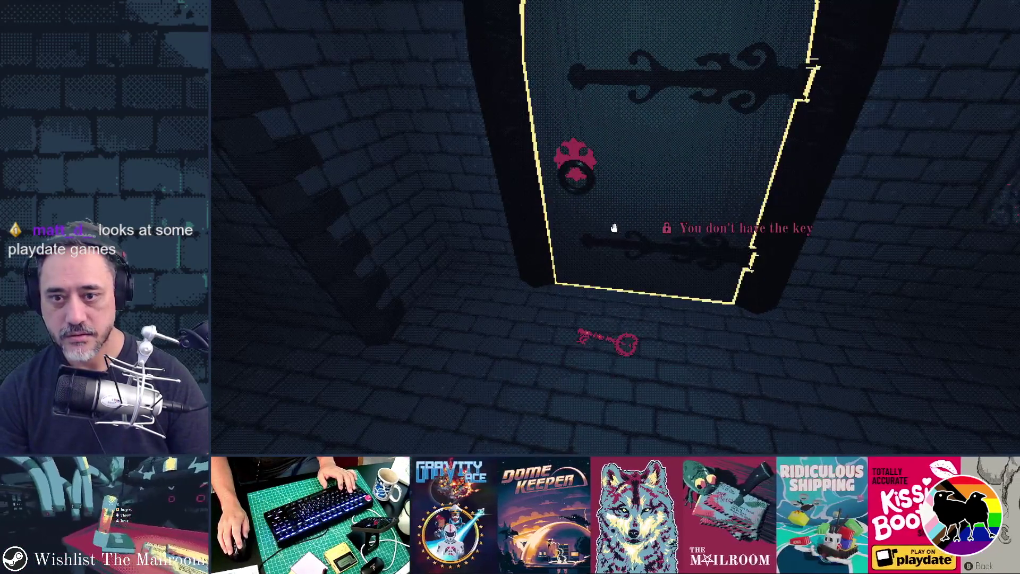
pyautogui.click(613, 228)
pyautogui.click(614, 227)
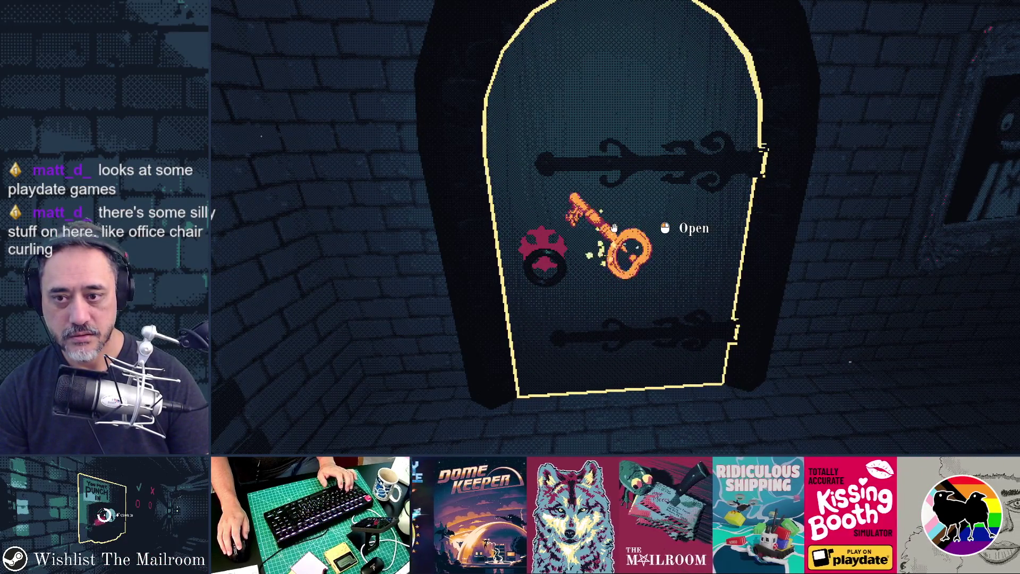
pyautogui.click(613, 228)
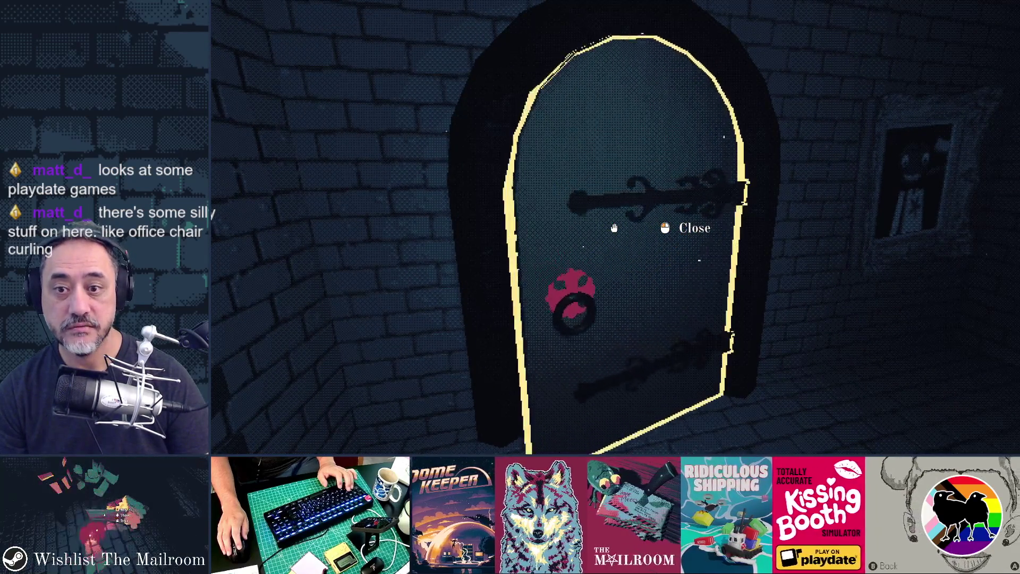
pyautogui.press('w')
pyautogui.press('F8')
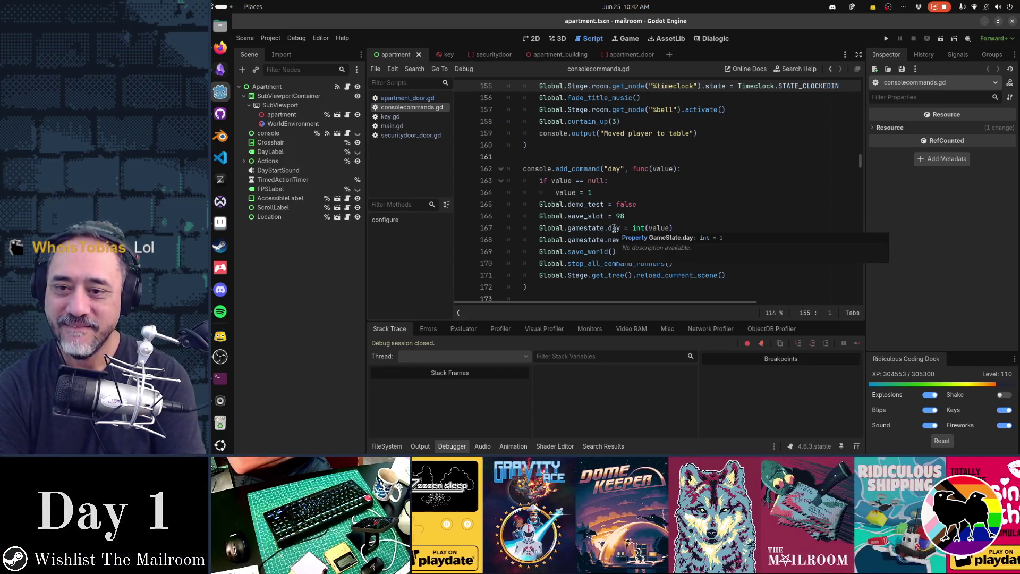
# Search consolecommands.gd for 'securitykey', check the line assigning the key's lock, then close the script
pyautogui.hotkey('ctrl', 'f')
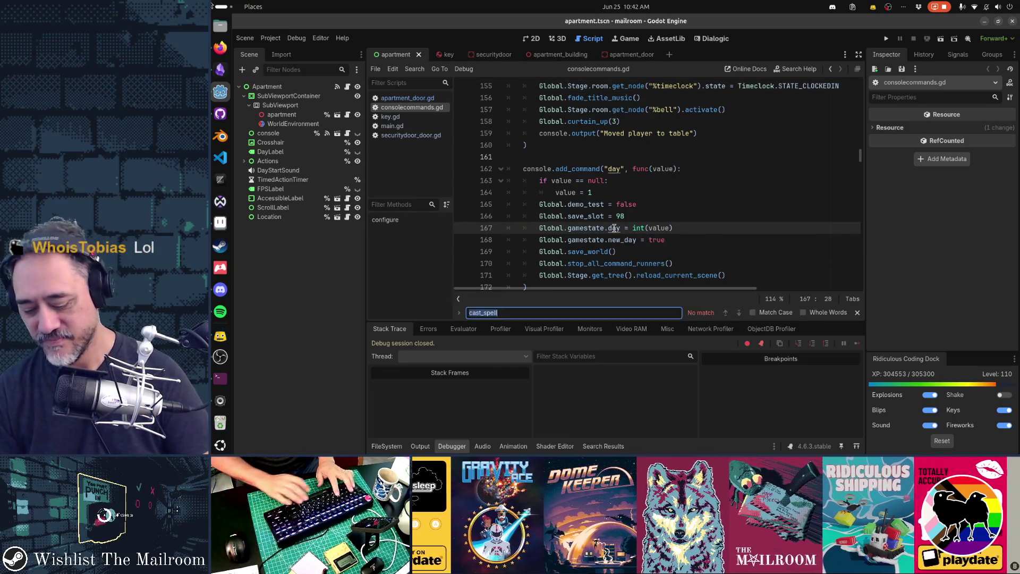
pyautogui.write('securitykey')
pyautogui.press('Escape')
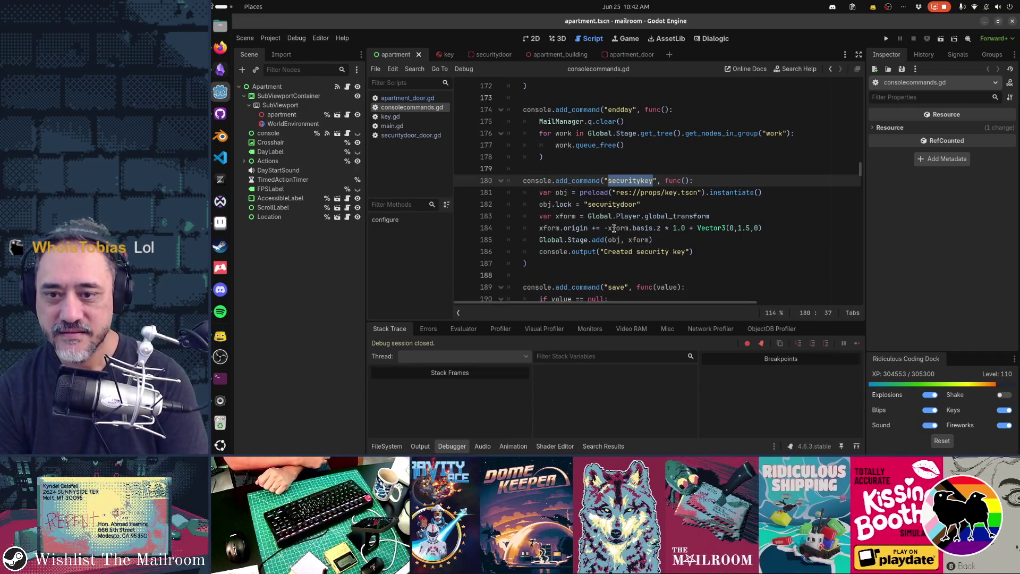
pyautogui.press('Home')
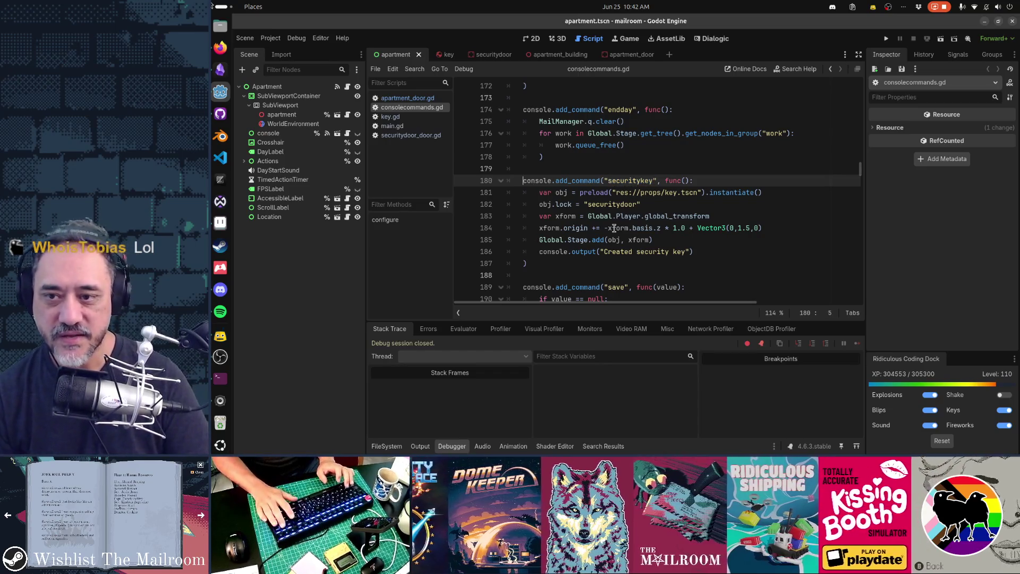
pyautogui.press('Down')
pyautogui.press('Down')
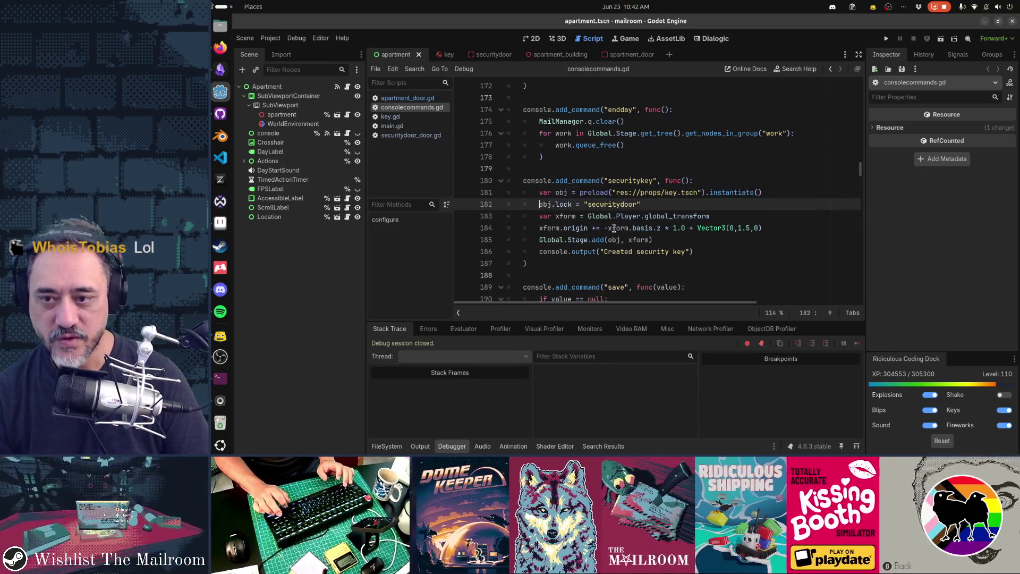
pyautogui.hotkey('shift', 'Home')
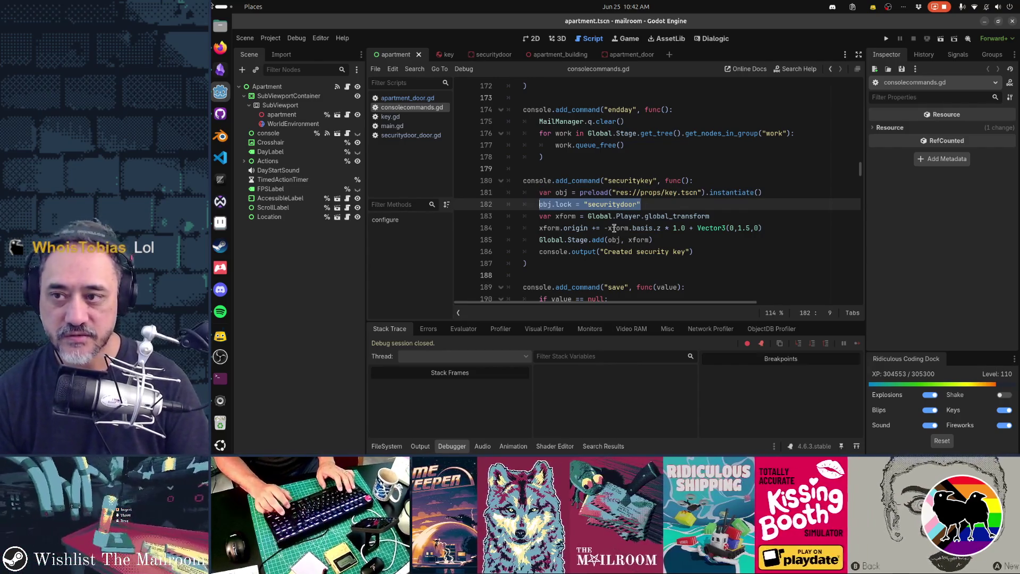
pyautogui.press('Down')
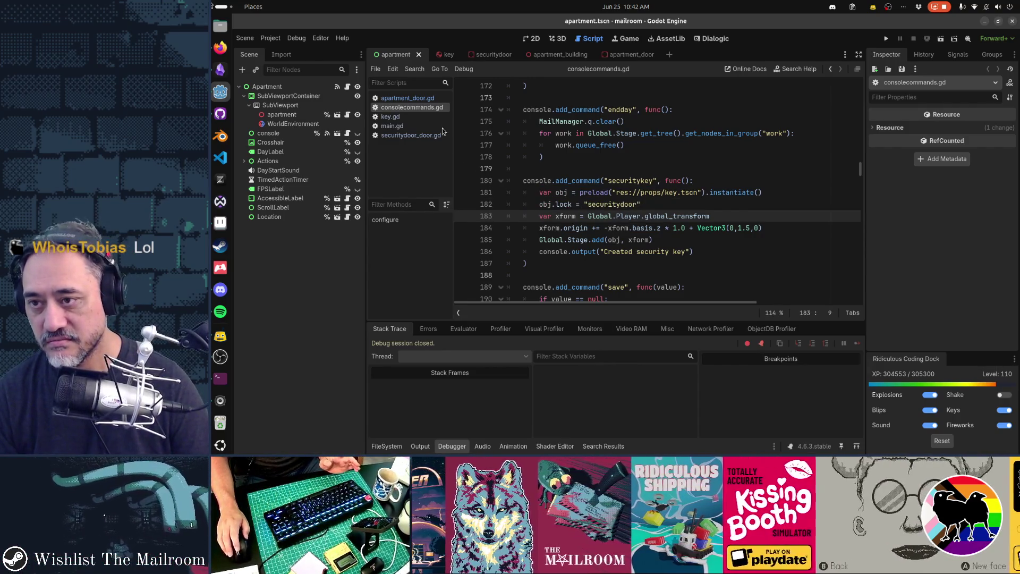
pyautogui.middleClick(430, 108)
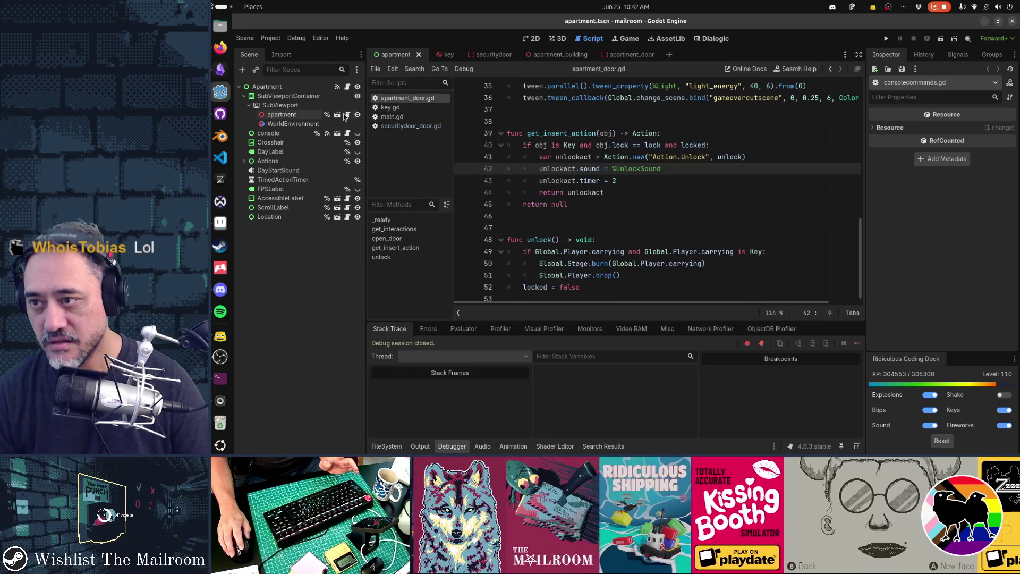
# In the apartment_building scene, compare the key's Lock value 'apartment' with ApartmentDoor1's Lock
pyautogui.click(619, 54)
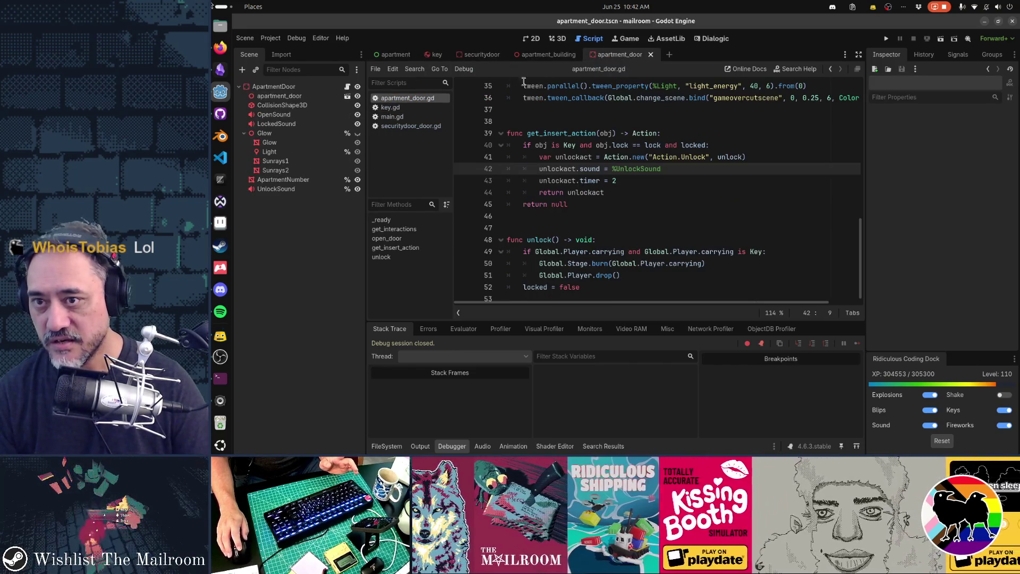
pyautogui.click(548, 54)
pyautogui.scroll(3, 294, 257)
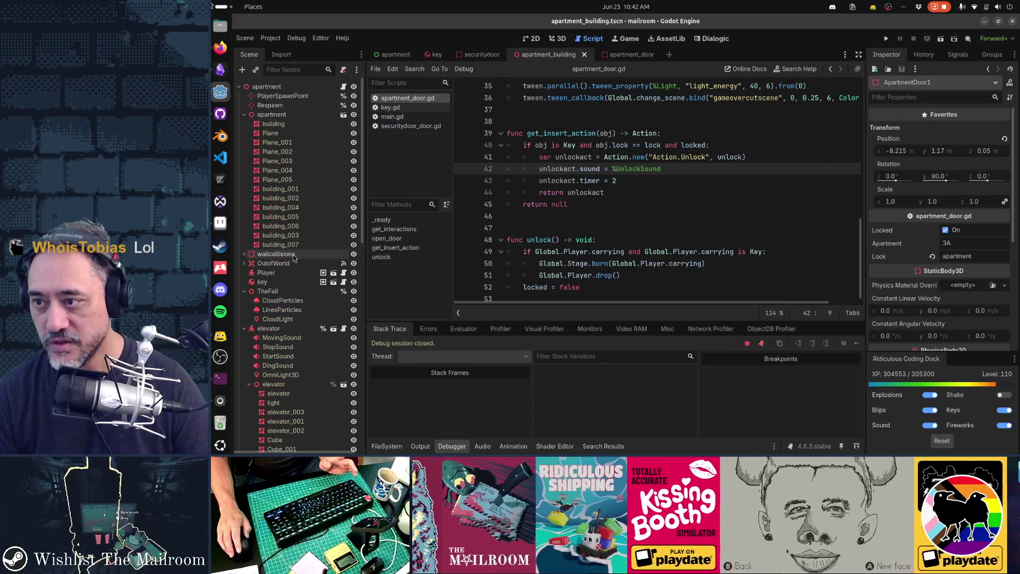
pyautogui.click(263, 281)
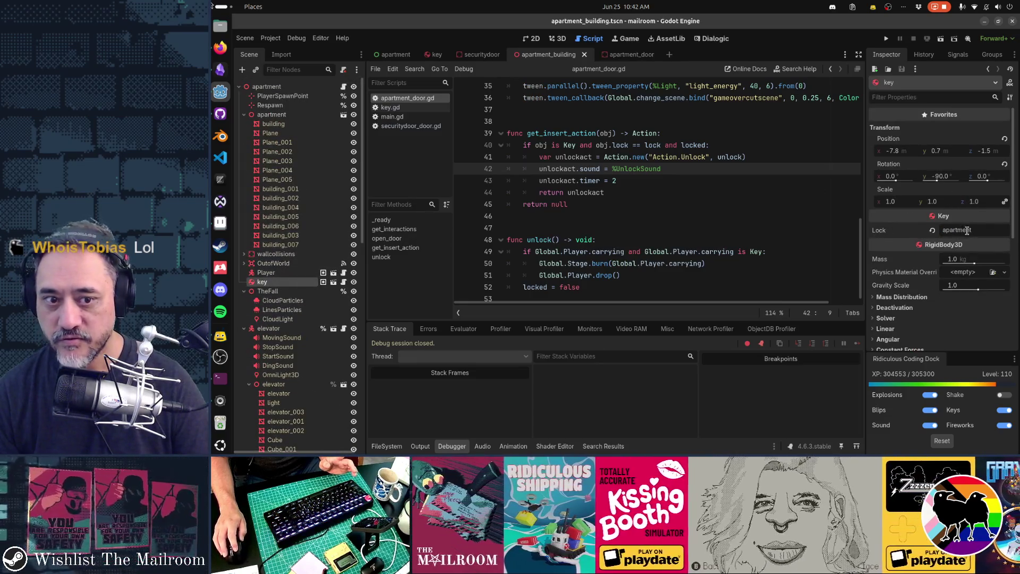
pyautogui.doubleClick(967, 230)
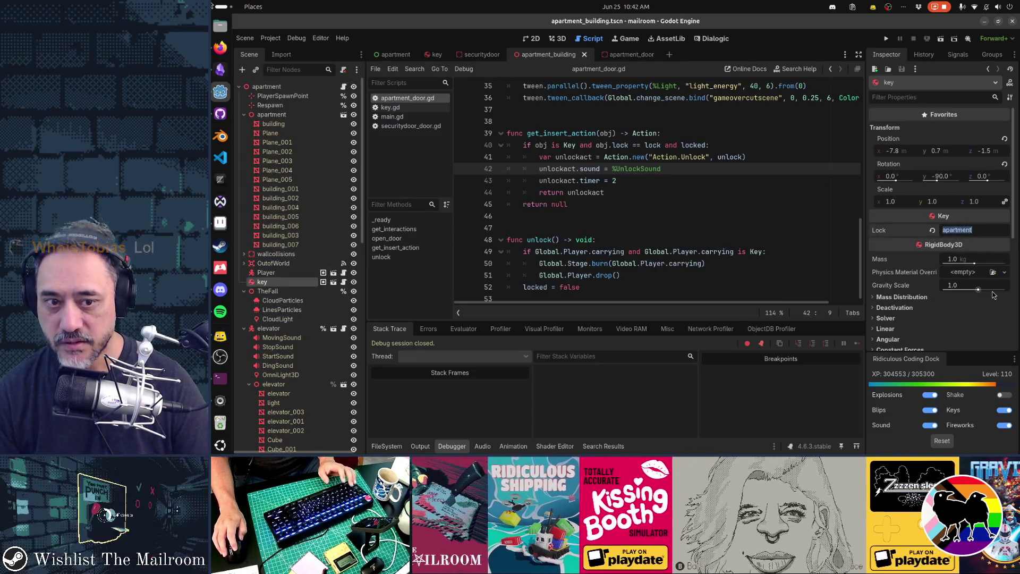
pyautogui.click(632, 228)
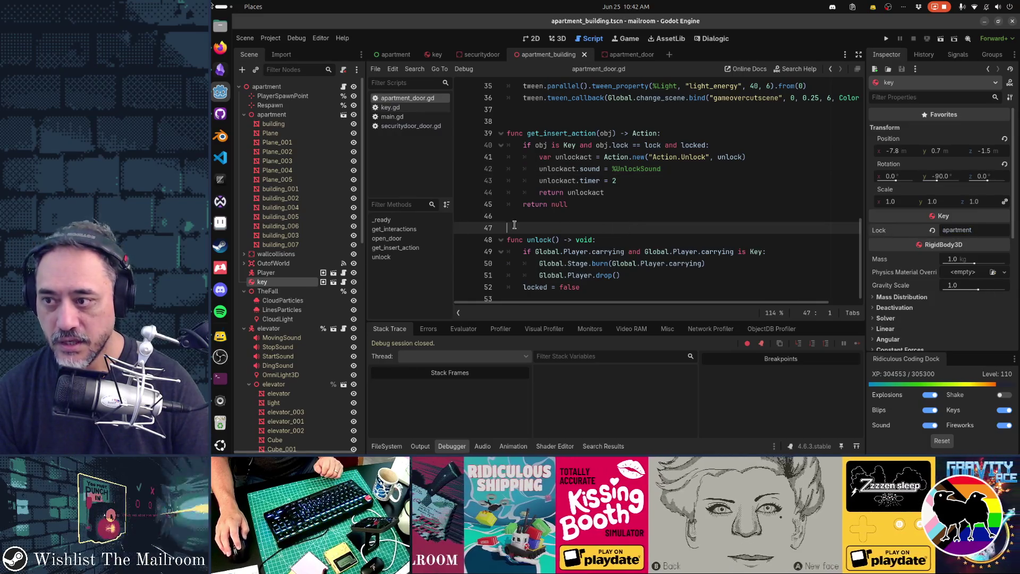
pyautogui.click(244, 291)
pyautogui.click(244, 300)
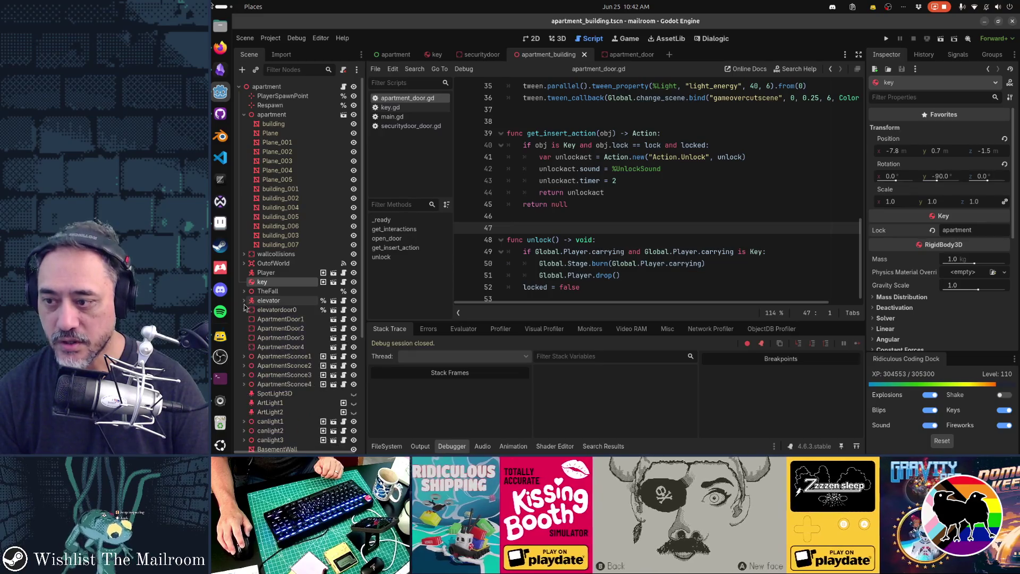
pyautogui.click(282, 320)
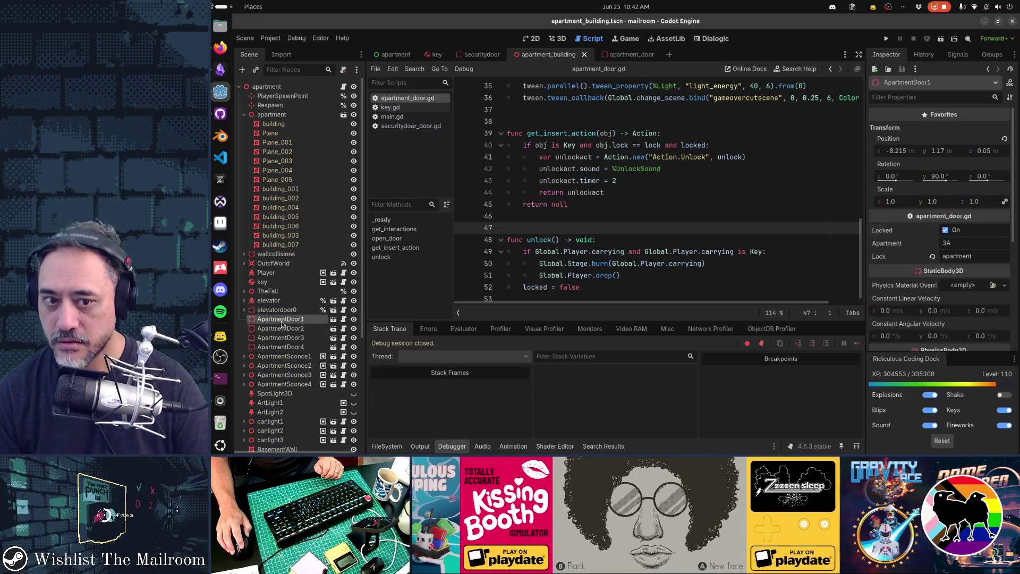
pyautogui.click(961, 256)
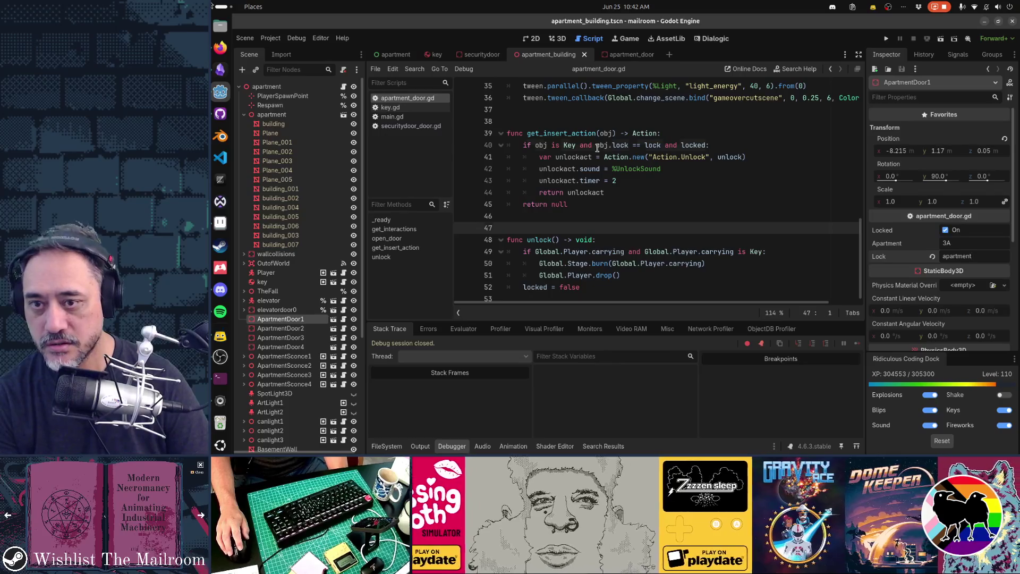
# Review get_insert_action in apartment_door.gd, from the line 41 unlock action to 'return null'
pyautogui.click(663, 168)
pyautogui.moveTo(559, 157); pyautogui.dragTo(747, 157)
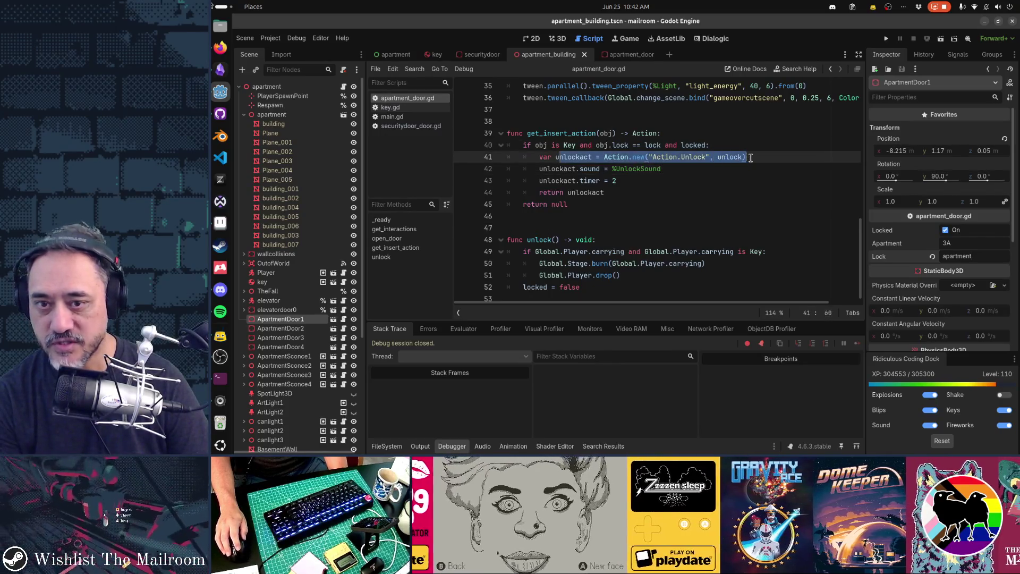
pyautogui.click(719, 207)
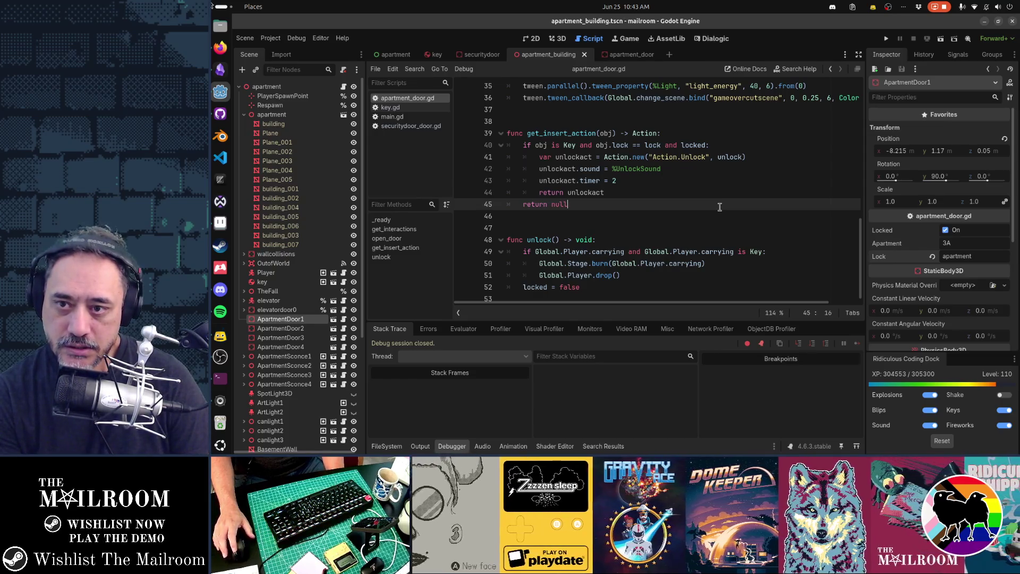
# Open main.gd and search for 'timed_action' to locate where it is assigned
pyautogui.click(414, 118)
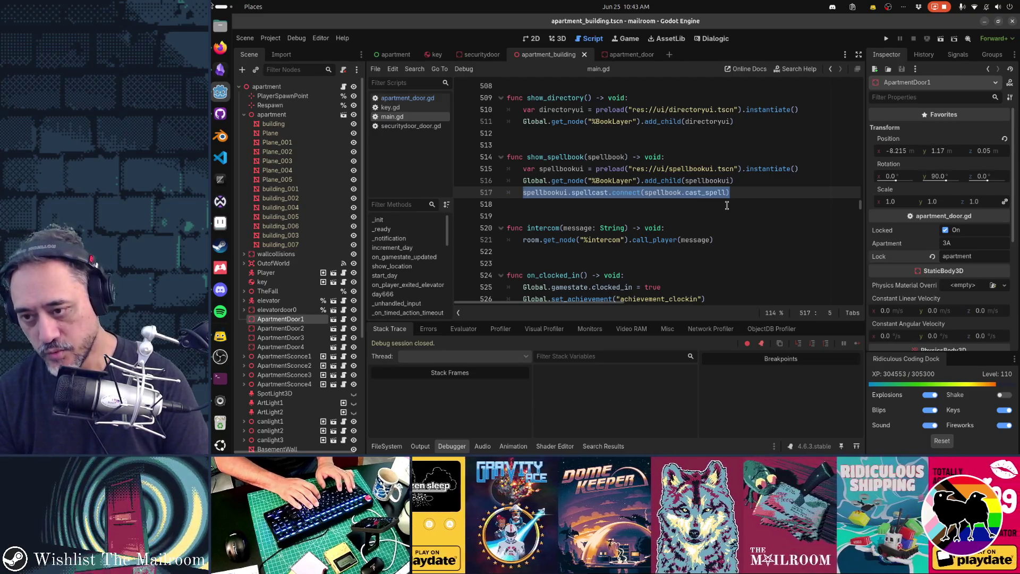
pyautogui.hotkey('ctrl', 'f')
pyautogui.write('time')
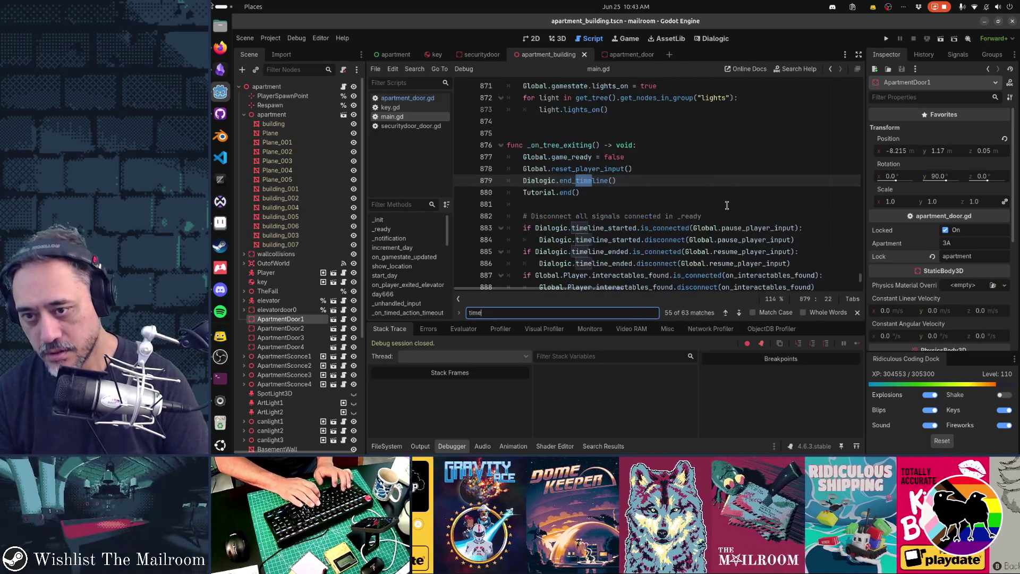
pyautogui.write('d_action')
pyautogui.press('Return')
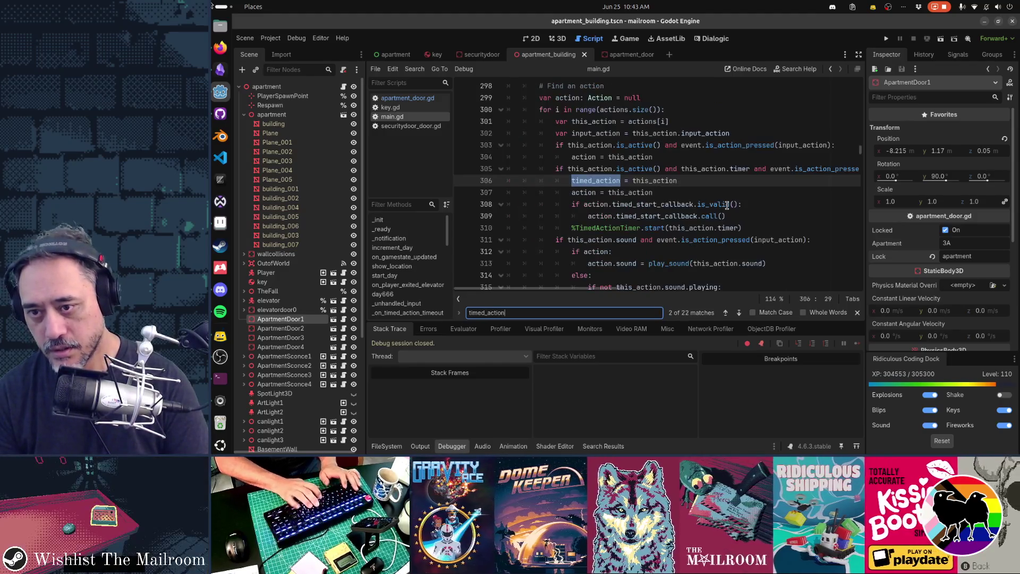
pyautogui.press('Escape')
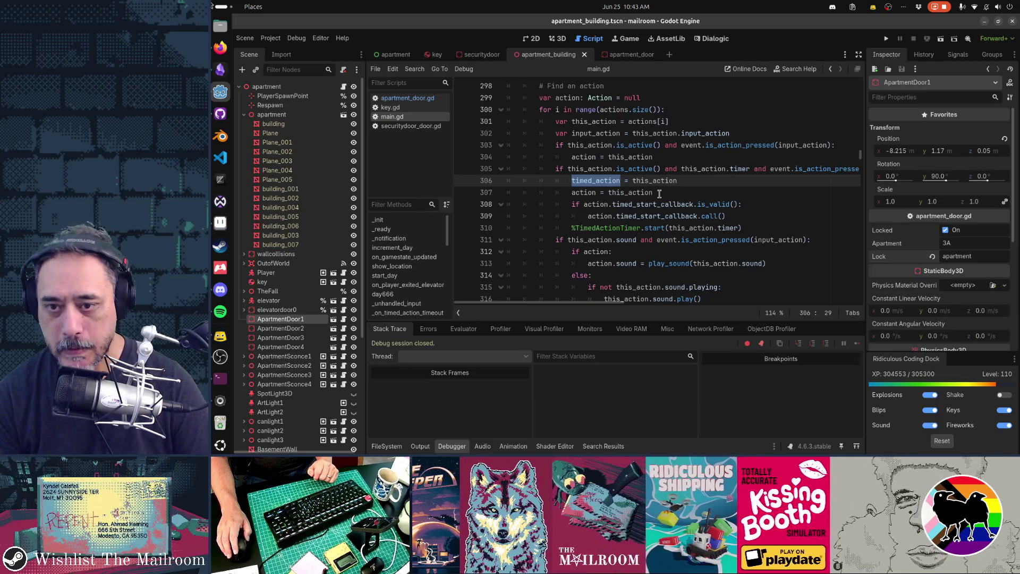
# Add a breakpoint on line 306, then review the _on_timed_action_timeout handler further down
pyautogui.scroll(-2, 659, 194)
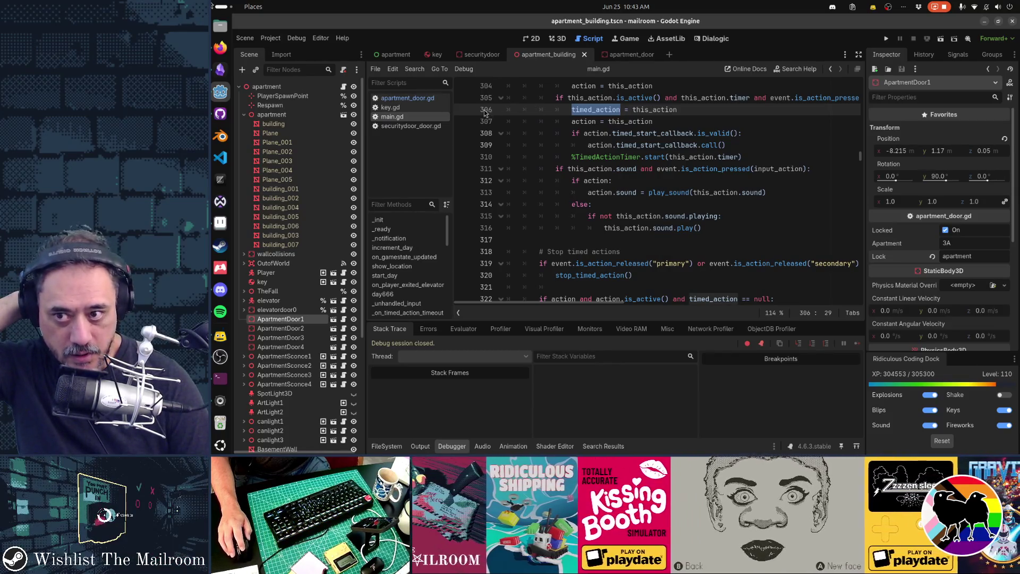
pyautogui.click(467, 112)
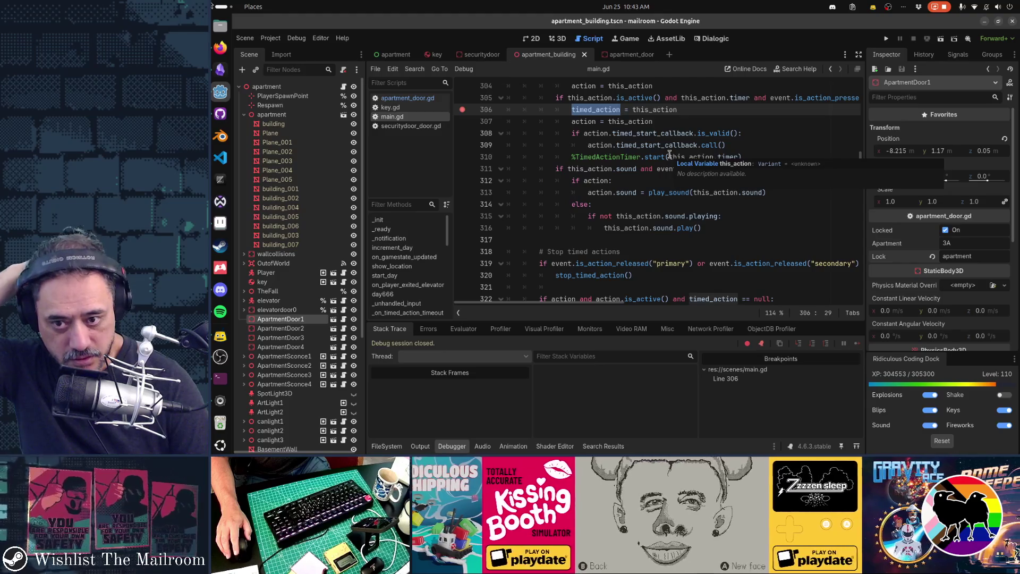
pyautogui.scroll(-3, 670, 155)
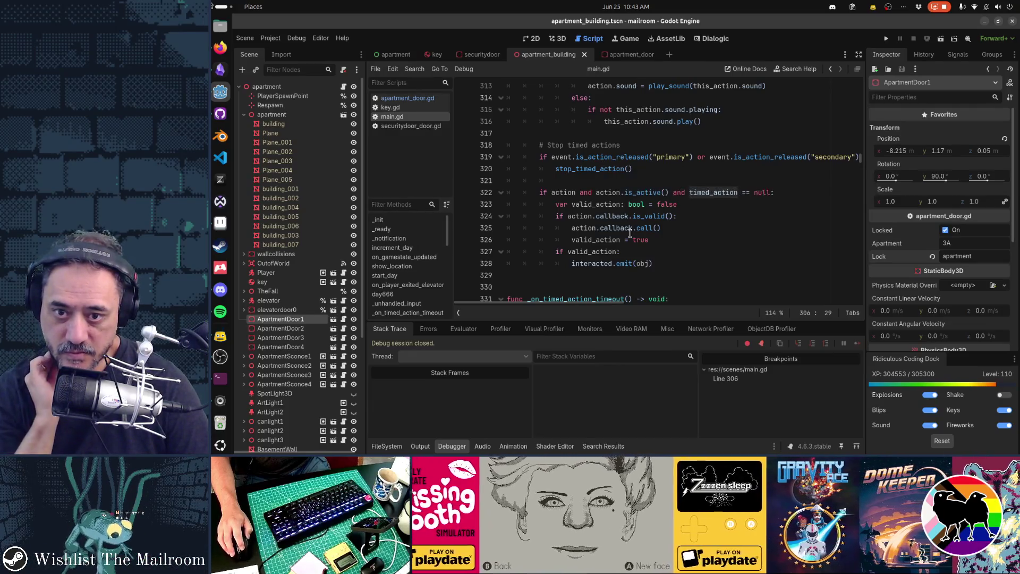
pyautogui.scroll(-2, 641, 177)
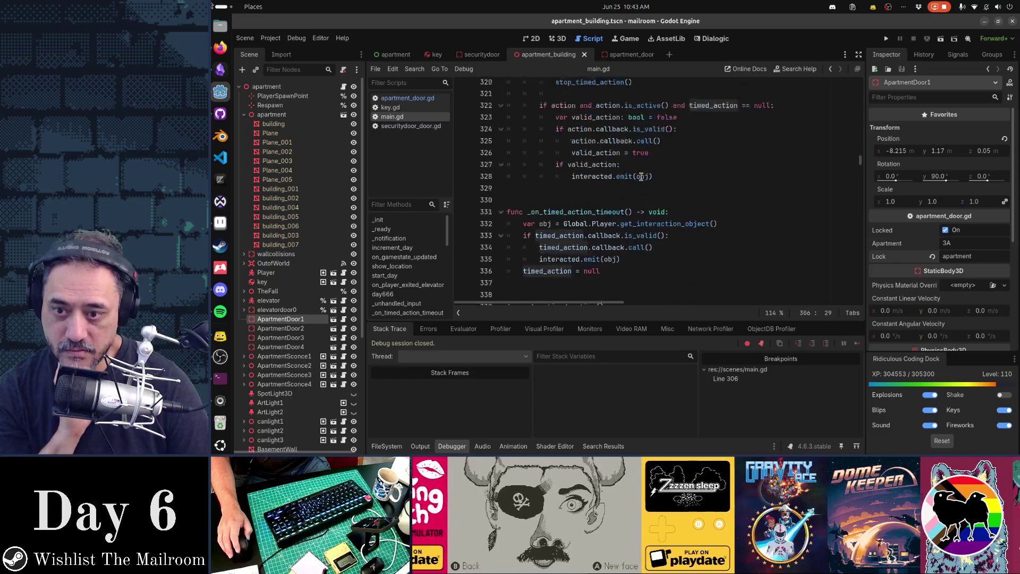
pyautogui.scroll(-1, 641, 177)
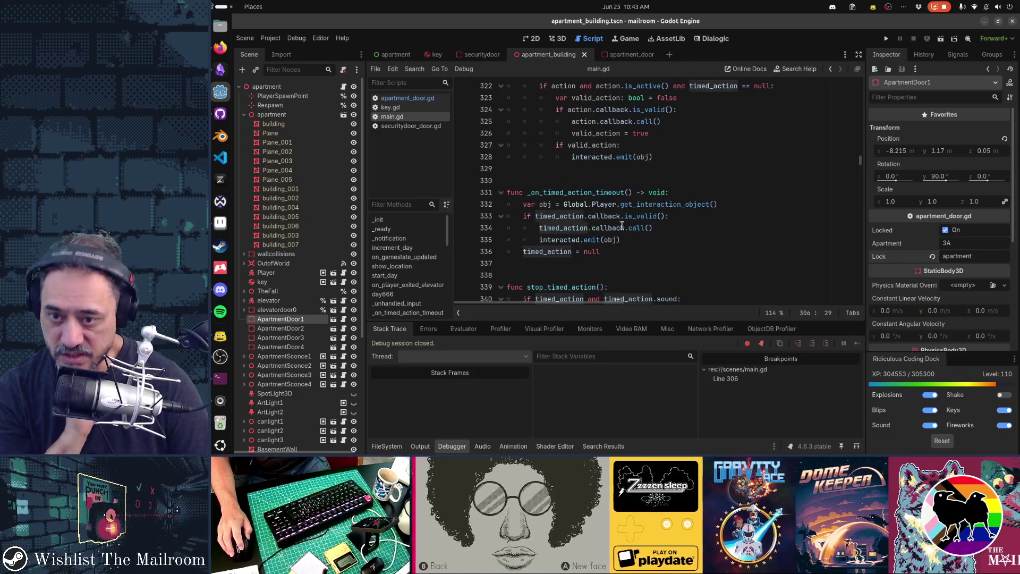
pyautogui.moveTo(624, 229)
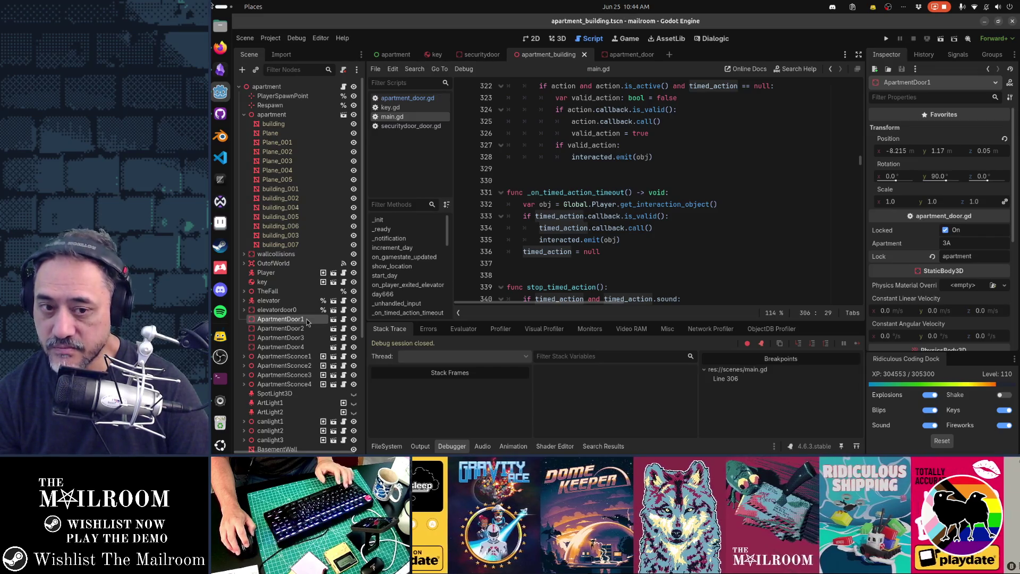
# Select ApartmentDoor in the apartment_door scene, switch its collision layer from 1 to 2, and add mask layer 2
pyautogui.scroll(-4, 894, 255)
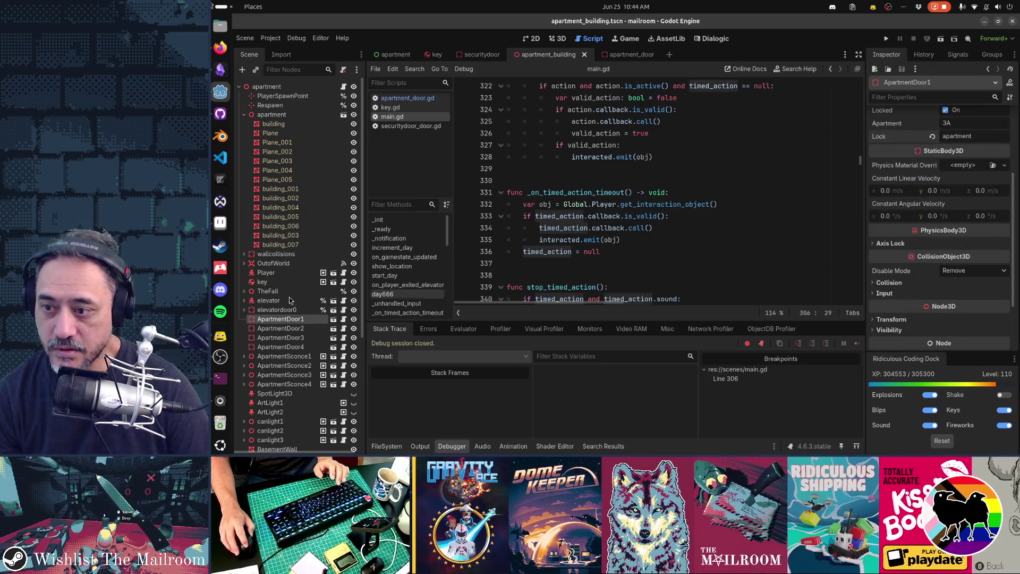
pyautogui.click(333, 318)
pyautogui.click(273, 86)
pyautogui.scroll(-2, 942, 130)
pyautogui.scroll(-1, 943, 133)
pyautogui.click(889, 253)
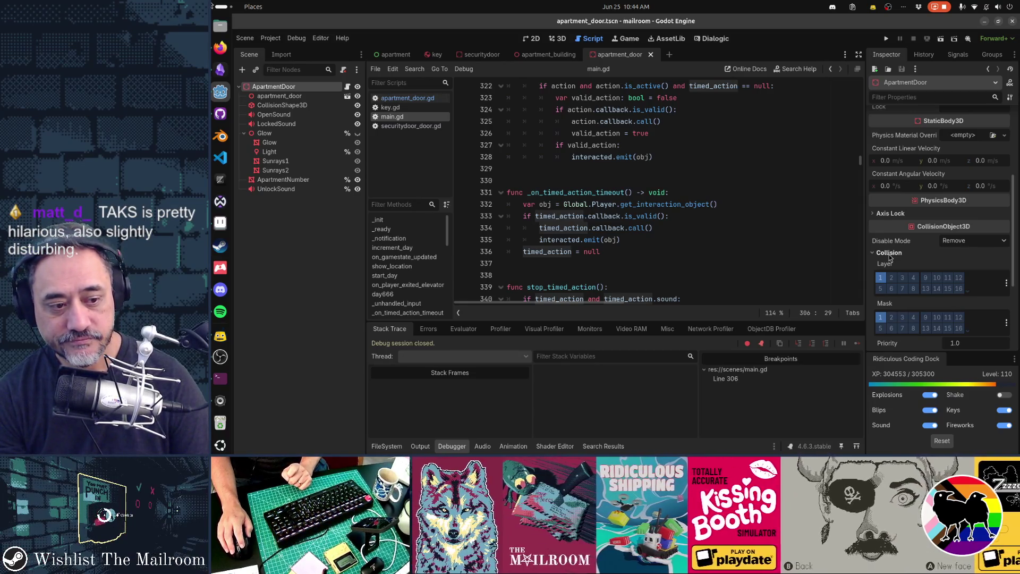
pyautogui.click(882, 279)
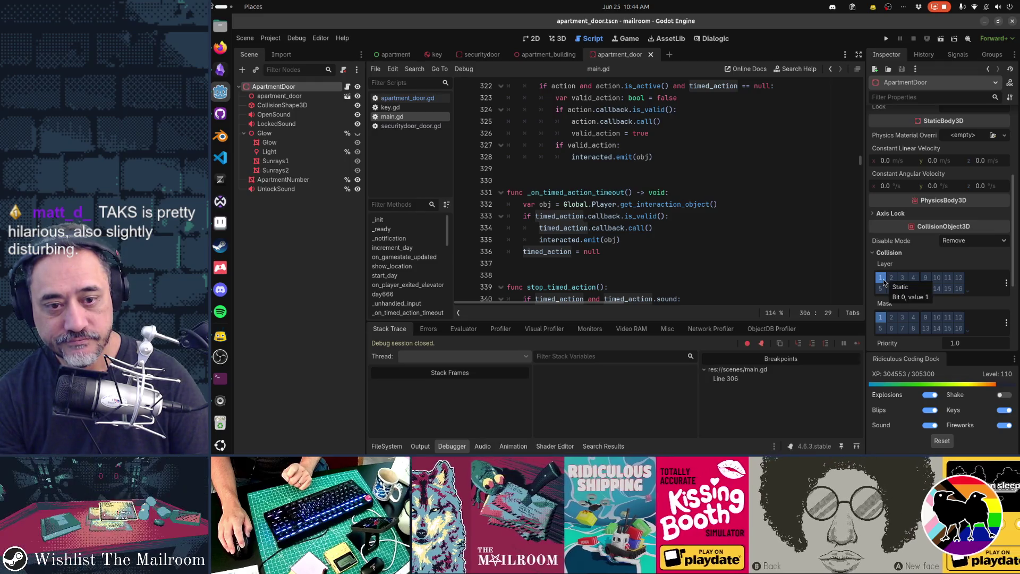
pyautogui.click(891, 277)
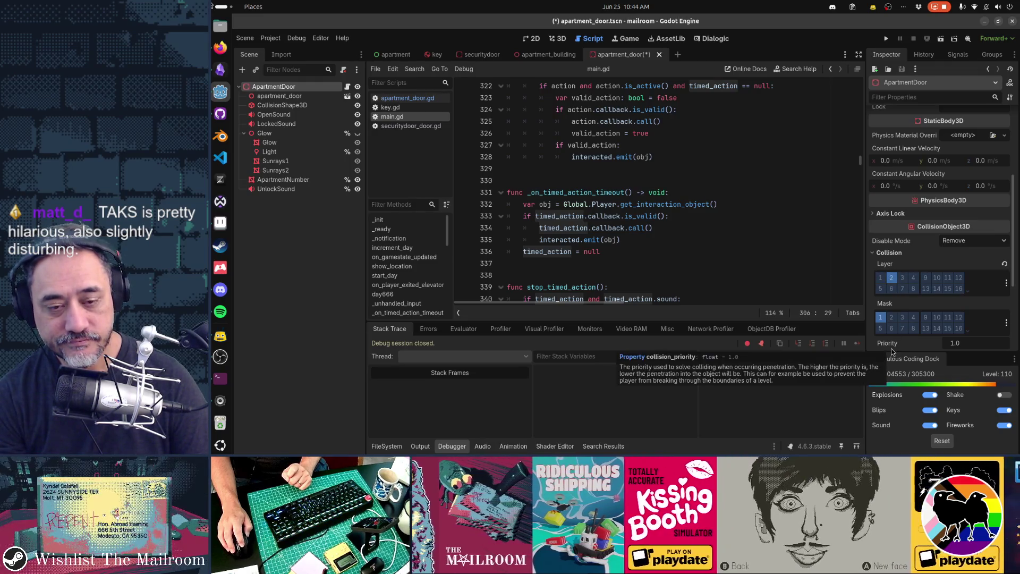
pyautogui.click(891, 318)
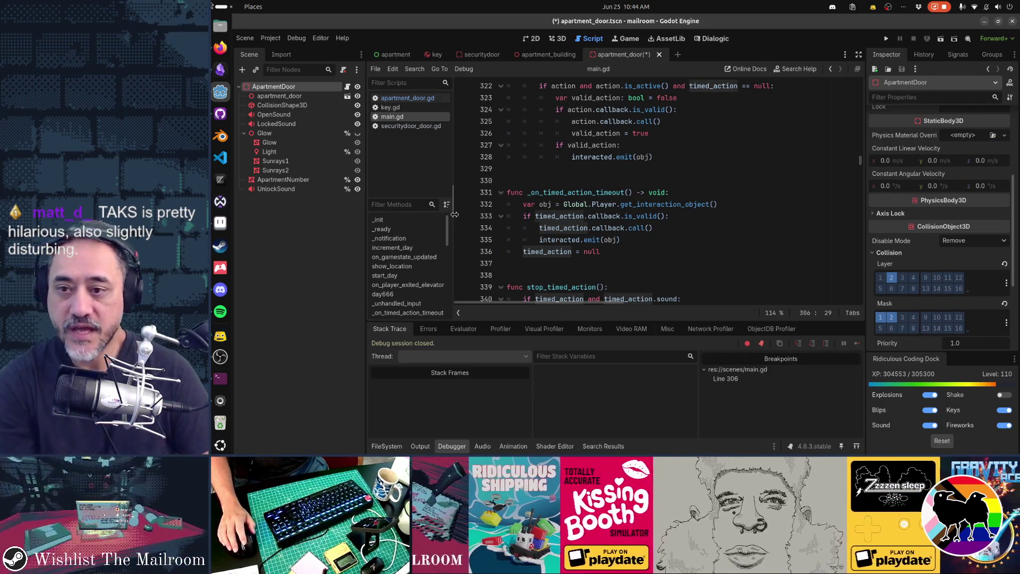
# Save the apartment_door scene, then place the caret on lines 330 and 336 of main.gd
pyautogui.hotkey('ctrl', 's')
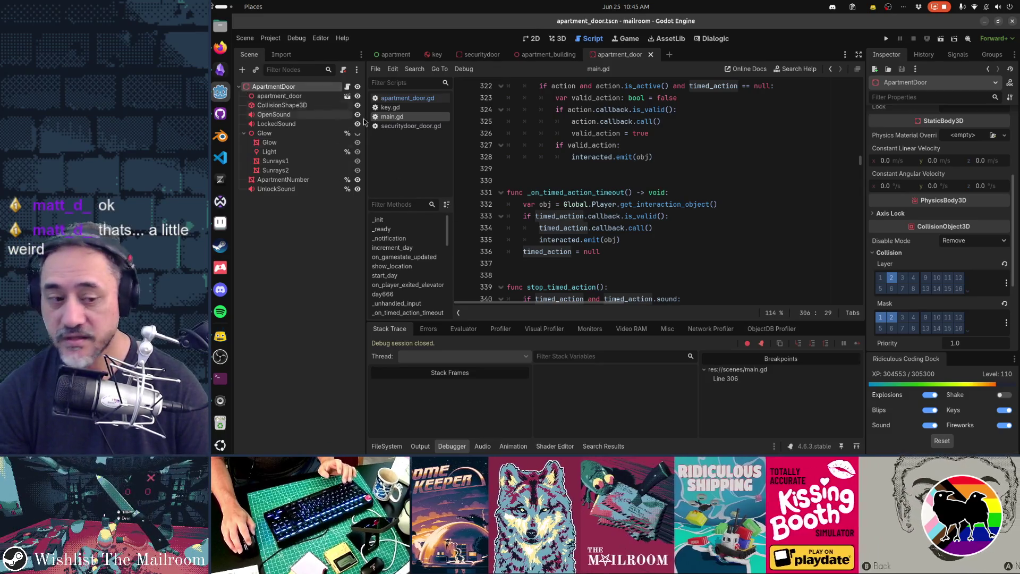
pyautogui.click(581, 178)
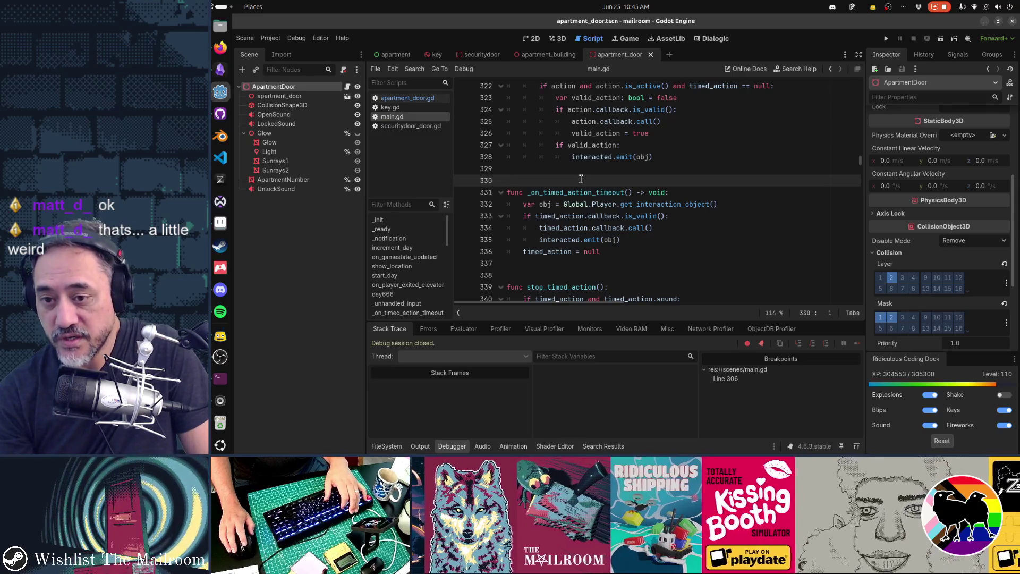
pyautogui.click(664, 255)
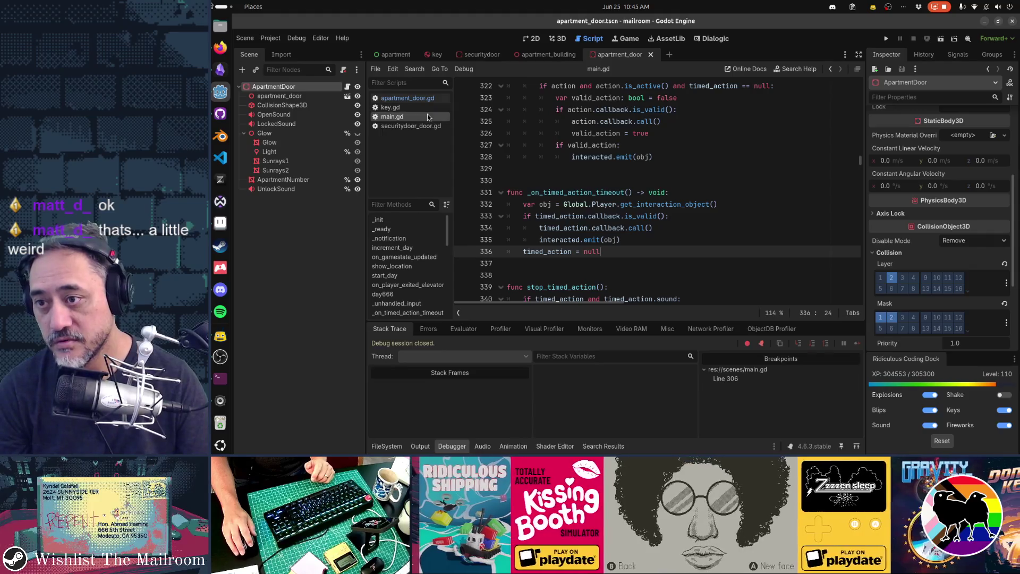
# Read apartment_door.gd's get_insert_action and get_interactions functions, then return to the apartment scene
pyautogui.click(417, 98)
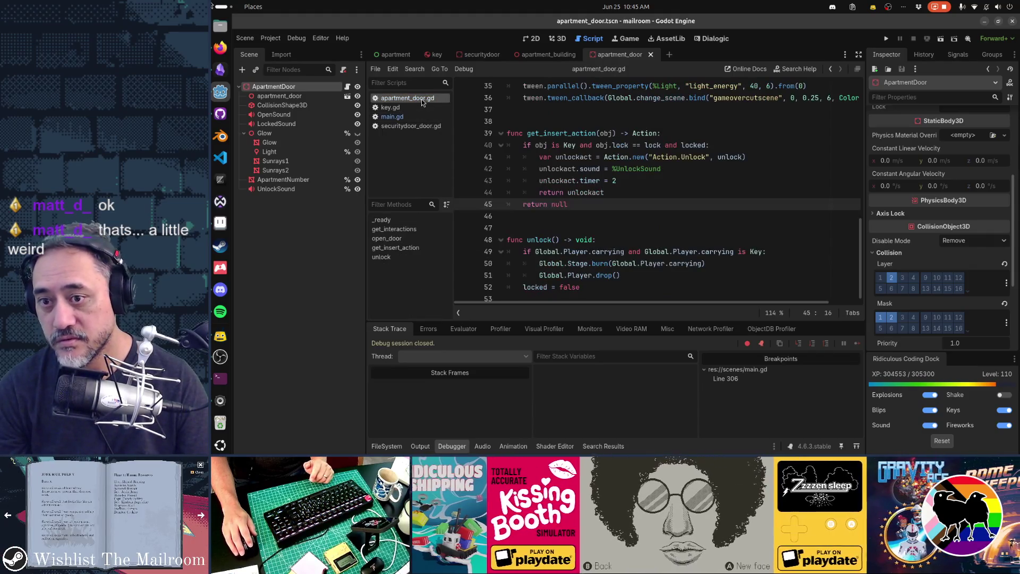
pyautogui.doubleClick(574, 133)
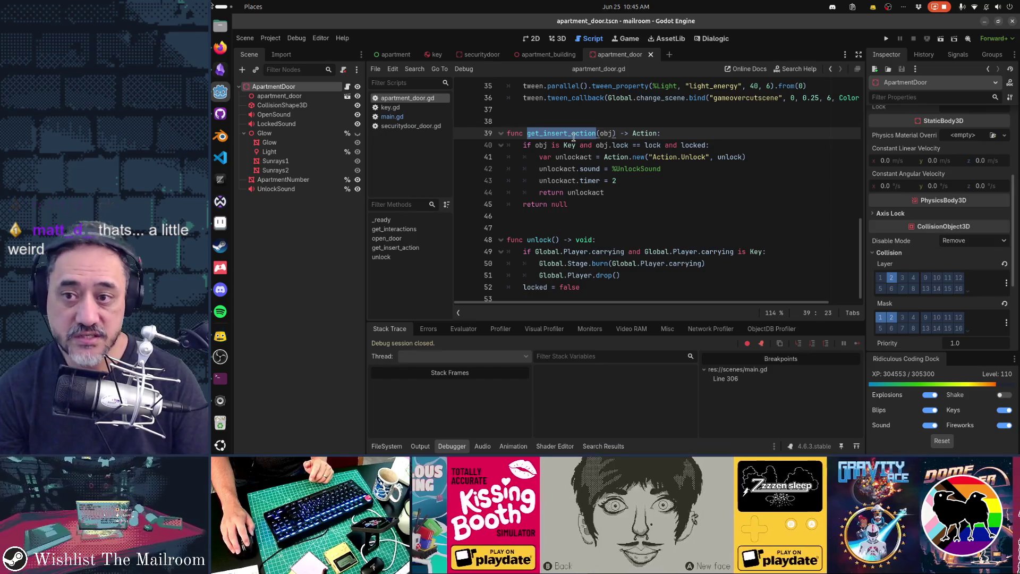
pyautogui.scroll(6, 573, 137)
pyautogui.scroll(5, 573, 137)
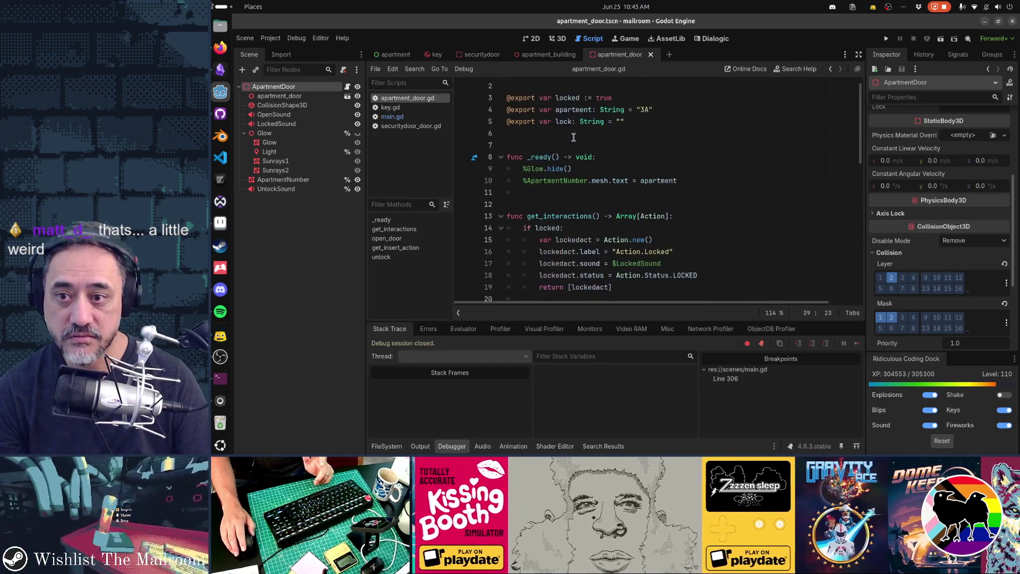
pyautogui.scroll(-1, 574, 137)
pyautogui.doubleClick(575, 180)
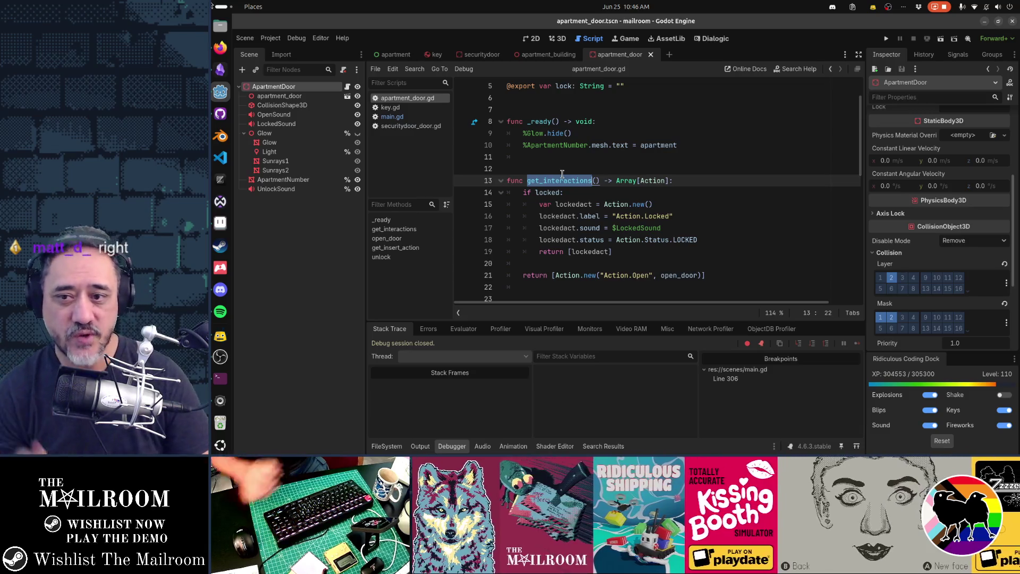
pyautogui.scroll(-3, 626, 226)
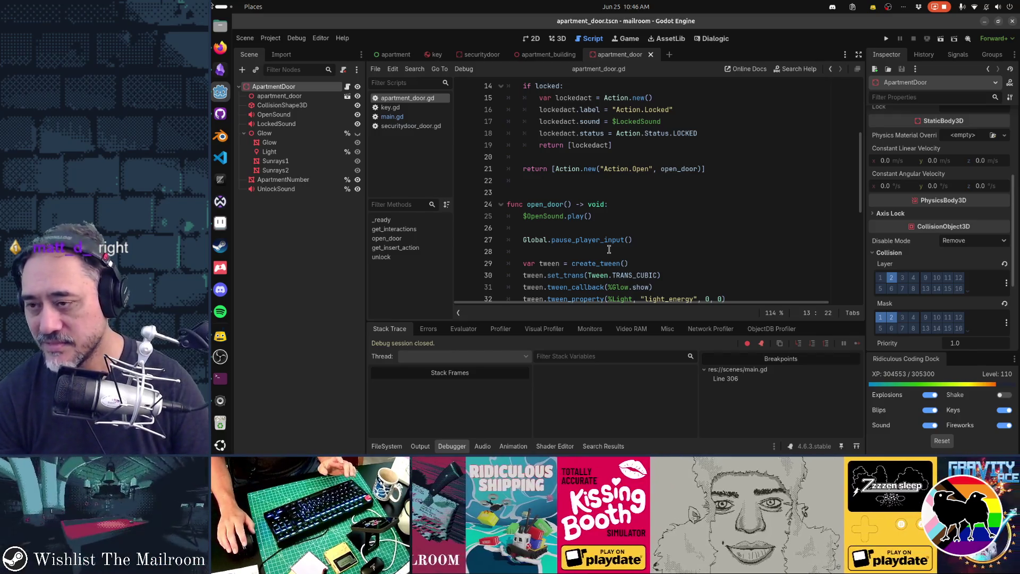
pyautogui.click(397, 55)
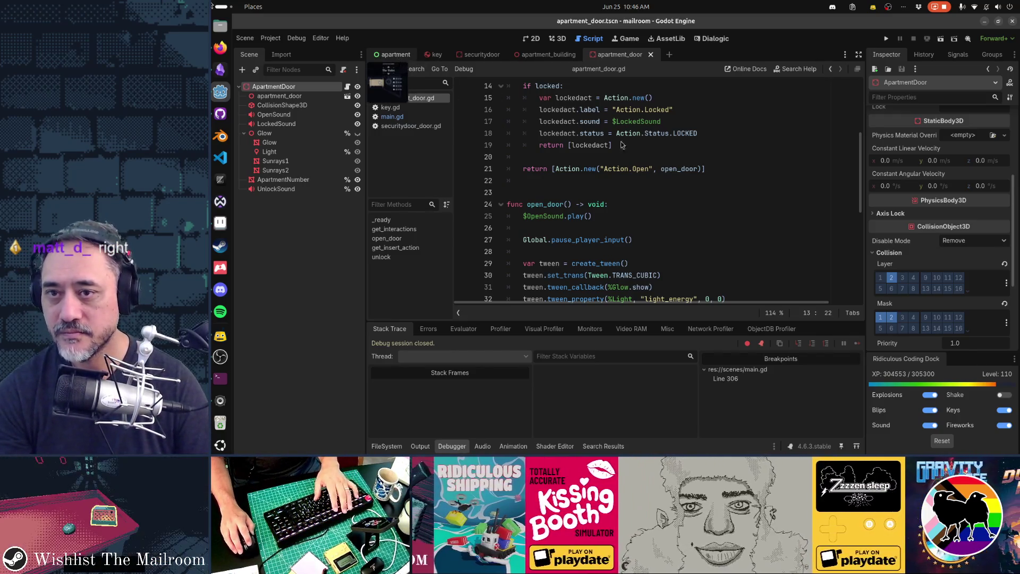
# Launch the game, walk through door 3 and grab the trash bag to uncover the key
pyautogui.press('F5')
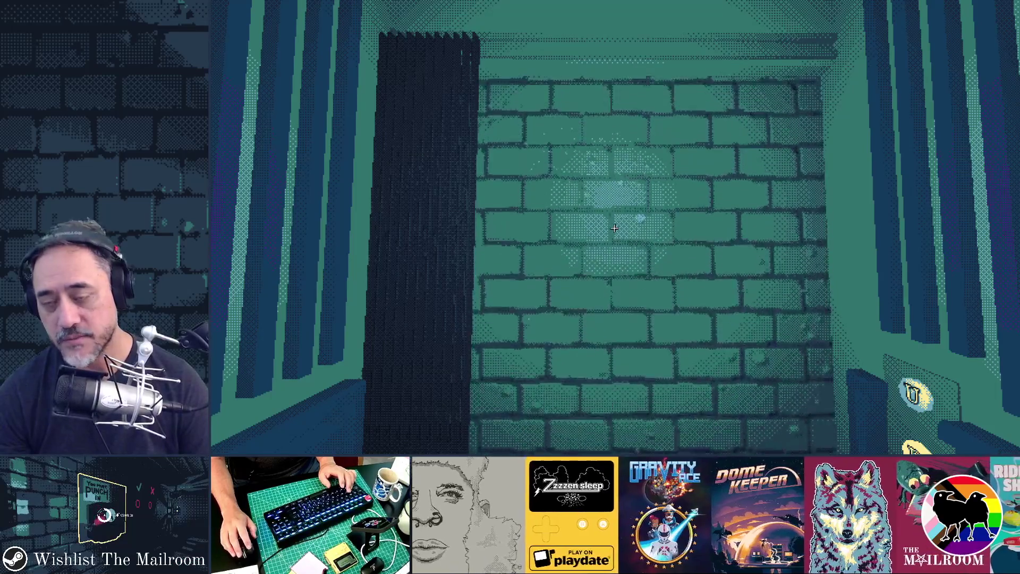
pyautogui.click(614, 228)
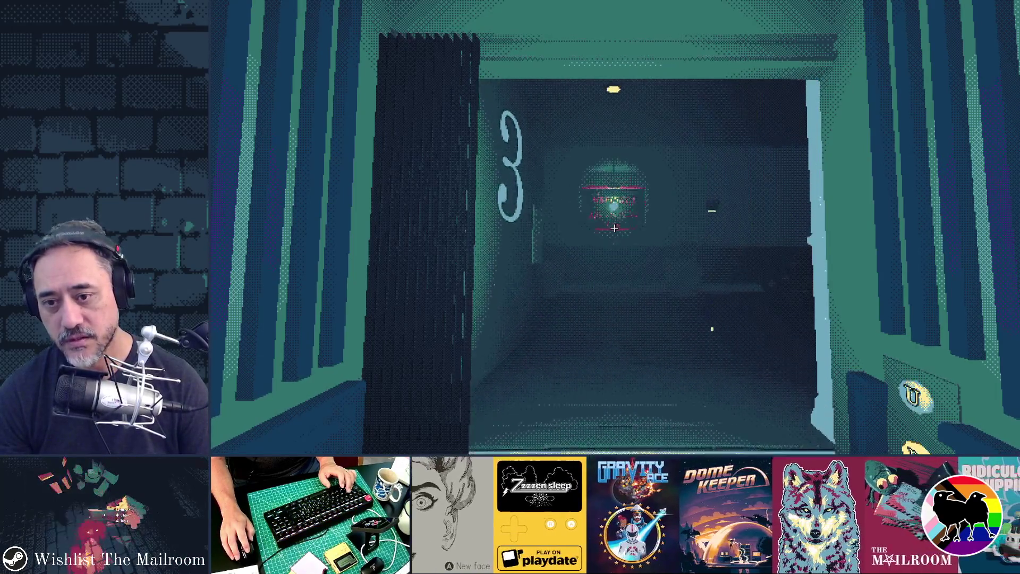
pyautogui.press('w')
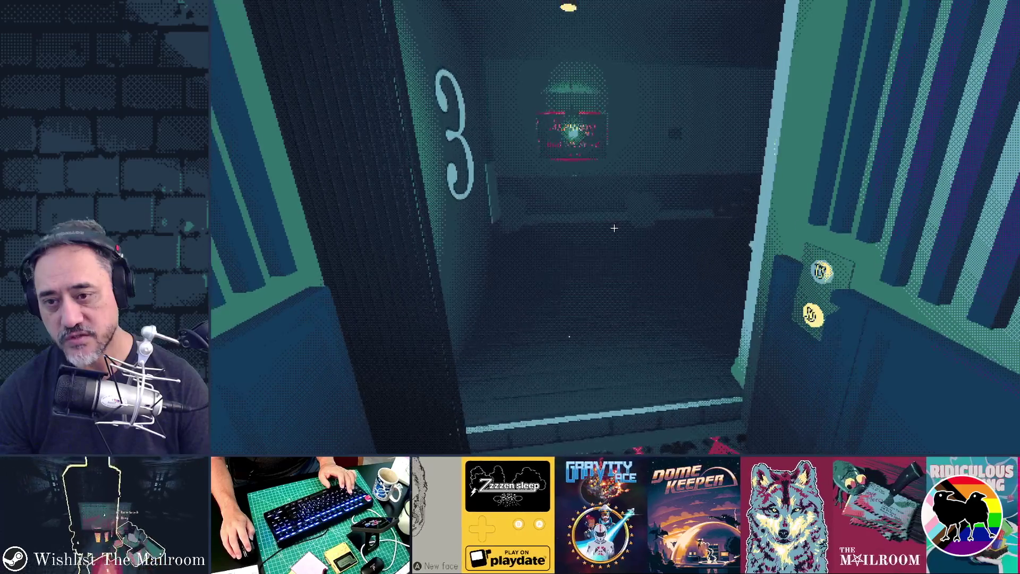
pyautogui.press('w')
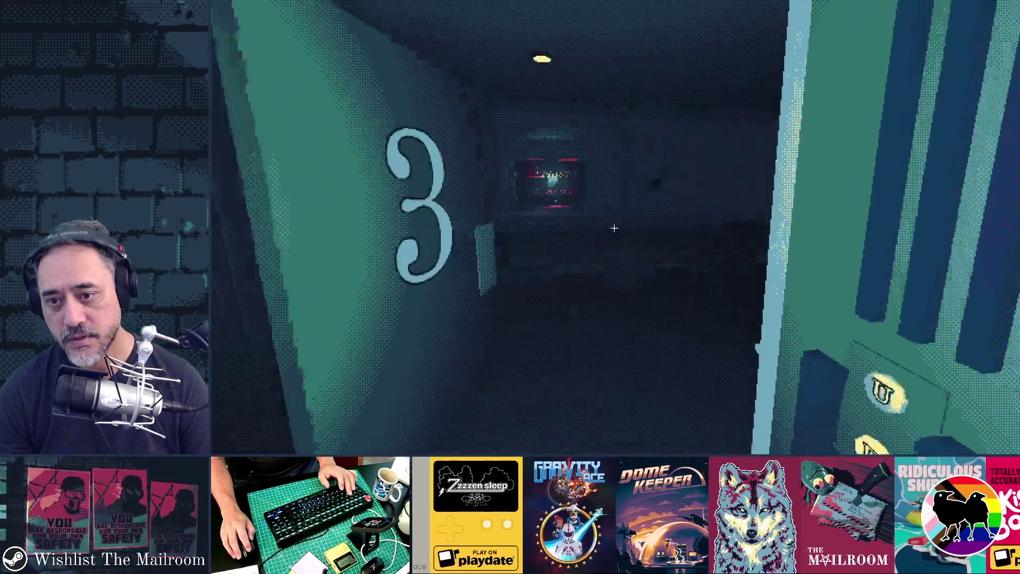
pyautogui.press('w')
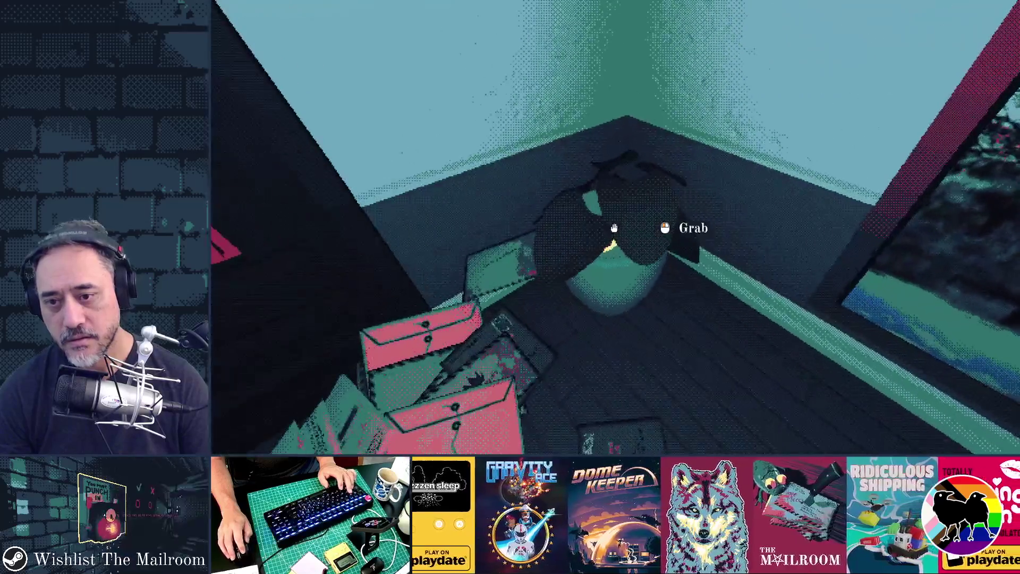
pyautogui.click(614, 227)
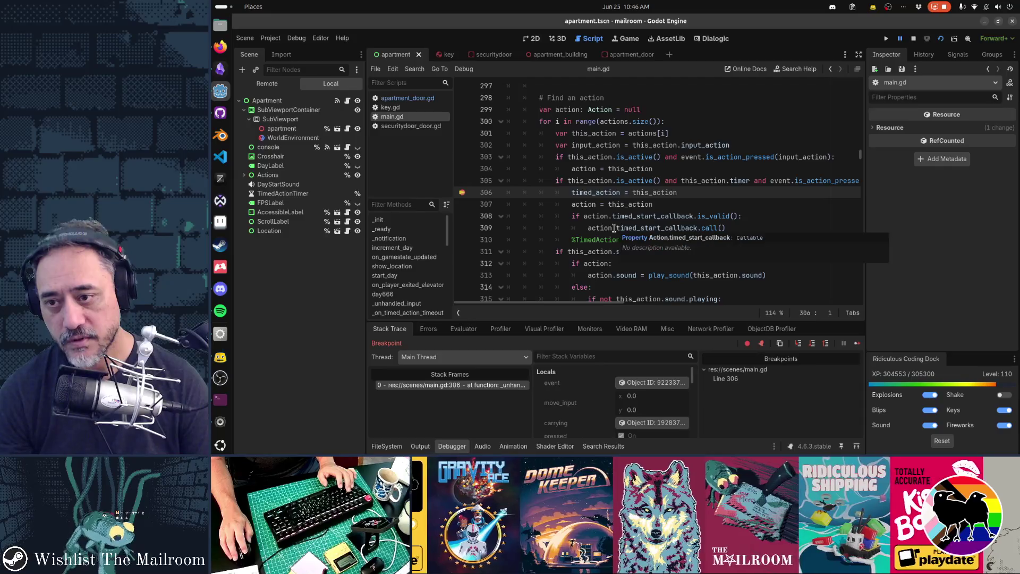
# Resume past the breakpoint and hold the key on door 3A to try unlocking it
pyautogui.press('F12')
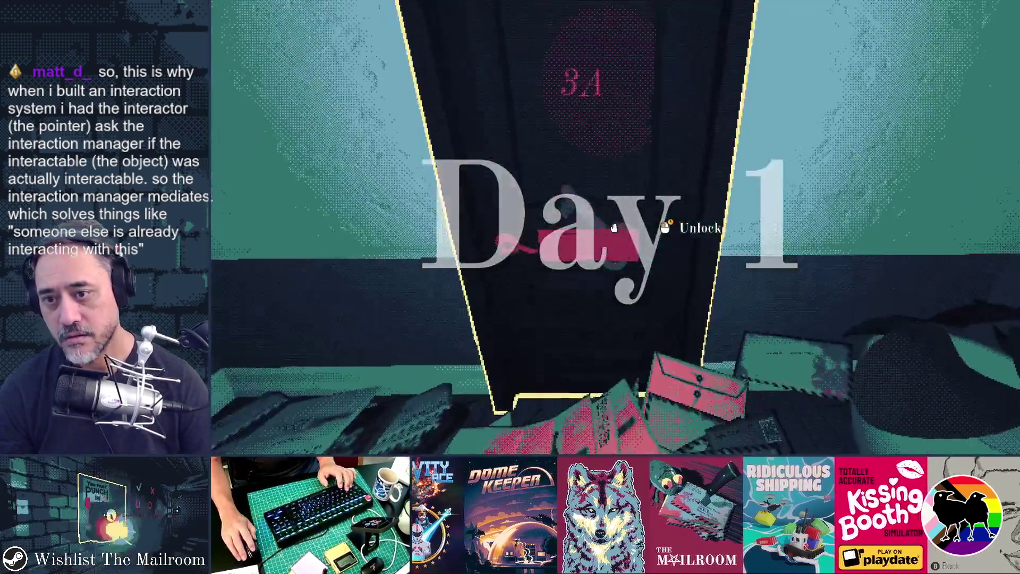
pyautogui.click(614, 228)
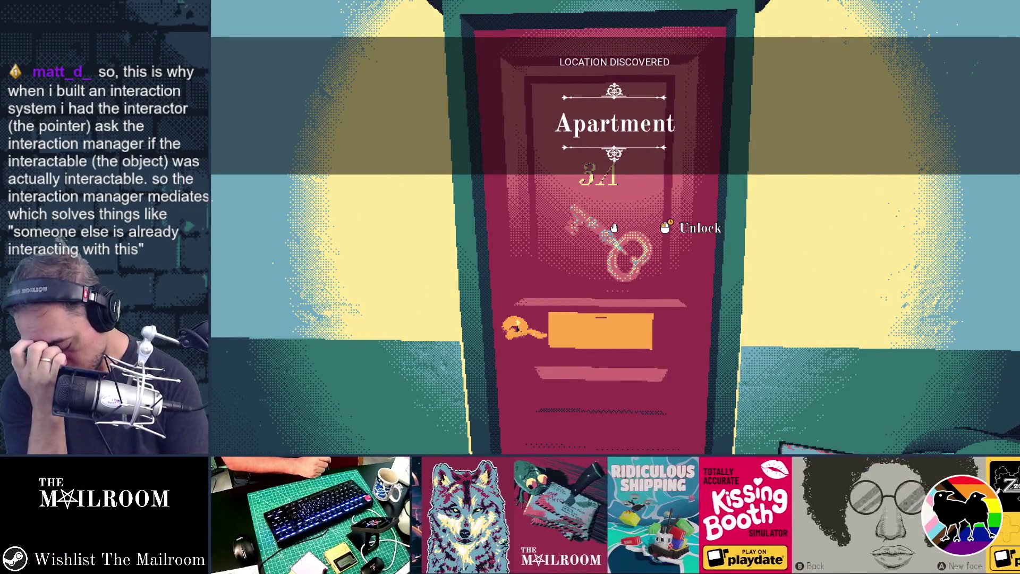
pyautogui.moveTo(614, 227); pyautogui.dragTo(614, 228)
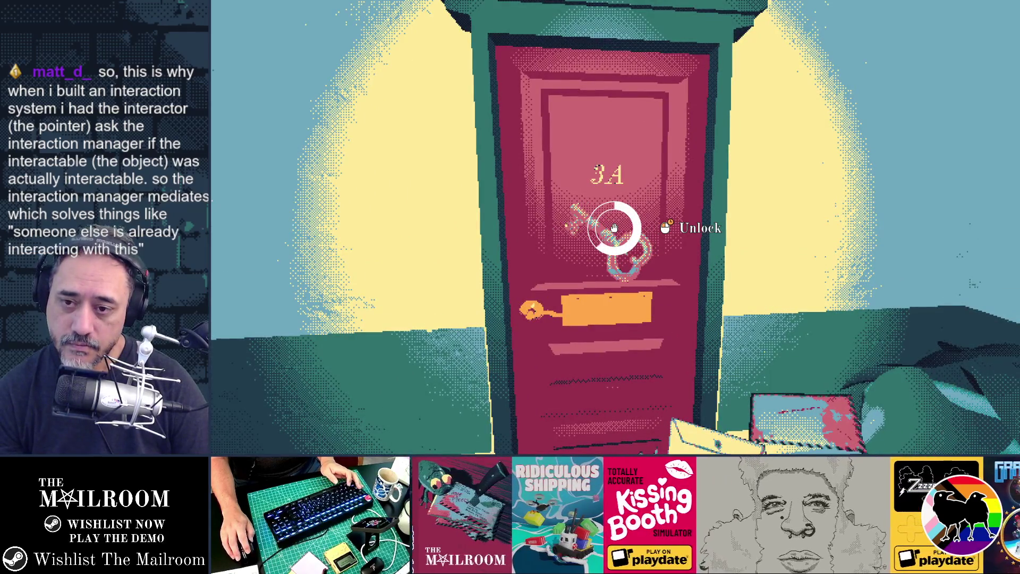
pyautogui.hotkey('alt', 'Tab')
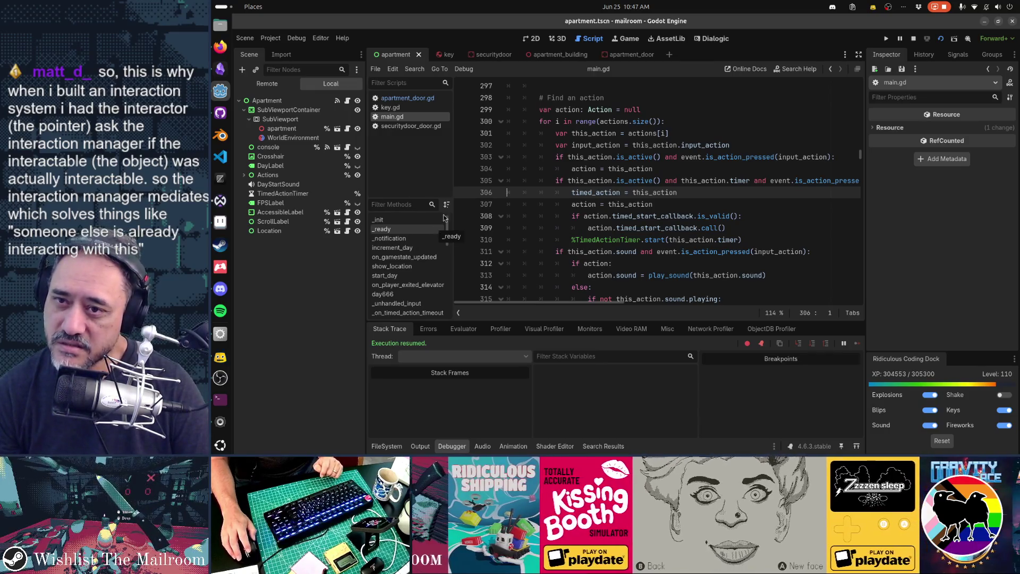
# Set a breakpoint on main.gd line 306 and trigger it by retrying the unlock in-game
pyautogui.click(624, 60)
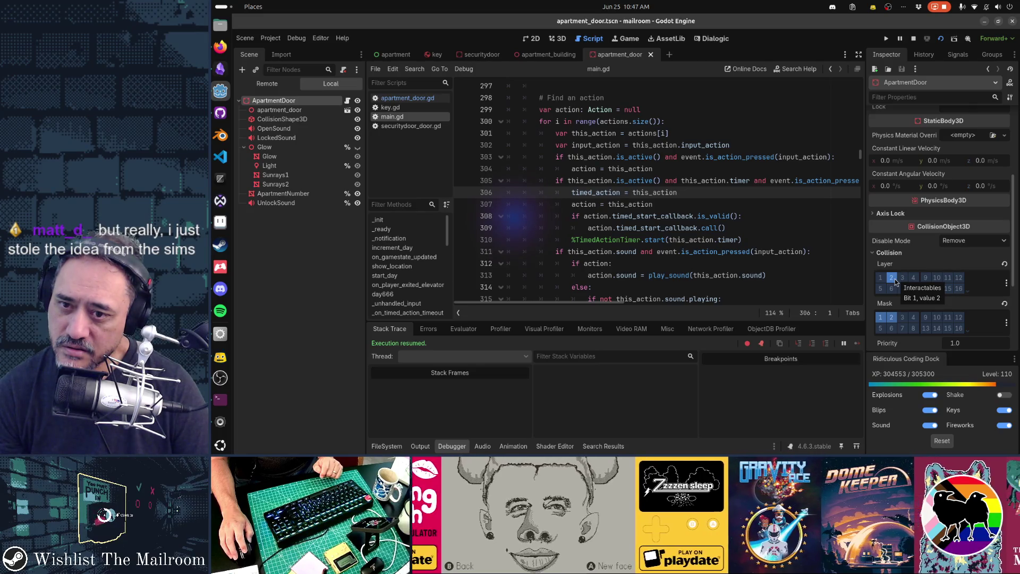
pyautogui.click(462, 192)
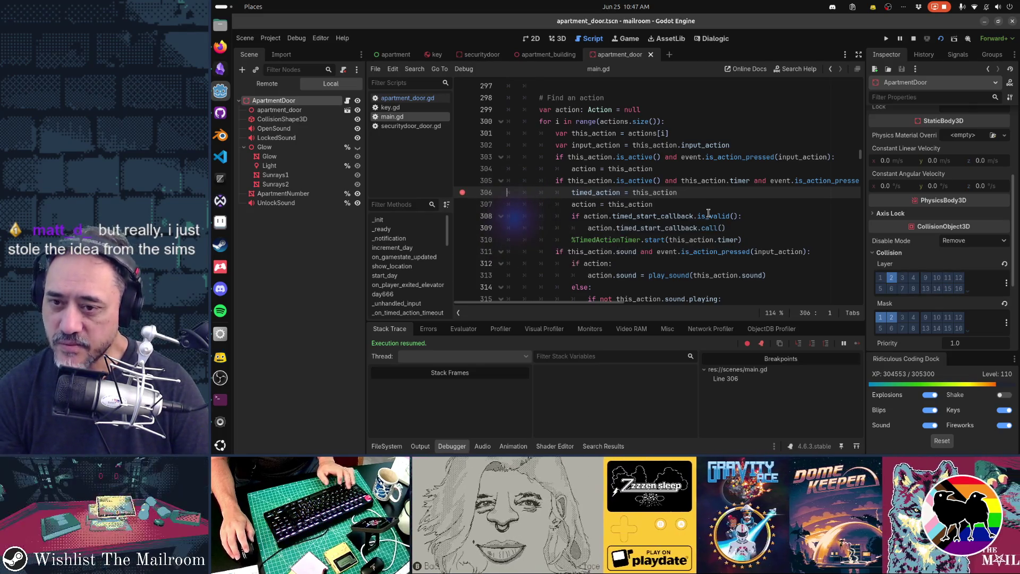
pyautogui.hotkey('alt', 'Tab')
pyautogui.press('e')
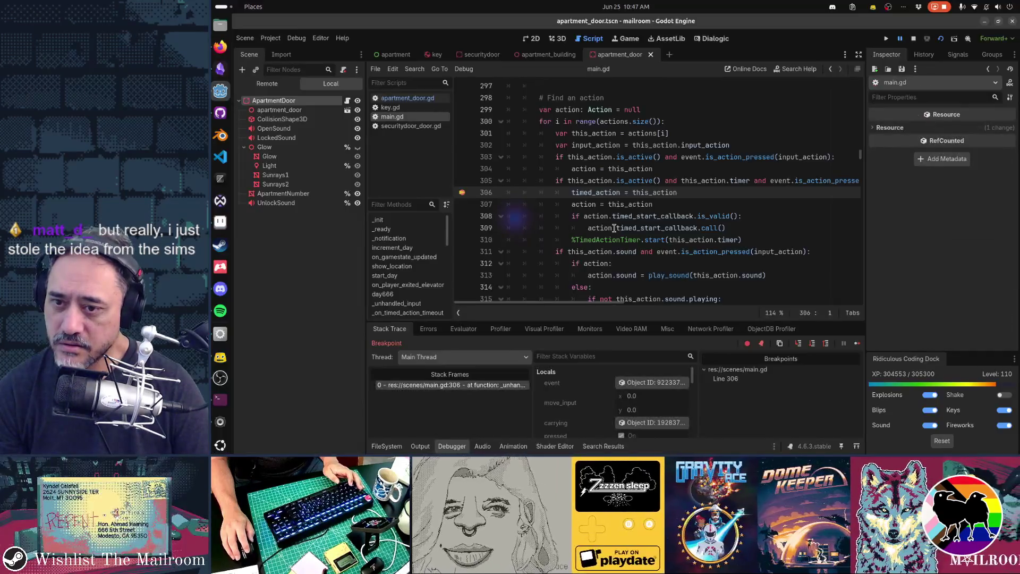
pyautogui.scroll(-2, 629, 378)
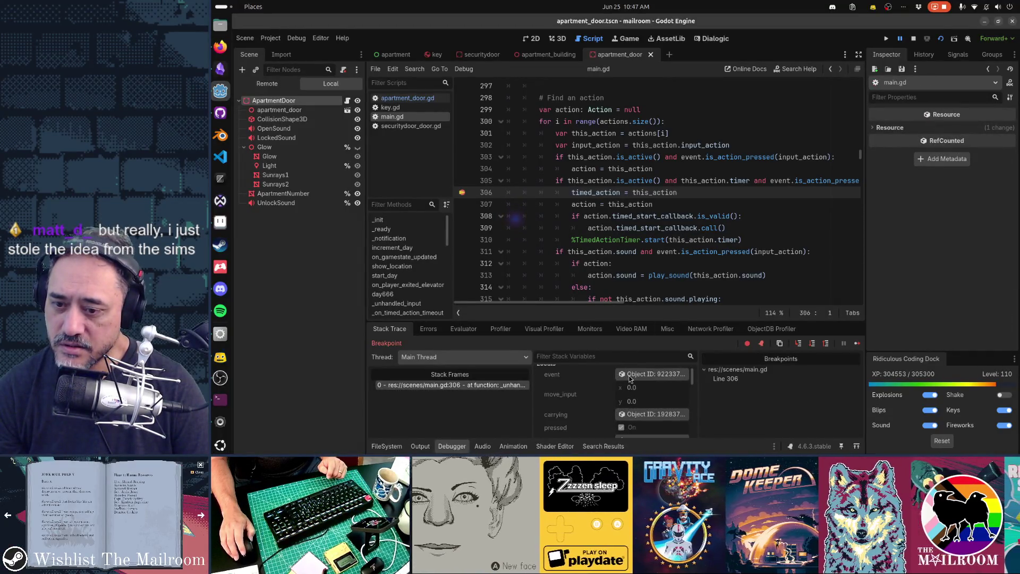
pyautogui.scroll(-5, 629, 378)
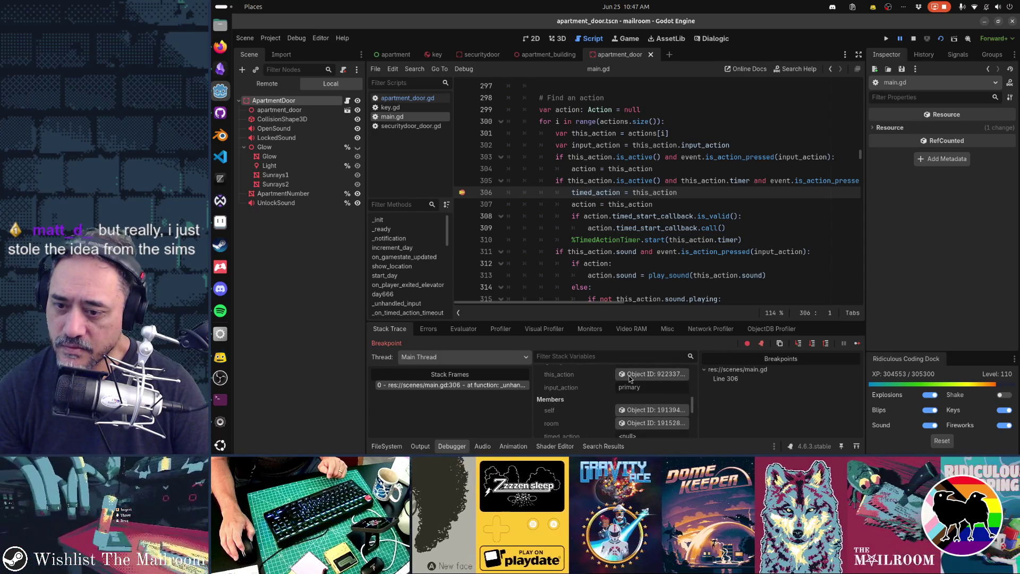
# Inspect the paused this_action resource's properties and add a breakpoint on line 332
pyautogui.click(630, 377)
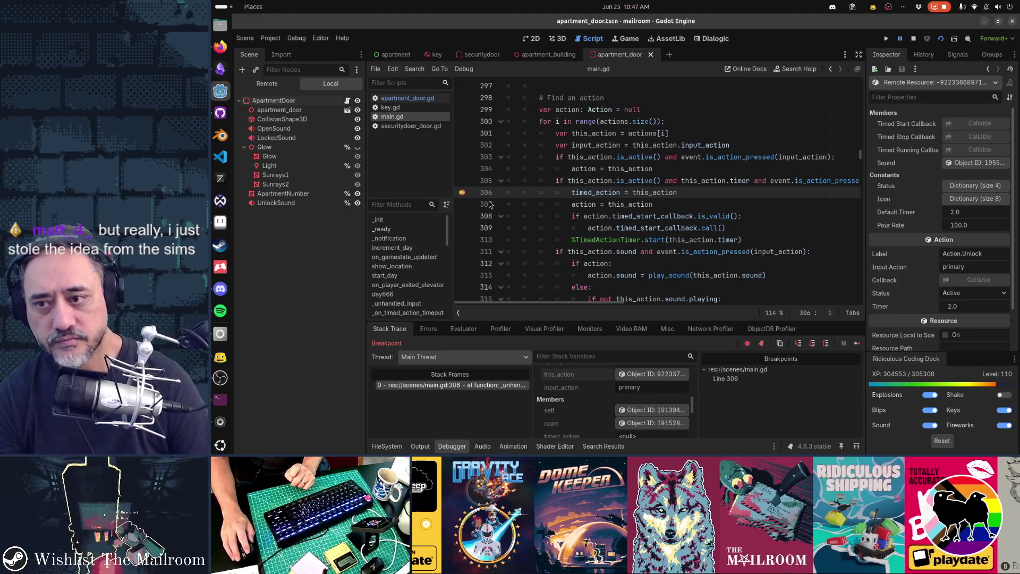
pyautogui.scroll(-2, 607, 214)
pyautogui.scroll(-7, 607, 214)
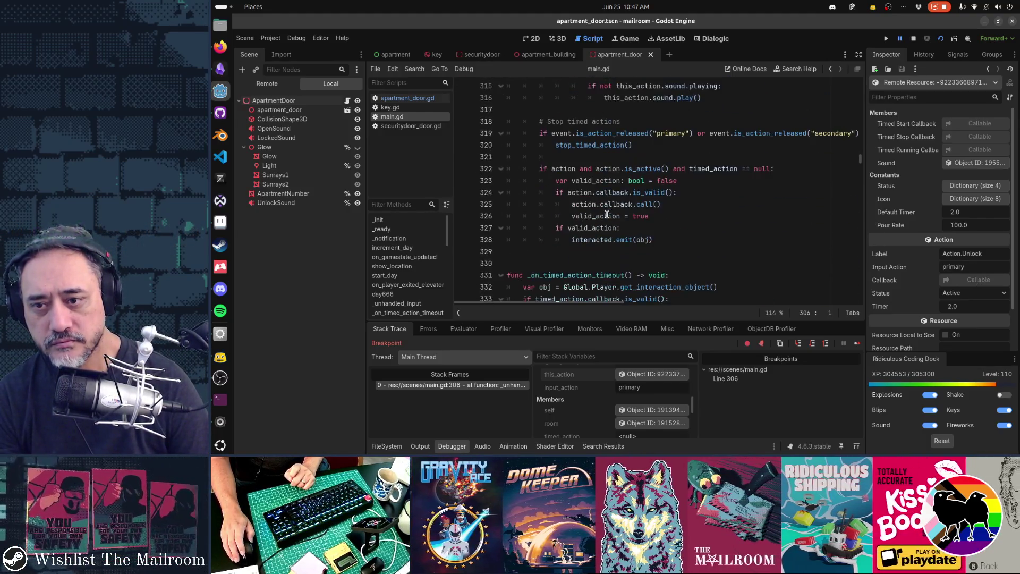
pyautogui.click(467, 181)
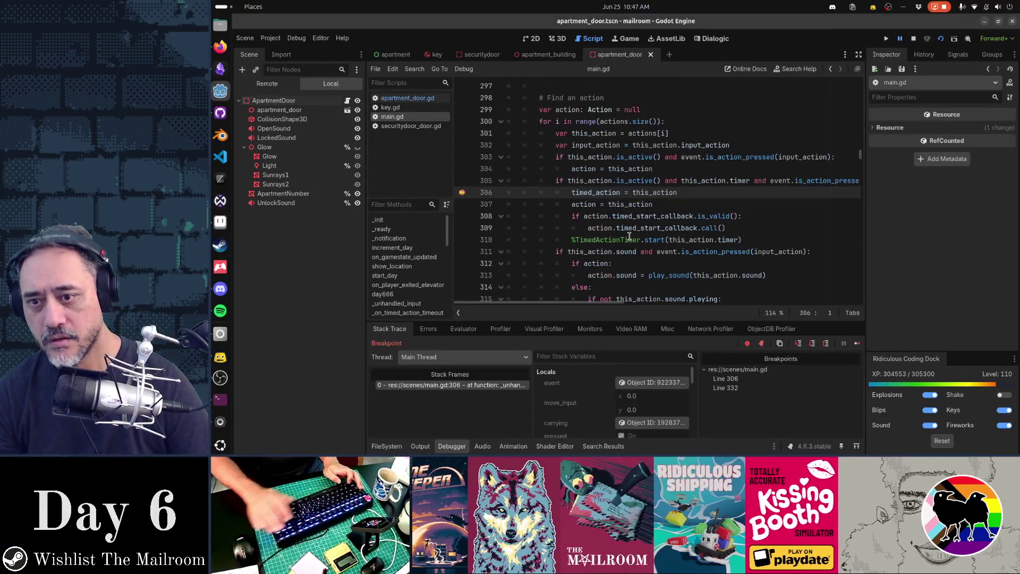
# Resume execution, retry unlocking door 3A, and scroll main.gd down to _on_timed_action_timeout
pyautogui.press('F12')
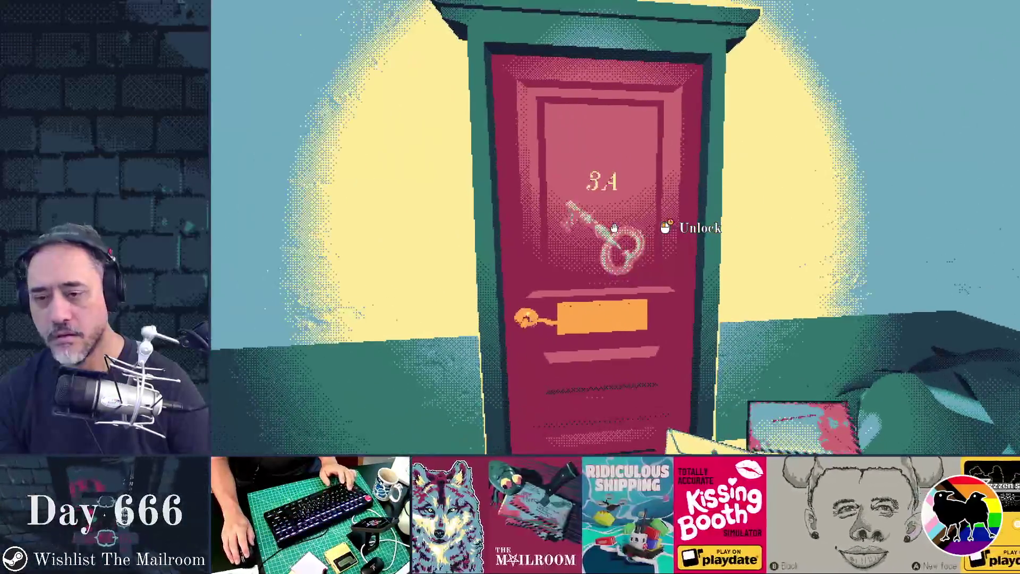
pyautogui.click(614, 228)
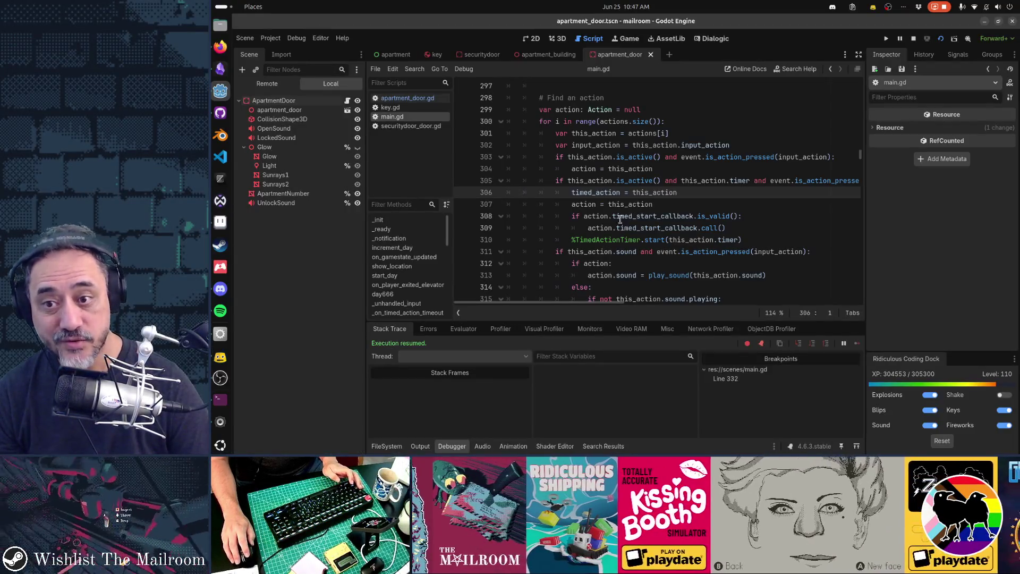
pyautogui.scroll(-10, 643, 239)
pyautogui.scroll(3, 647, 255)
pyautogui.scroll(-1, 647, 255)
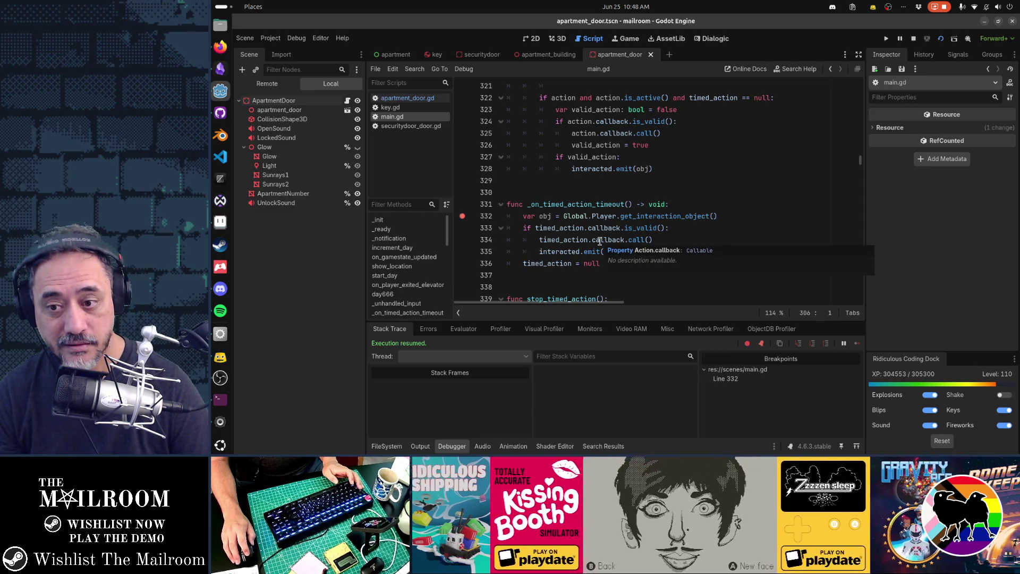
pyautogui.scroll(-2, 600, 241)
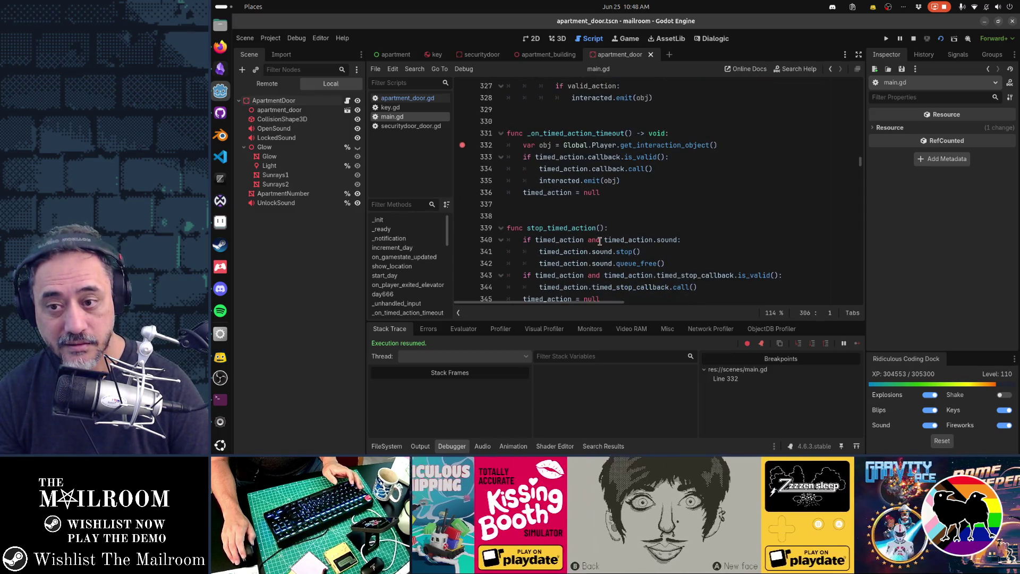
# Add a breakpoint on main.gd line 340 and start unlocking door 3A in the game
pyautogui.click(462, 240)
pyautogui.hotkey('alt', 'Tab')
pyautogui.click(614, 227)
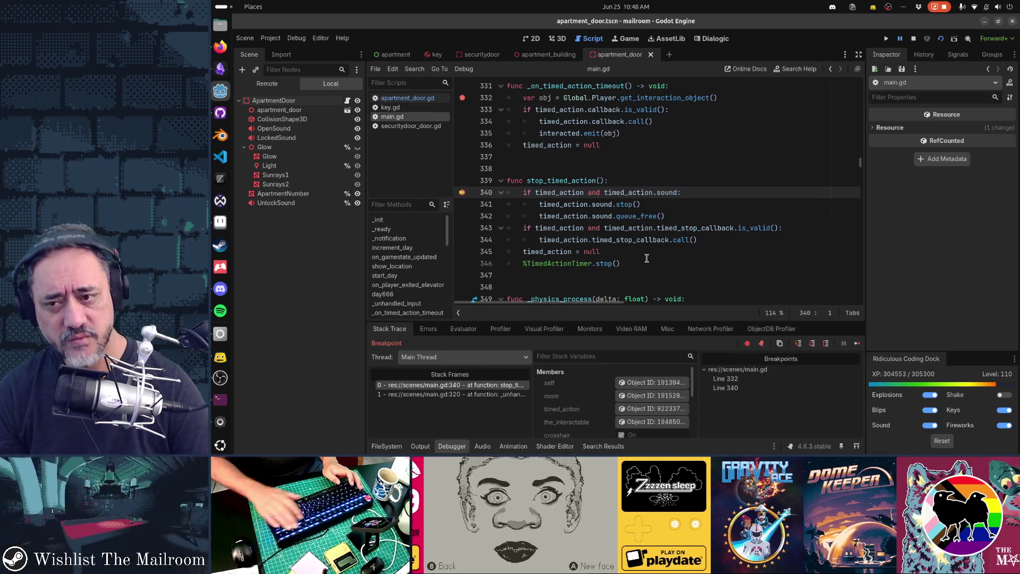
# Keep holding Unlock on door 3A, resuming with F12 each time line 340 pauses it
pyautogui.press('F12')
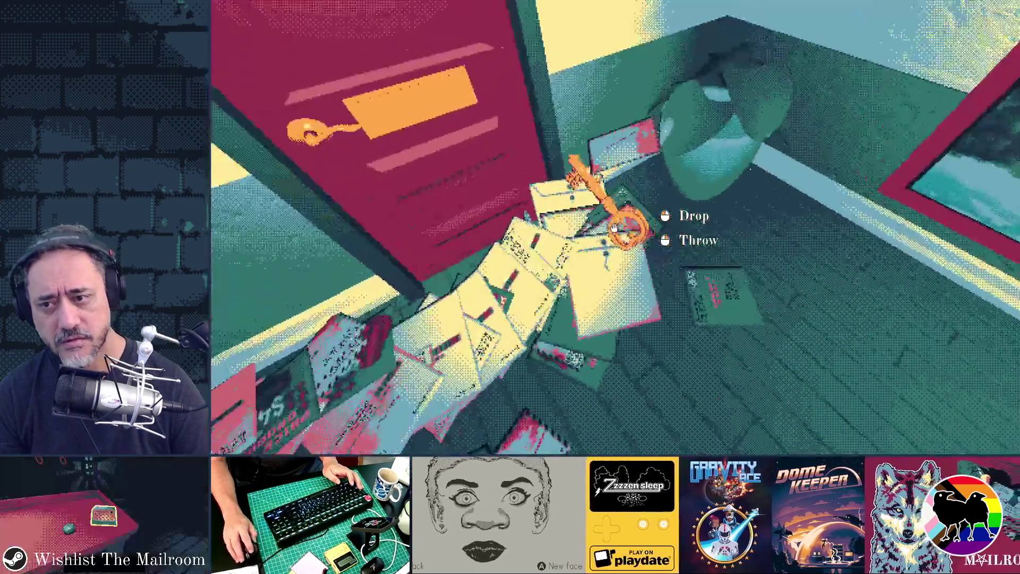
pyautogui.moveTo(615, 227); pyautogui.dragTo(614, 227)
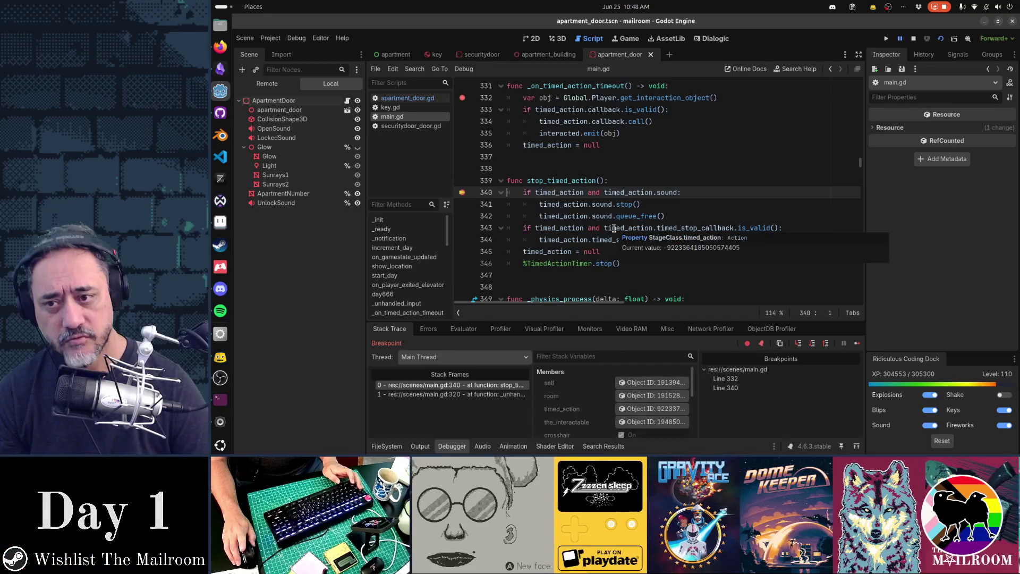
pyautogui.press('F12')
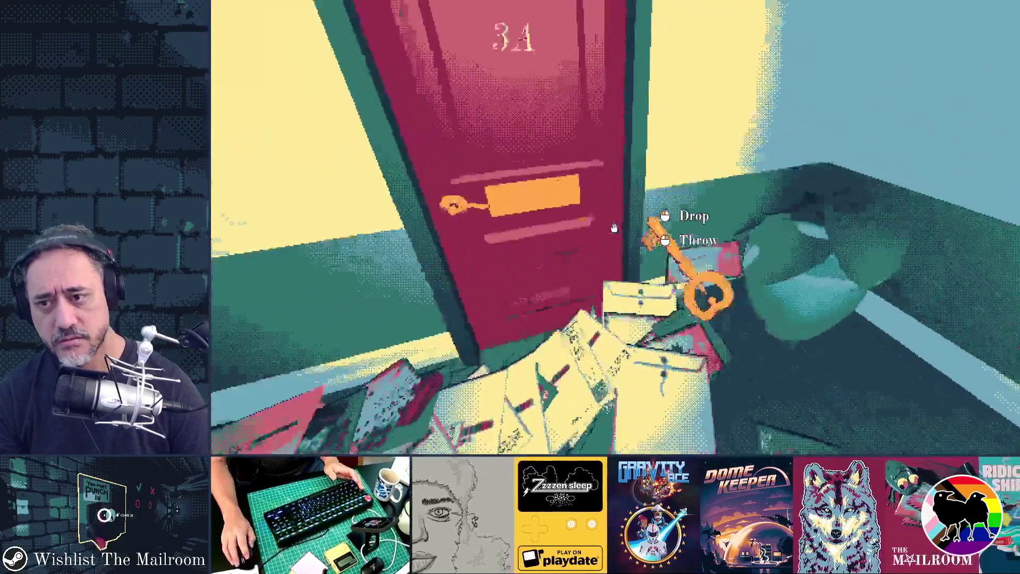
pyautogui.moveTo(614, 227); pyautogui.dragTo(614, 227)
pyautogui.press('F12')
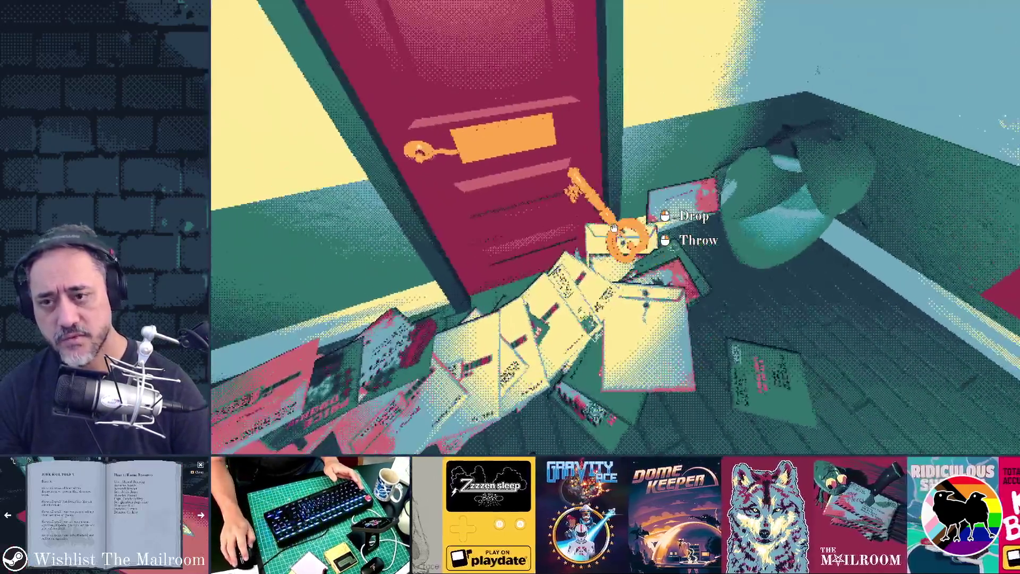
pyautogui.moveTo(615, 227); pyautogui.dragTo(615, 228)
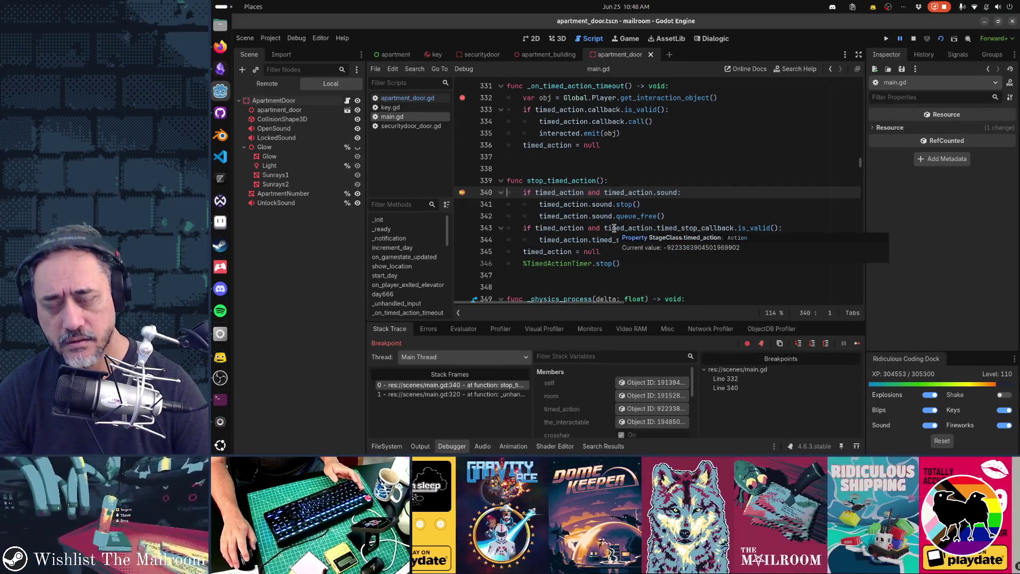
pyautogui.doubleClick(547, 86)
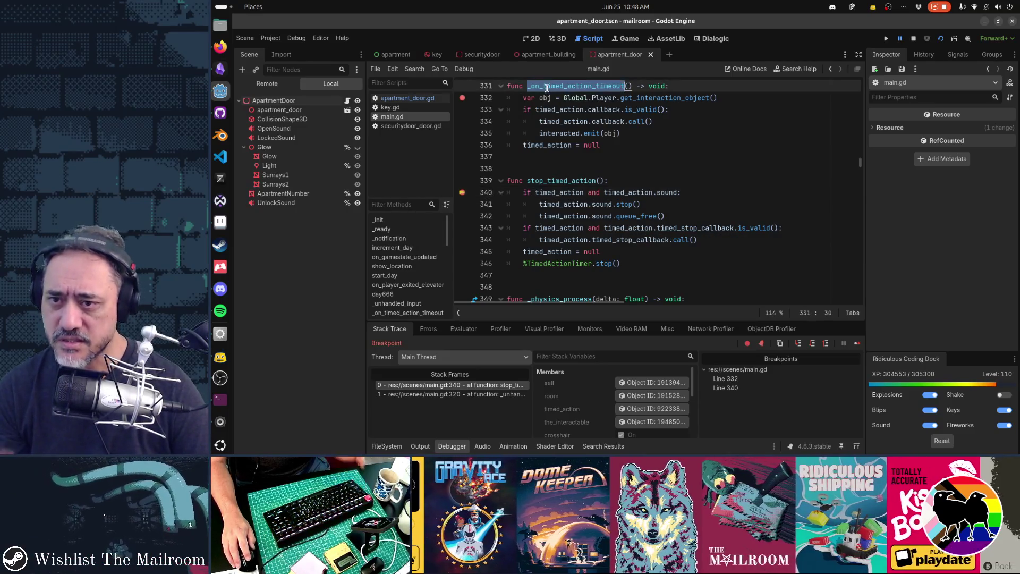
pyautogui.moveTo(565, 150)
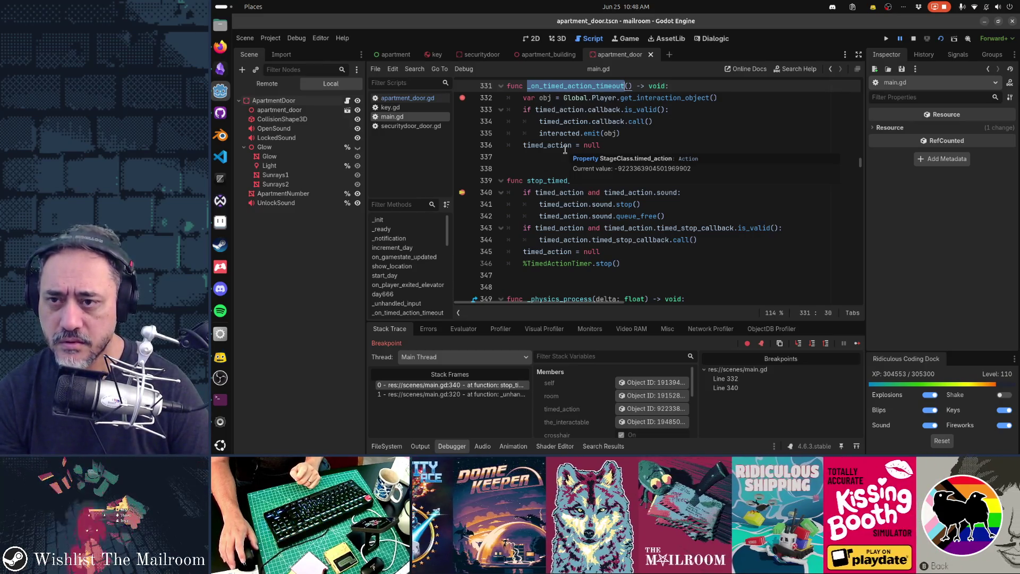
pyautogui.press('ctrl')
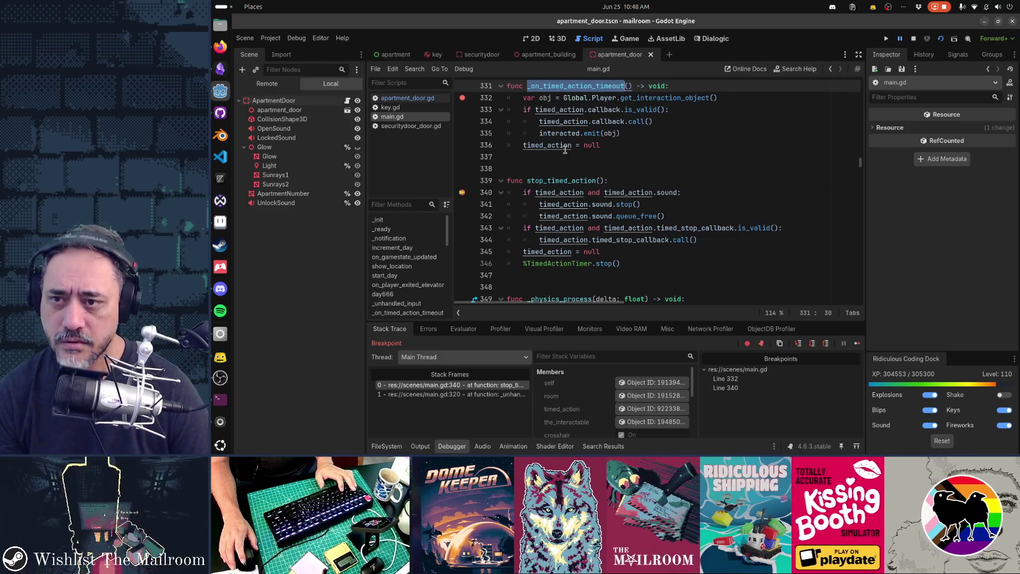
pyautogui.hotkey('ctrl', 'shift', 'f')
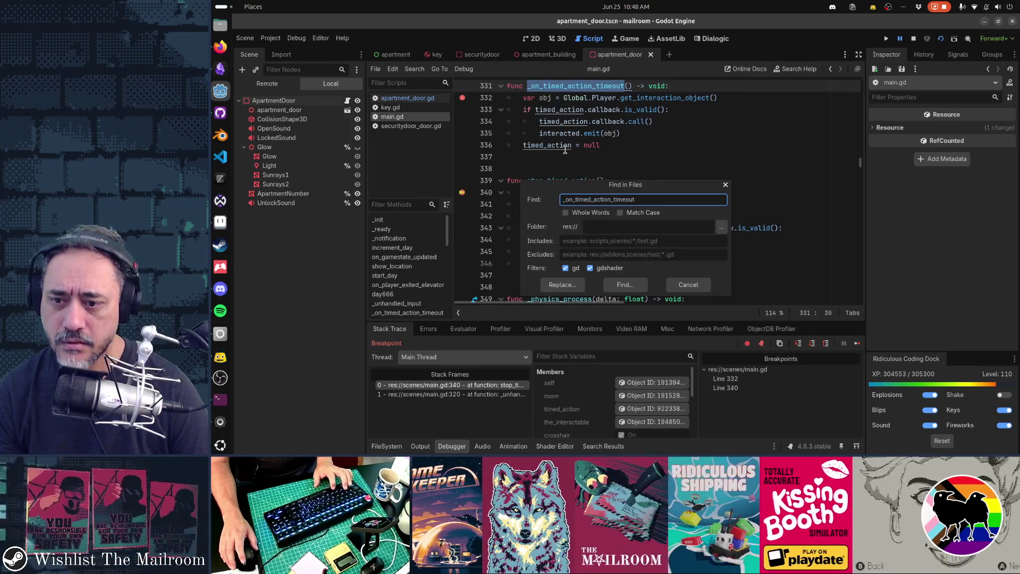
pyautogui.press('Return')
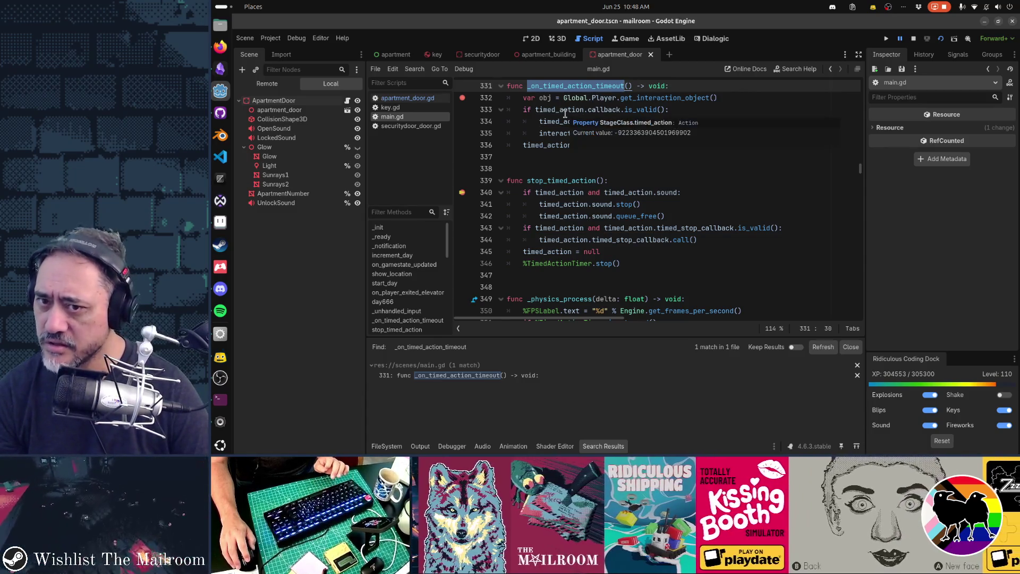
pyautogui.scroll(4, 565, 113)
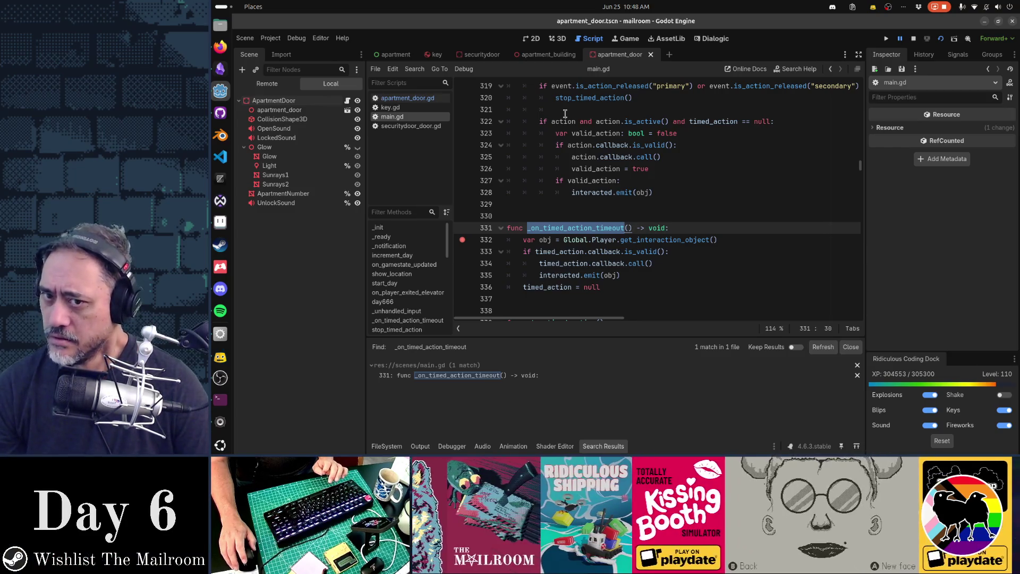
pyautogui.scroll(1, 565, 113)
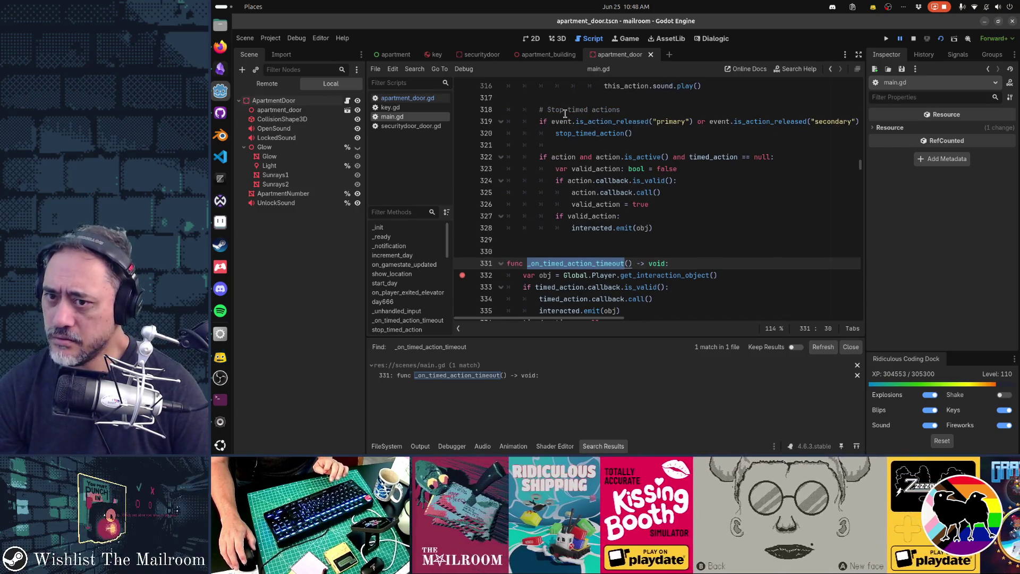
pyautogui.scroll(-3, 565, 113)
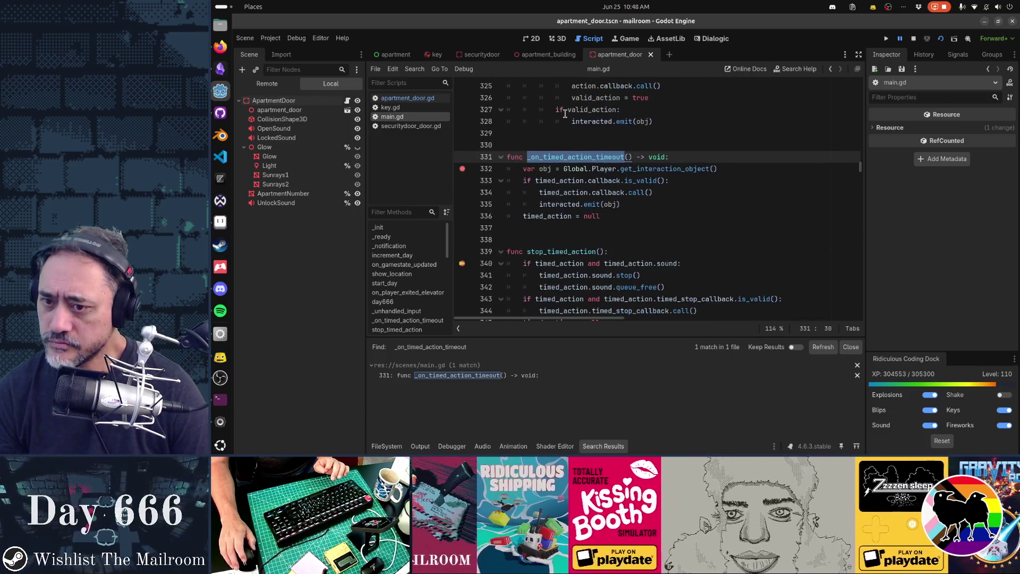
pyautogui.scroll(-1, 565, 113)
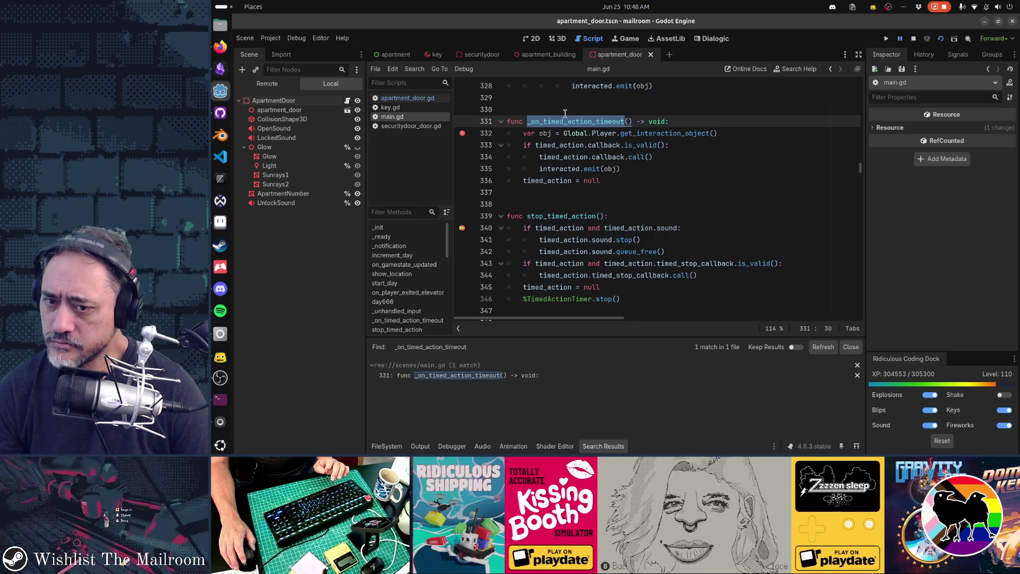
pyautogui.scroll(1, 564, 113)
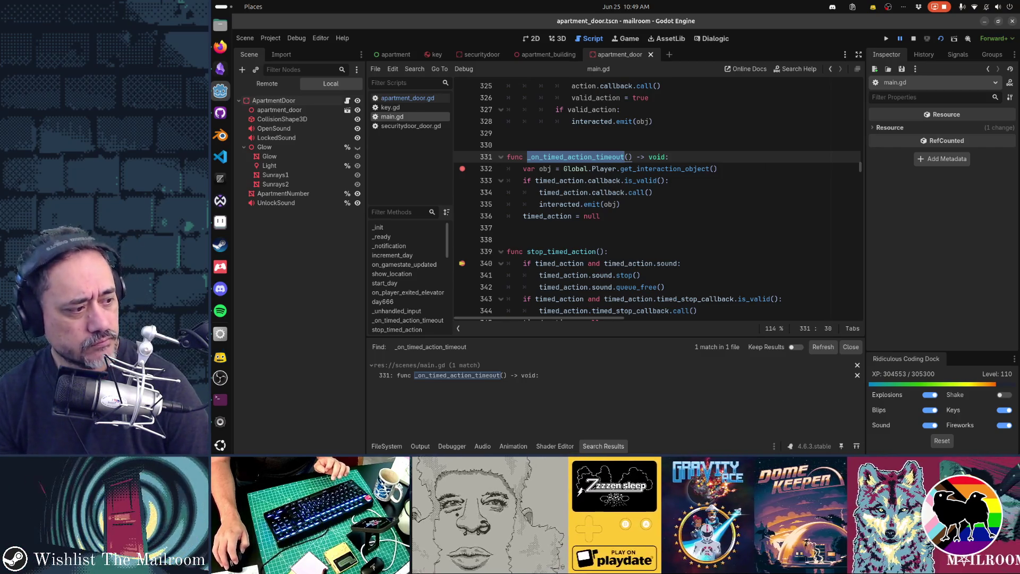
pyautogui.click(220, 378)
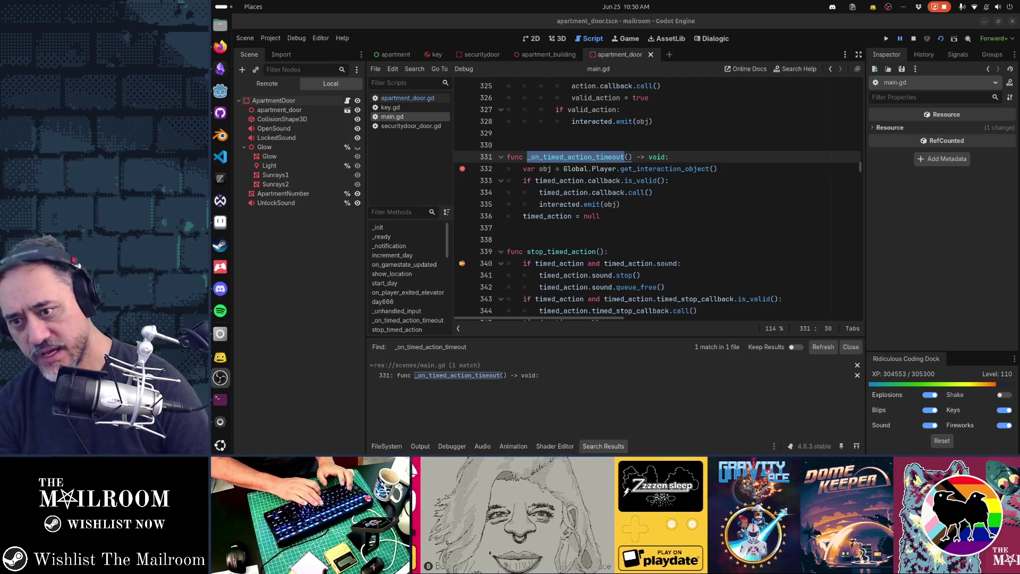
pyautogui.click(693, 229)
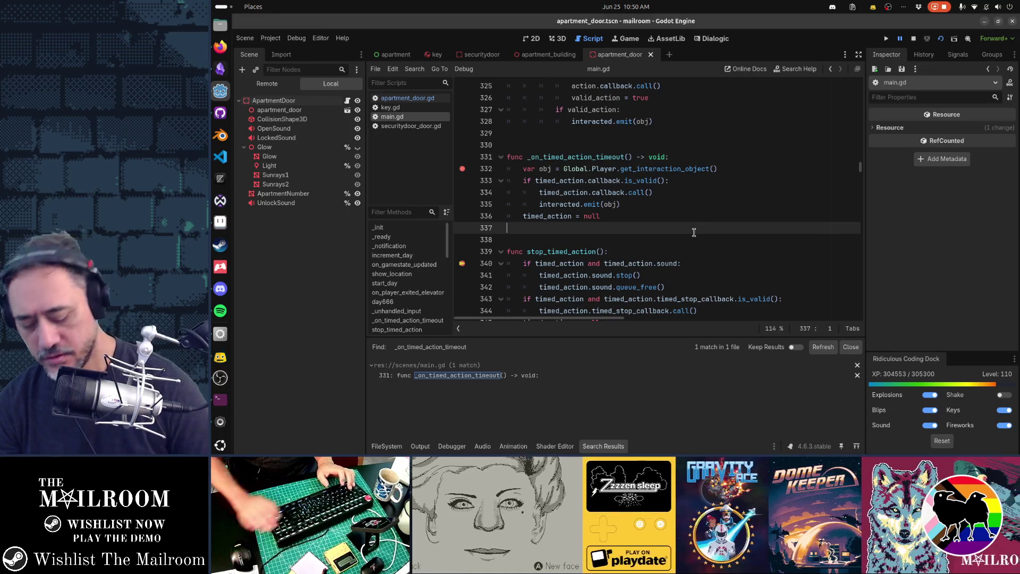
# Open main.tscn and inspect the TimedActionProgress node under ActionControls
pyautogui.hotkey('shift', 'alt', 'o')
pyautogui.write('maintscn')
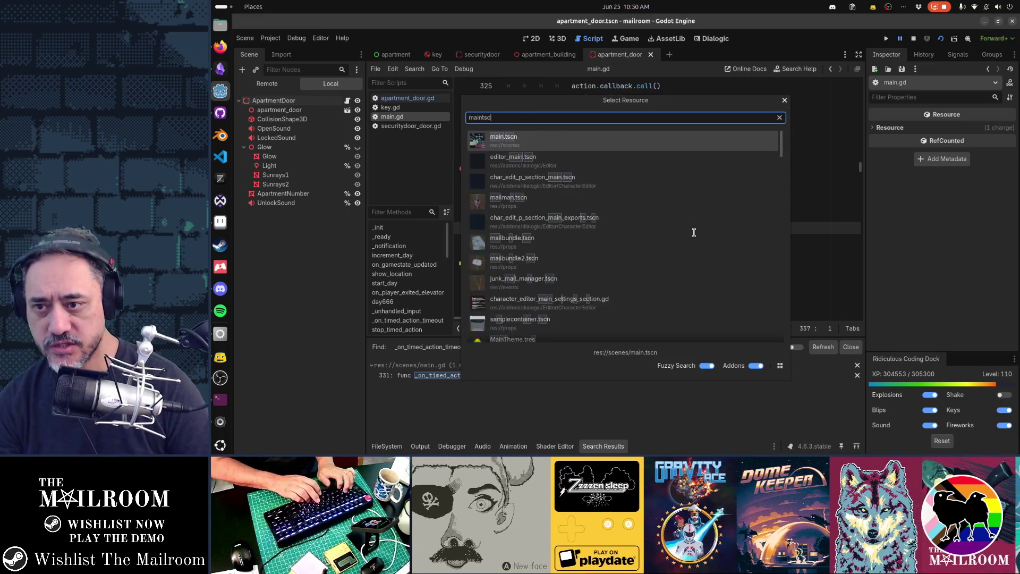
pyautogui.press('Return')
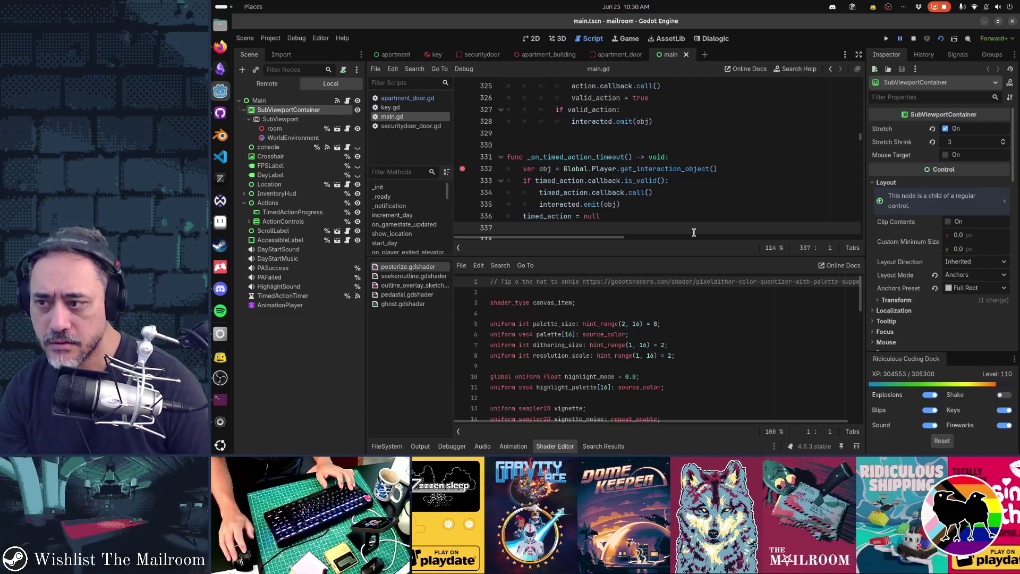
pyautogui.click(298, 221)
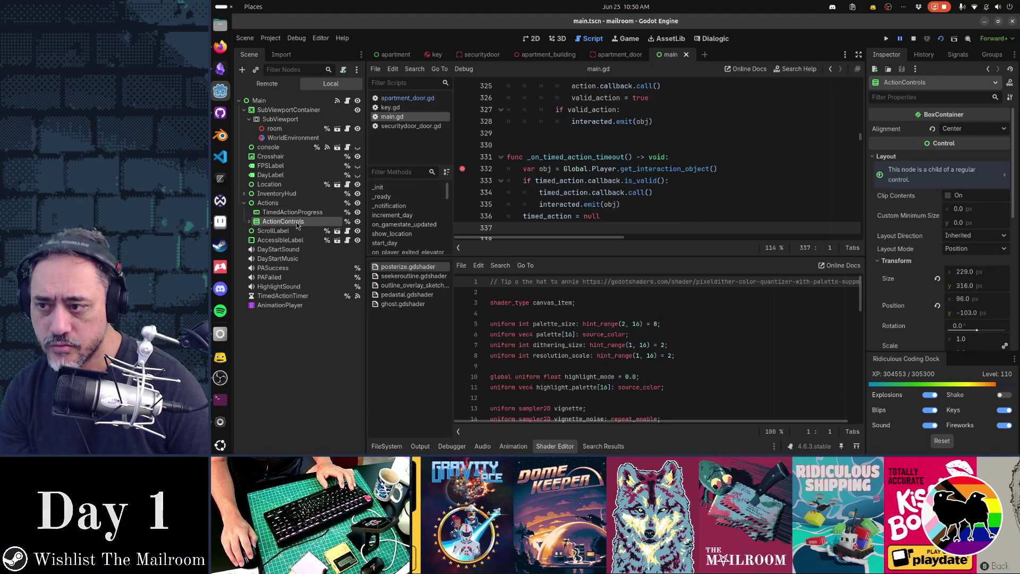
pyautogui.click(292, 212)
pyautogui.click(249, 221)
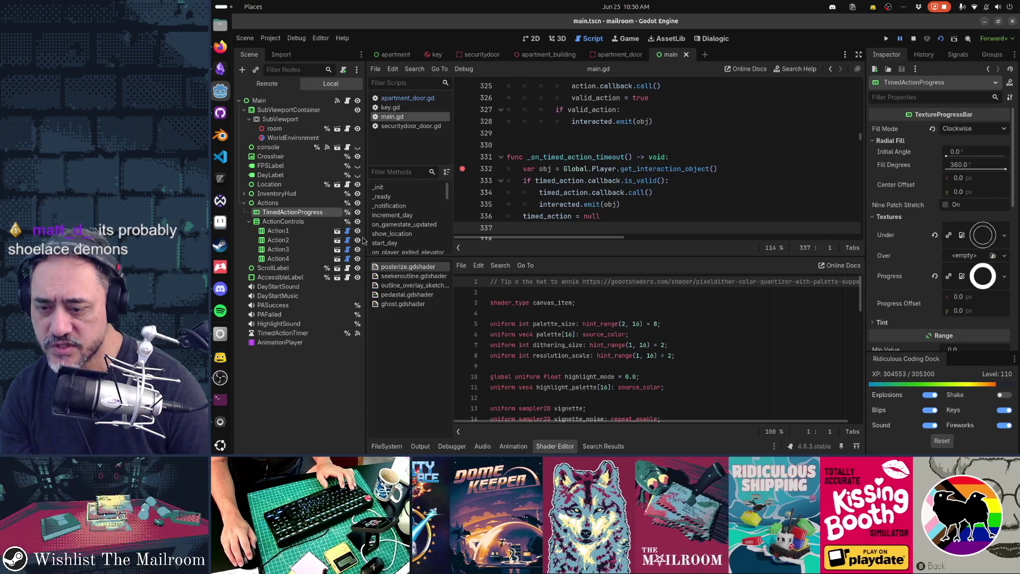
# Search the project's files for _on_timed_action_timeout
pyautogui.click(389, 448)
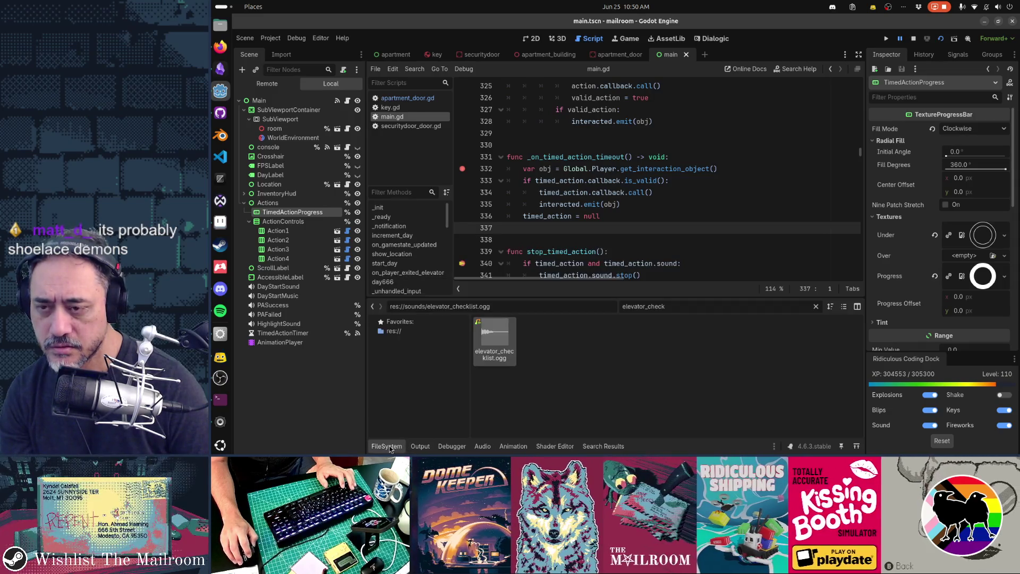
pyautogui.doubleClick(588, 157)
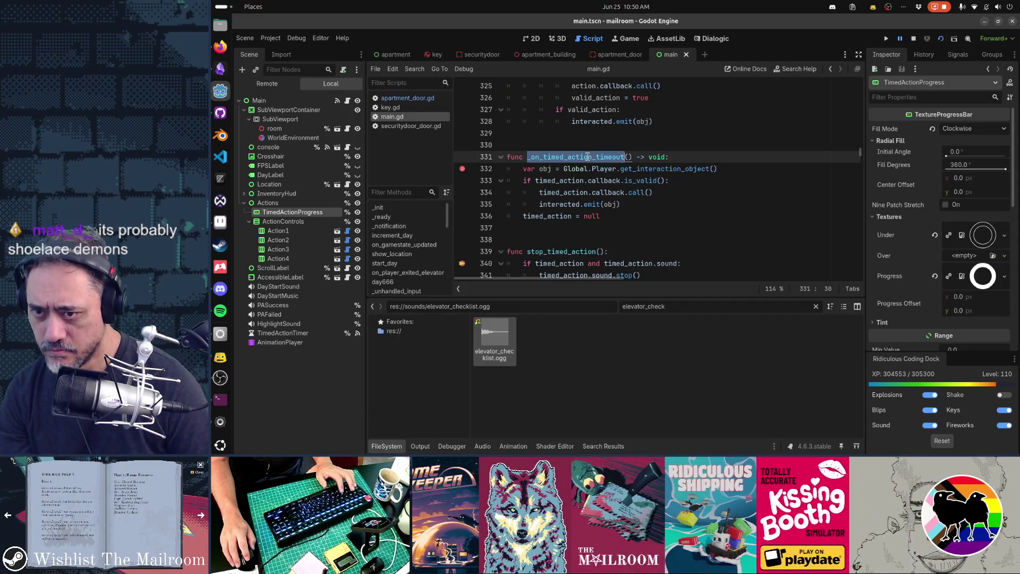
pyautogui.hotkey('ctrl', 'shift', 'f')
pyautogui.press('Return')
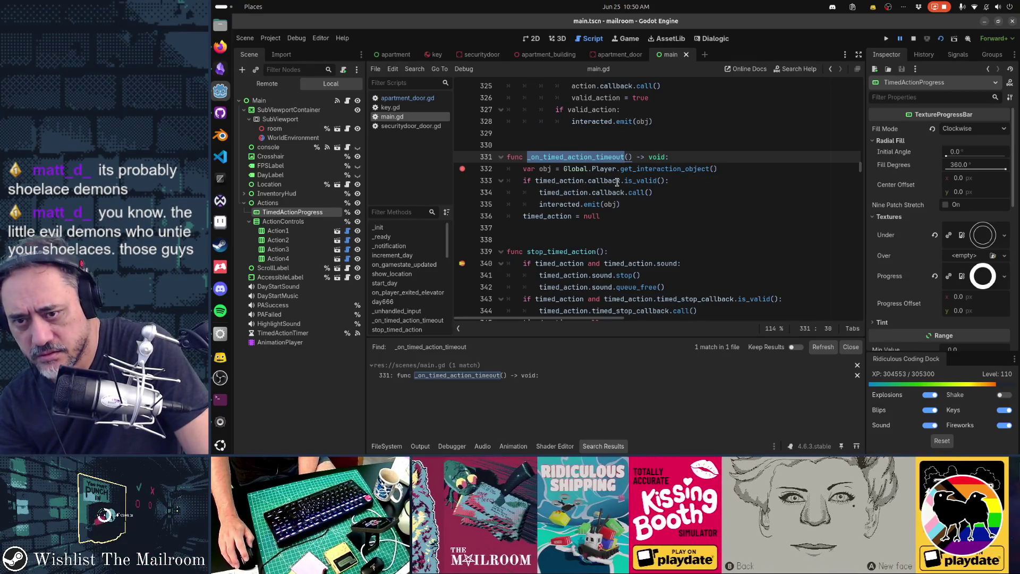
# Scroll through main.gd's input-handling code, then close the Search Results panel
pyautogui.moveTo(617, 182)
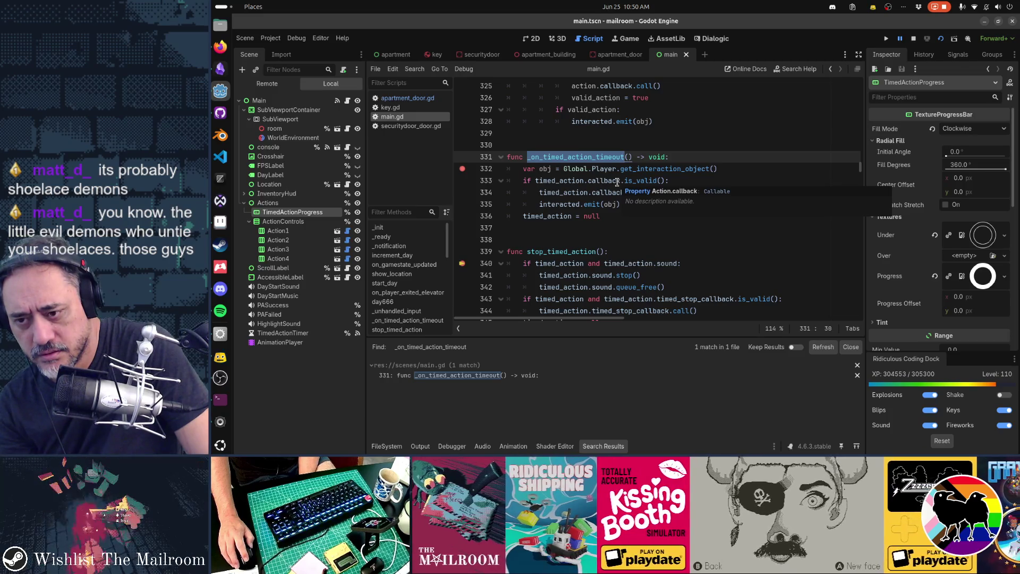
pyautogui.scroll(-1, 617, 183)
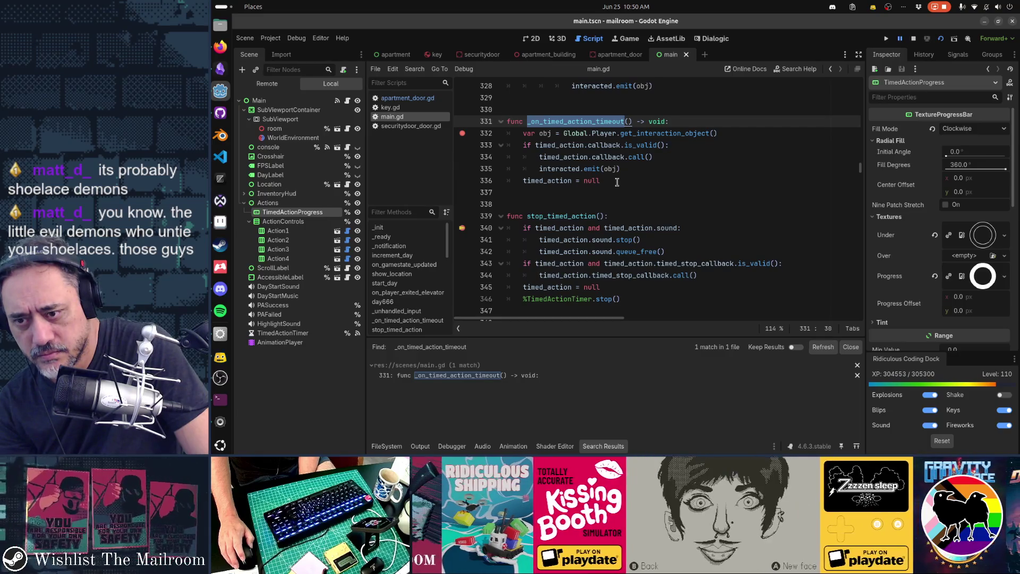
pyautogui.scroll(-7, 617, 182)
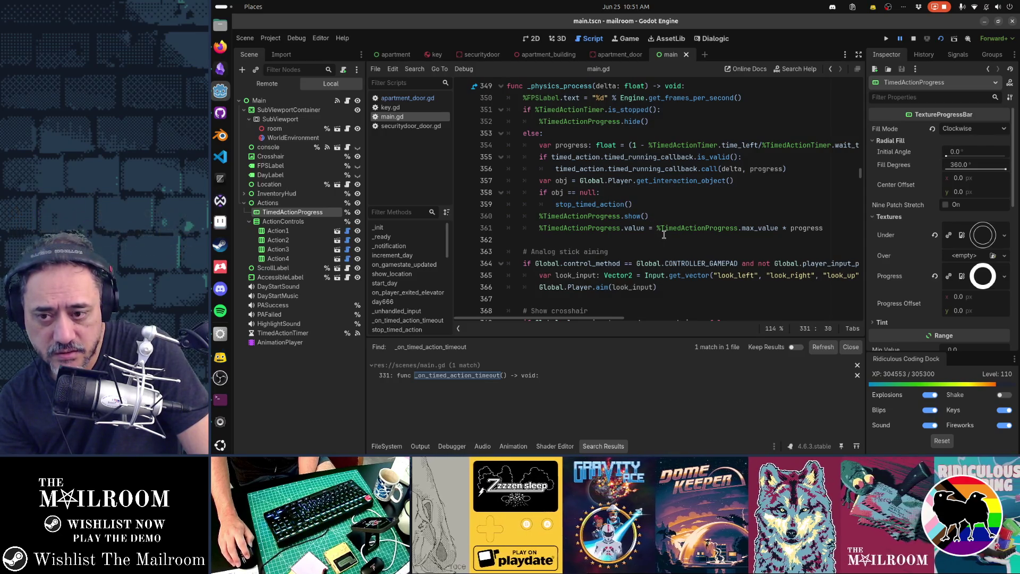
pyautogui.scroll(-3, 663, 235)
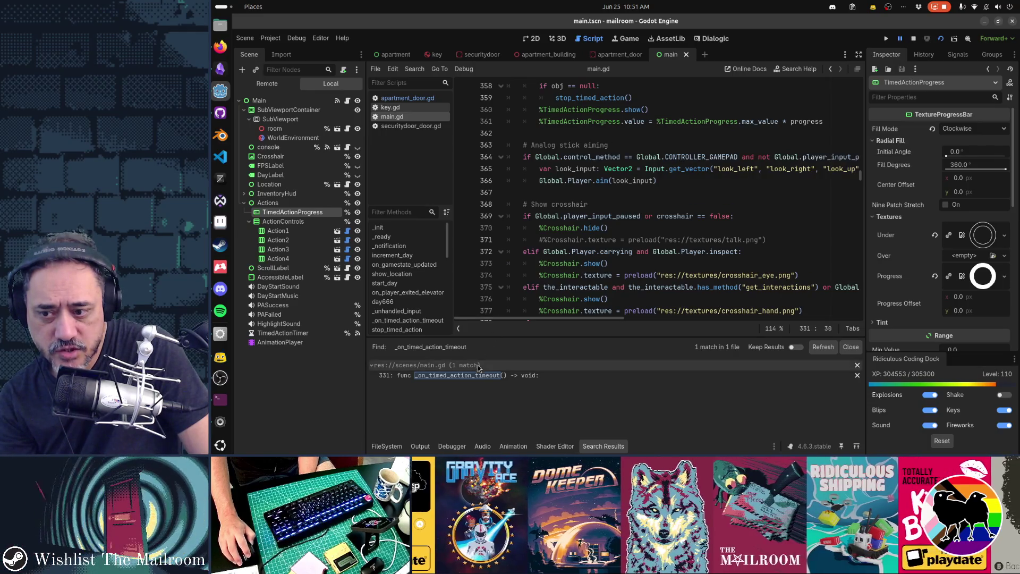
pyautogui.scroll(20, 573, 191)
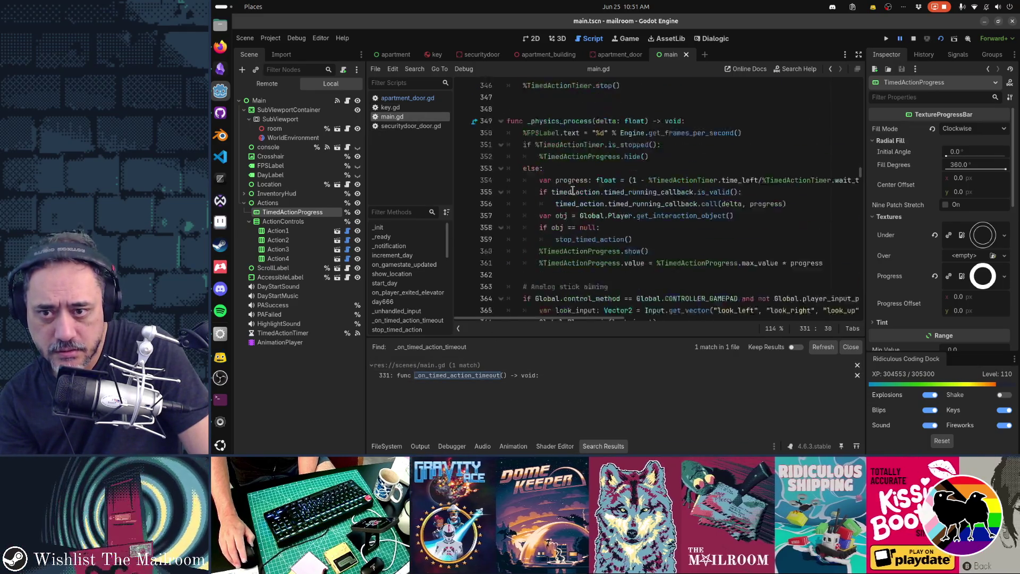
pyautogui.scroll(11, 572, 190)
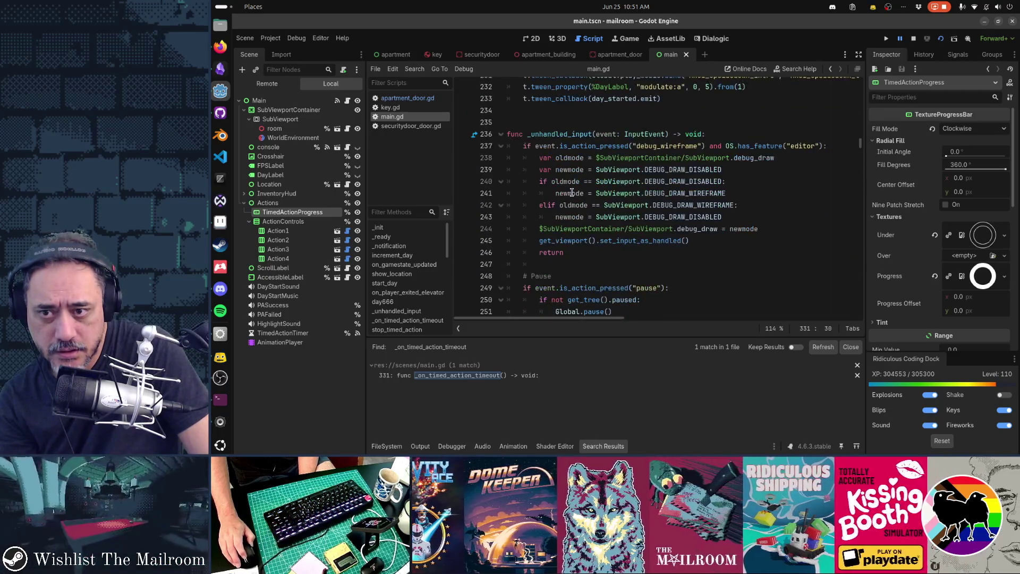
pyautogui.scroll(-9, 549, 134)
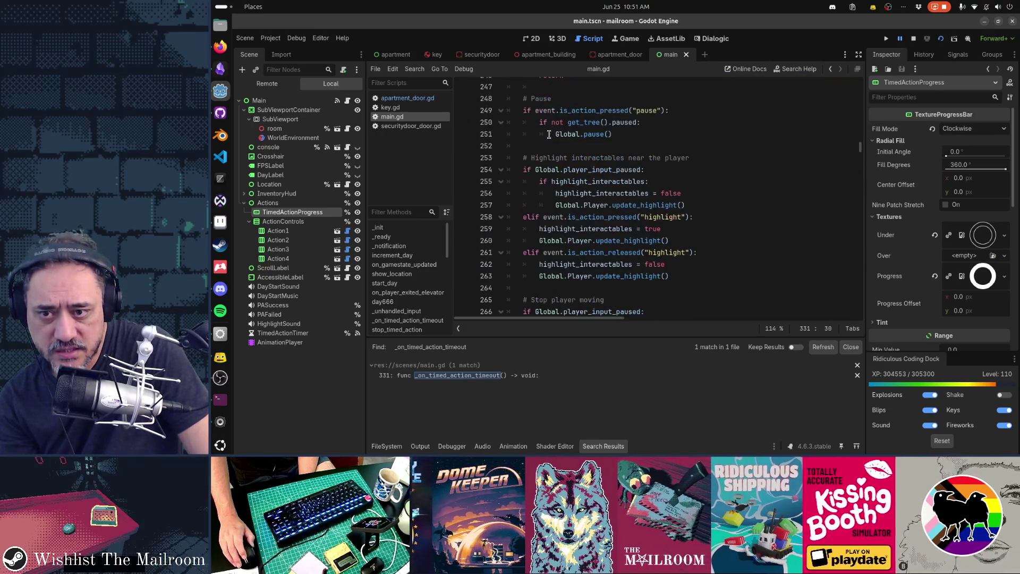
pyautogui.scroll(-4, 549, 133)
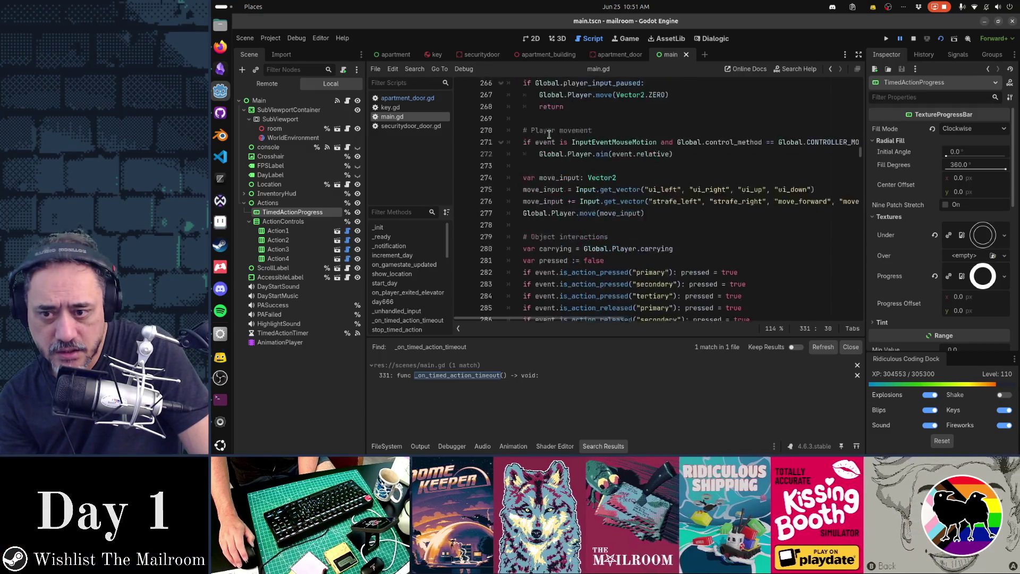
pyautogui.scroll(-3, 549, 134)
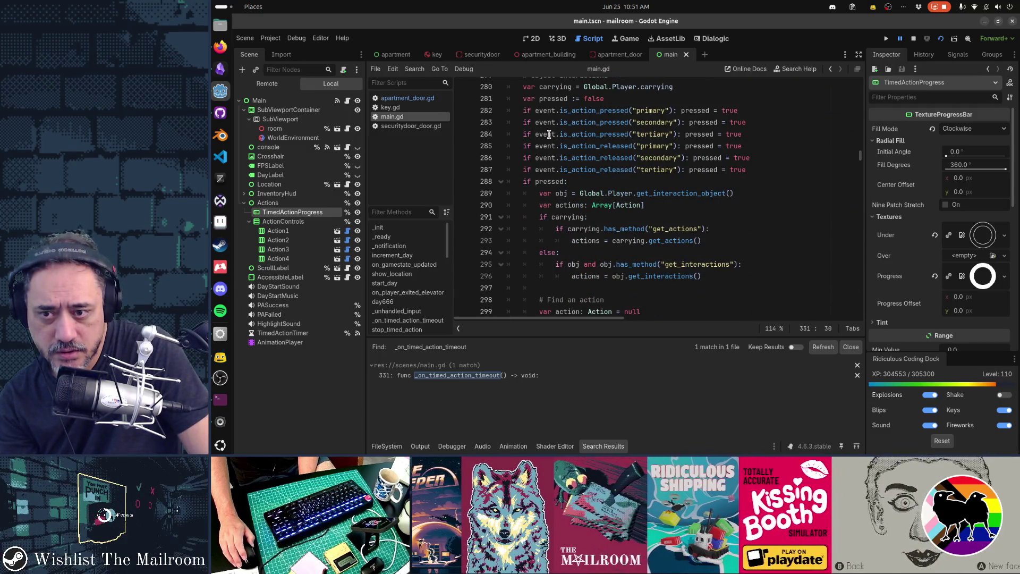
pyautogui.scroll(4, 549, 134)
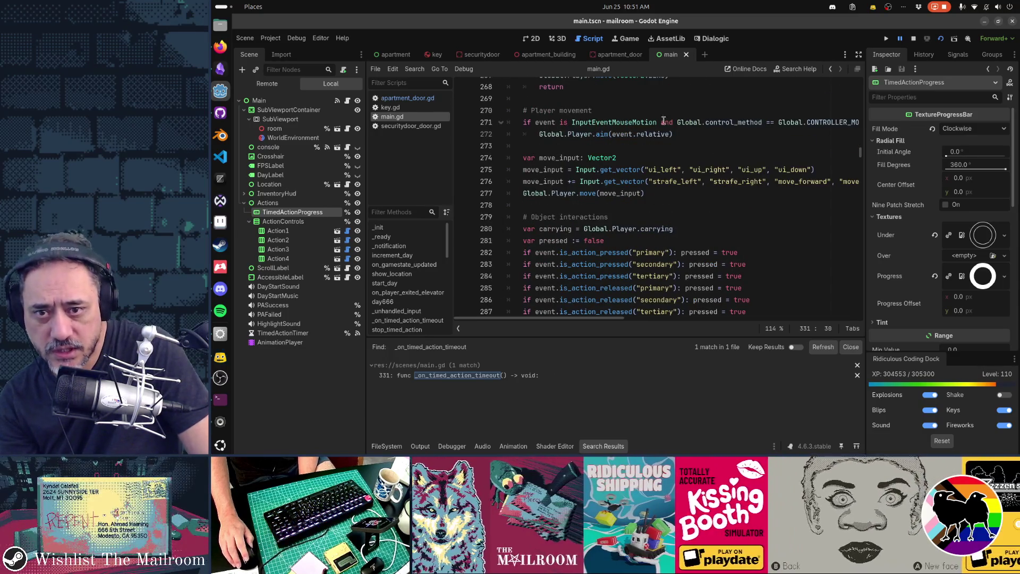
pyautogui.scroll(8, 551, 134)
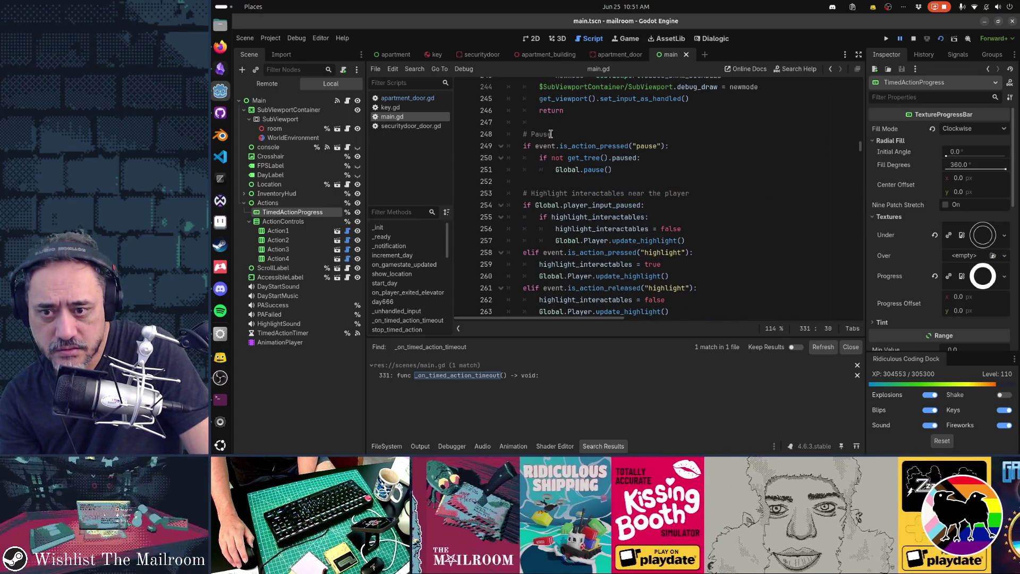
pyautogui.scroll(1, 551, 134)
pyautogui.scroll(-2, 551, 134)
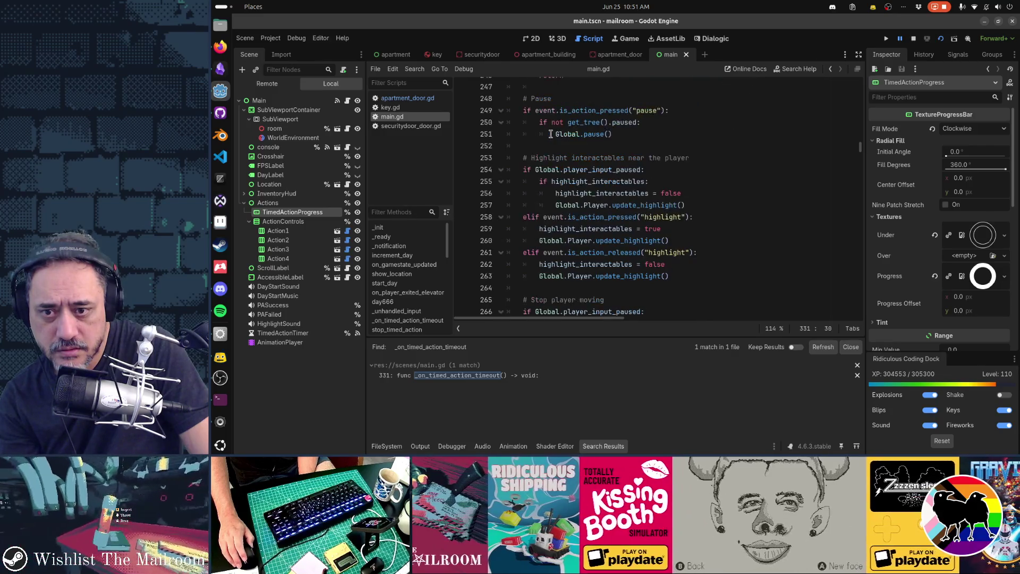
pyautogui.scroll(-3, 551, 134)
pyautogui.scroll(-2, 551, 134)
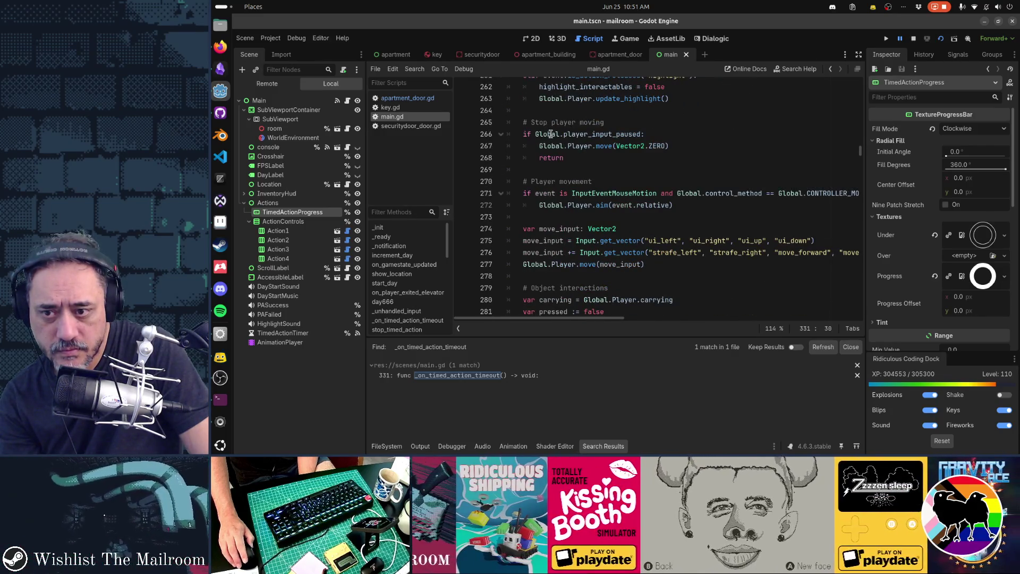
pyautogui.scroll(-3, 551, 134)
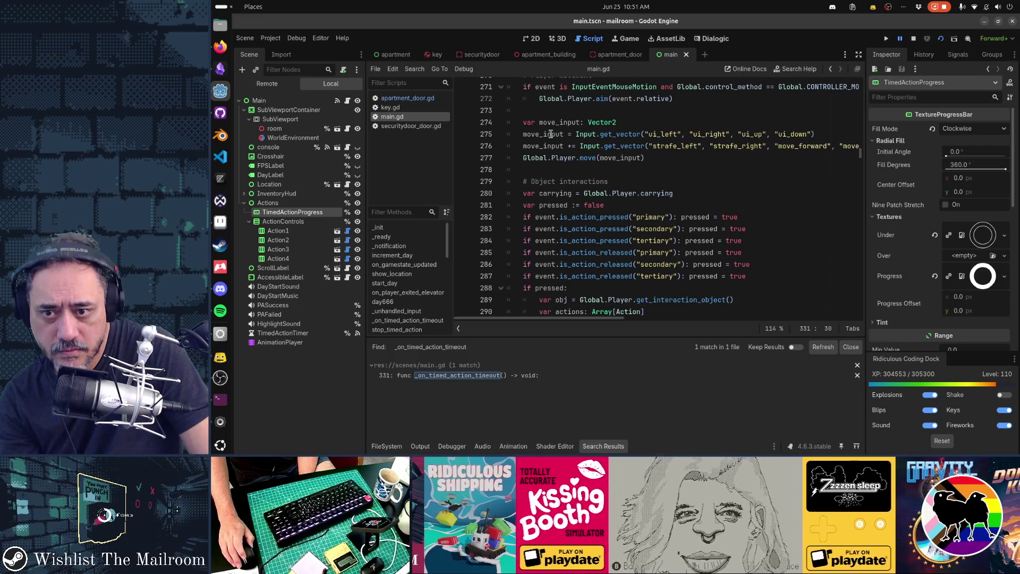
pyautogui.scroll(13, 551, 134)
pyautogui.scroll(5, 551, 134)
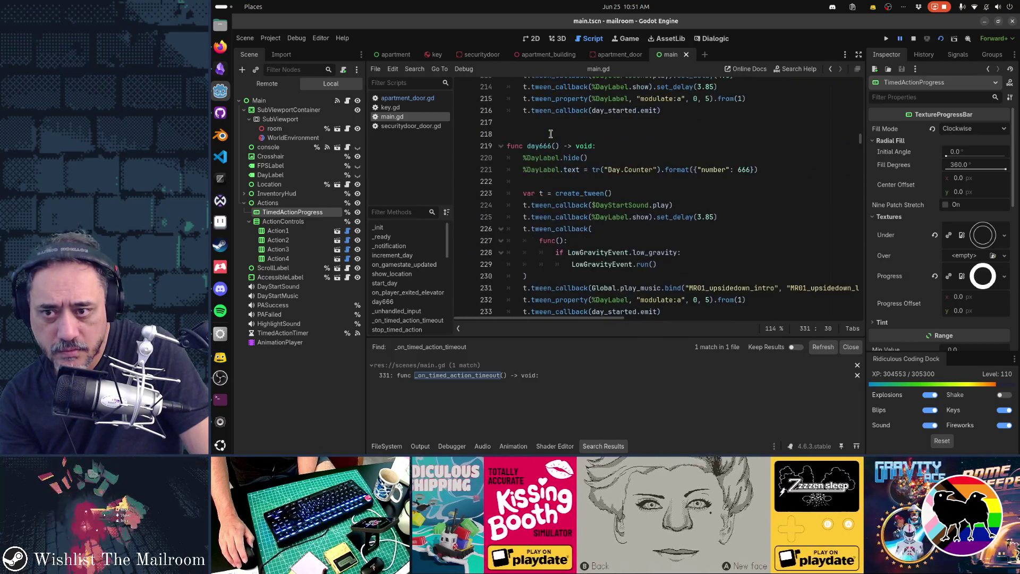
pyautogui.scroll(6, 551, 134)
pyautogui.scroll(10, 551, 134)
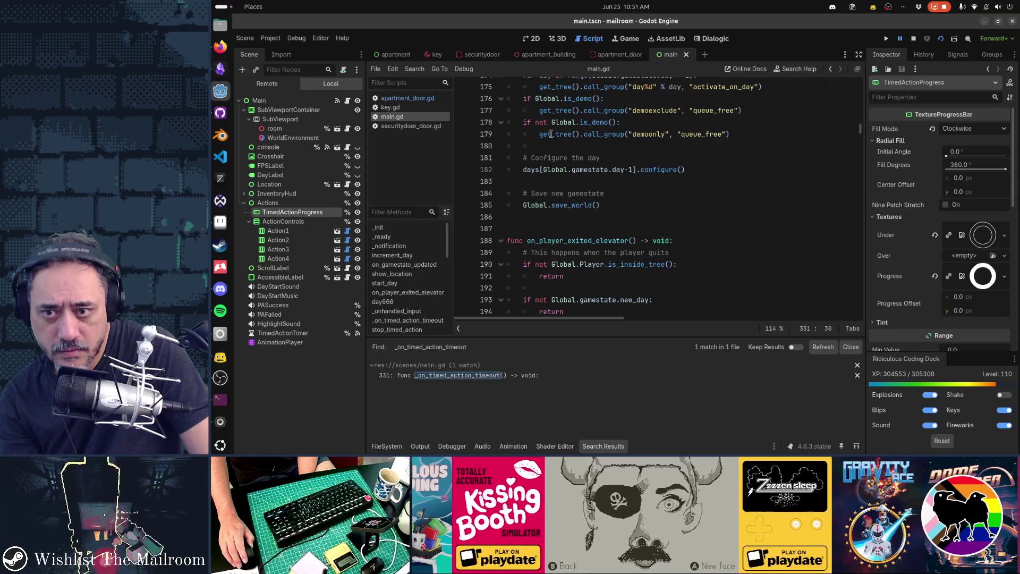
pyautogui.scroll(-8, 551, 134)
pyautogui.scroll(-20, 551, 134)
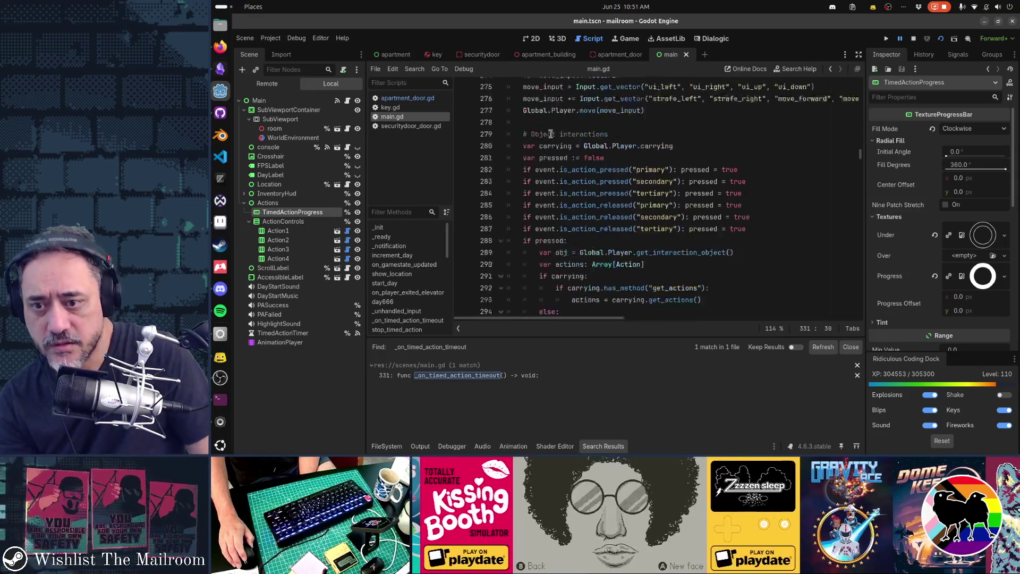
pyautogui.press('Escape')
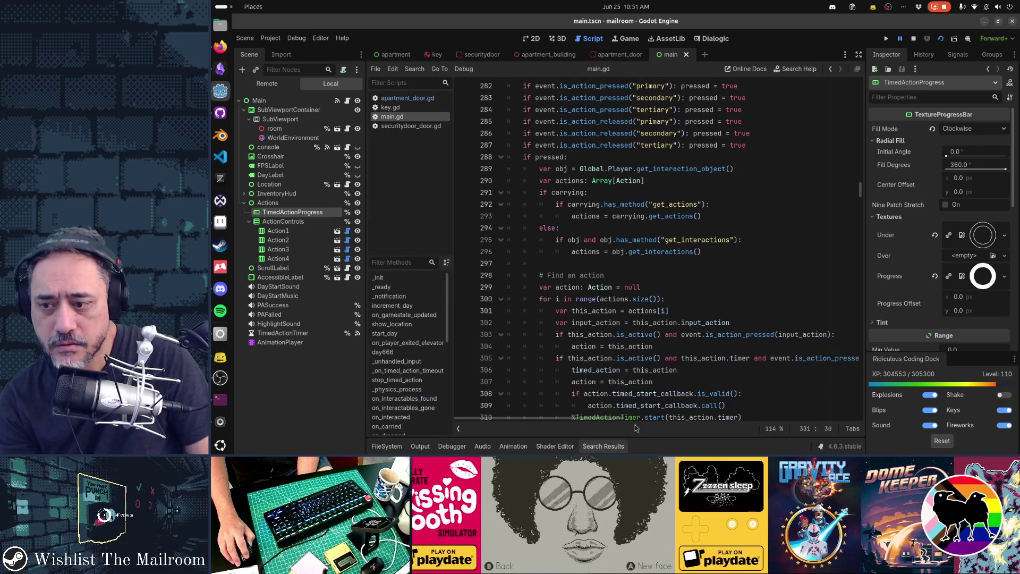
# Append ' or event.is_action_released("tertiary")' to line 319's stop-timed-action condition
pyautogui.scroll(-5, 707, 255)
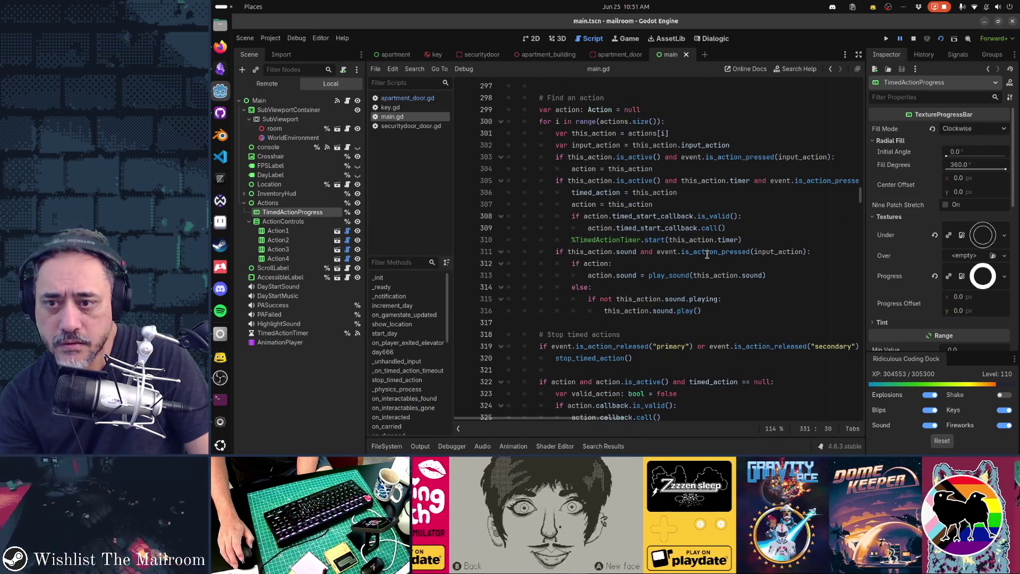
pyautogui.click(850, 181)
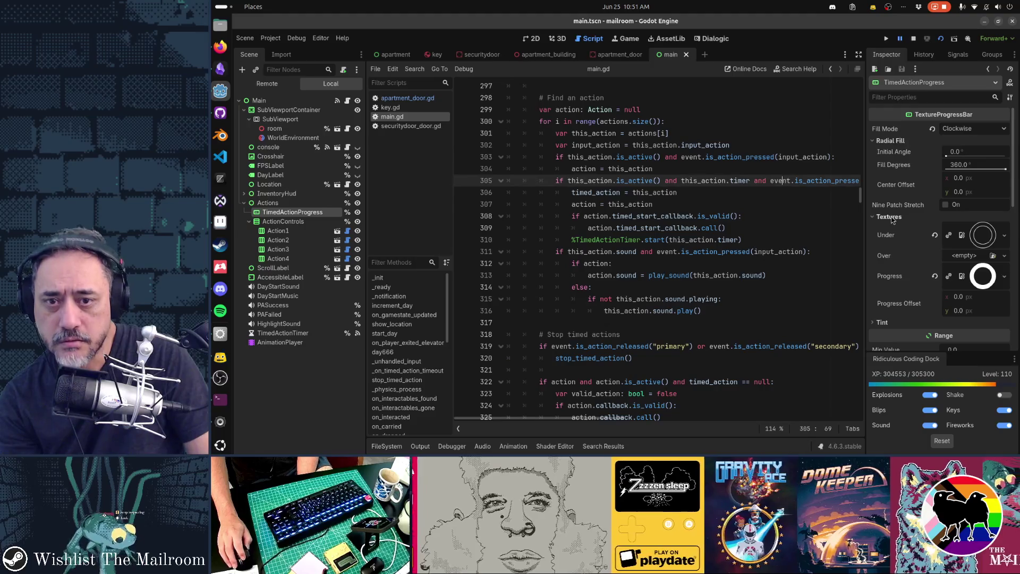
pyautogui.press('End')
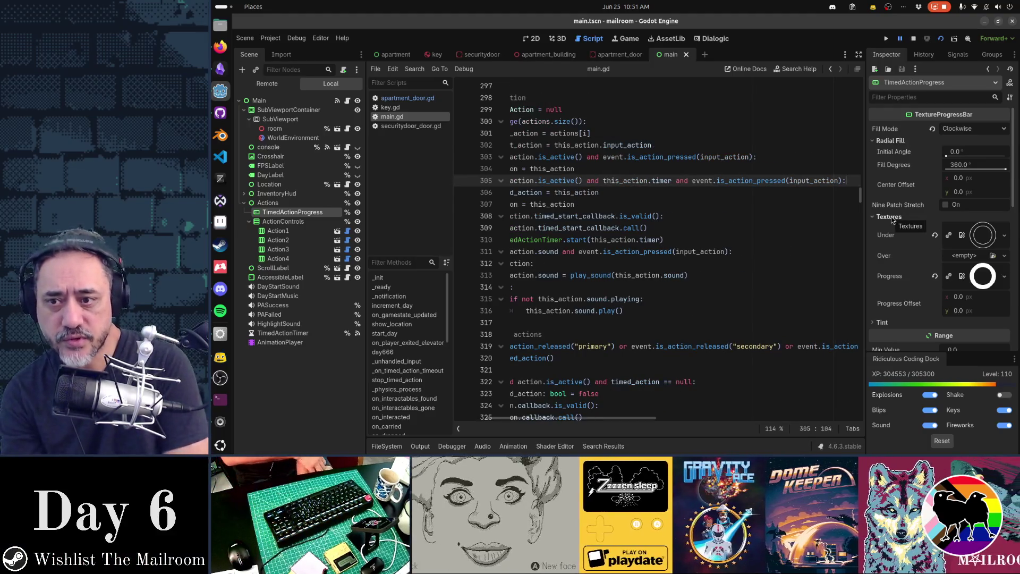
pyautogui.press('Home')
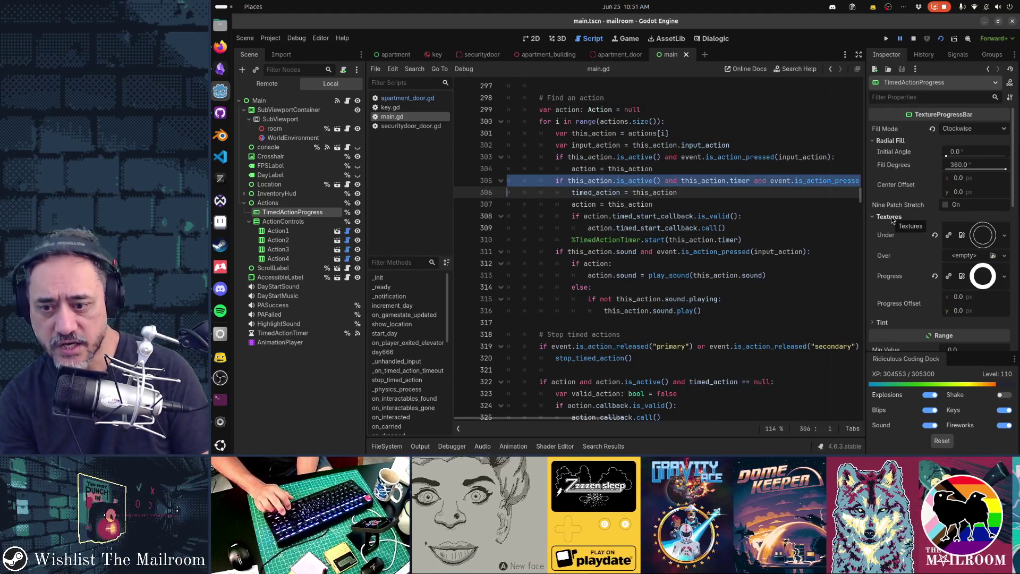
pyautogui.press('Down')
pyautogui.press('Down')
pyautogui.press('Down')
pyautogui.press('End')
pyautogui.press('Left')
pyautogui.write('or event.is_action_released("tertiary")')
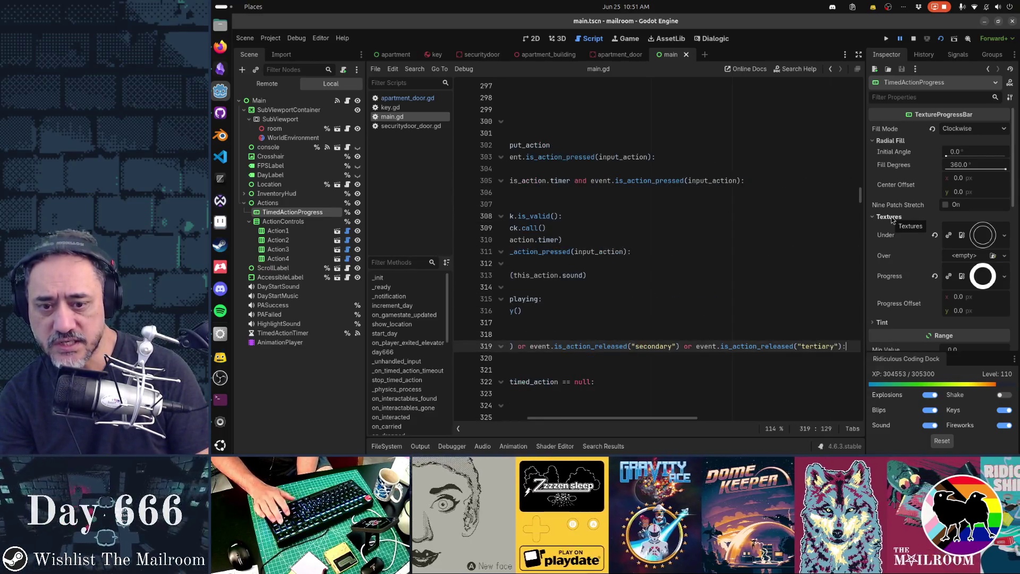
pyautogui.press('Down')
pyautogui.press('Home')
pyautogui.hotkey('shift', 'Down')
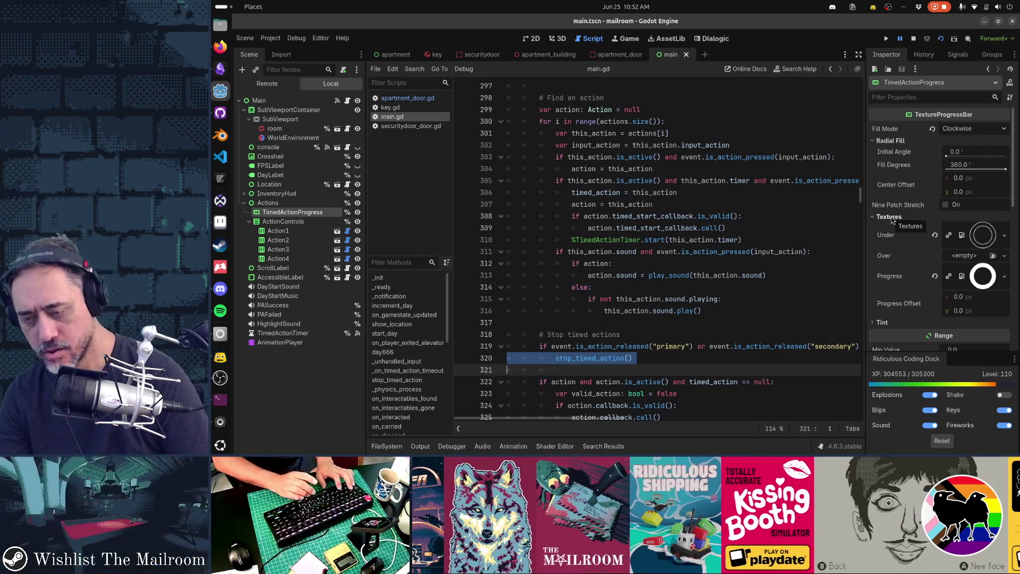
# Search main.gd for '.callback' and locate the callback uses on lines 322, 325 and 334
pyautogui.hotkey('ctrl', 'f')
pyautogui.write('.callback')
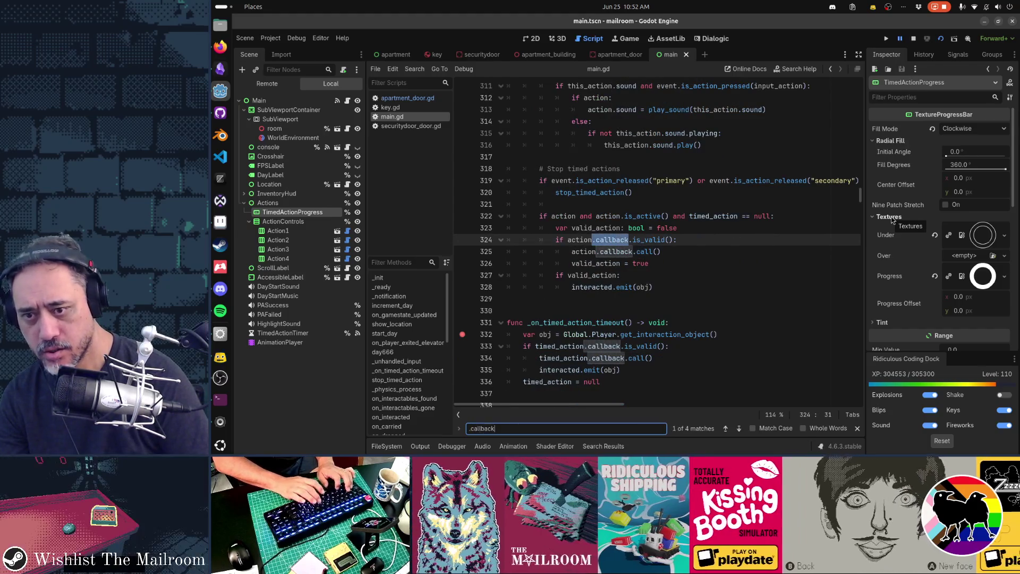
pyautogui.press('Escape')
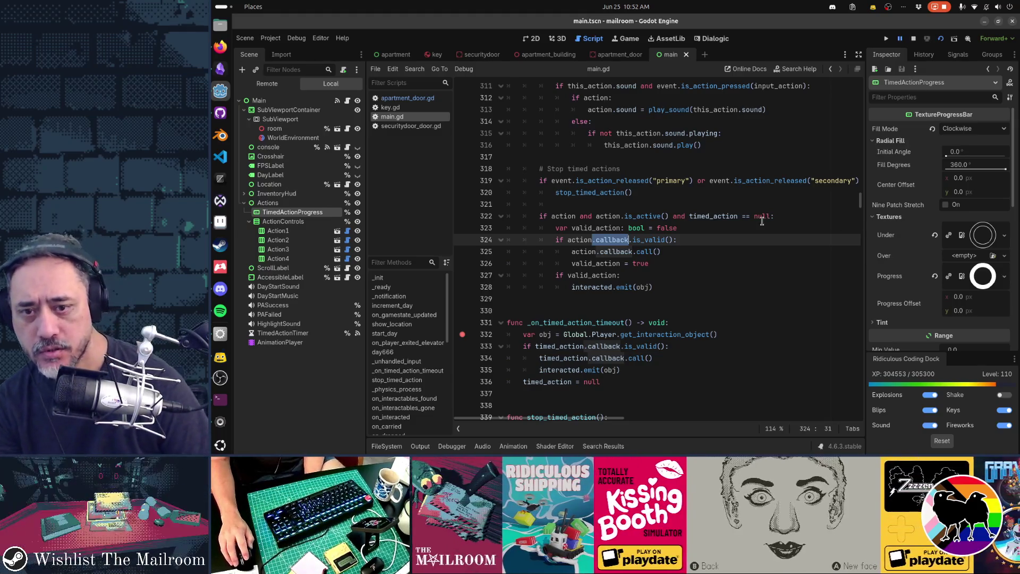
pyautogui.doubleClick(714, 216)
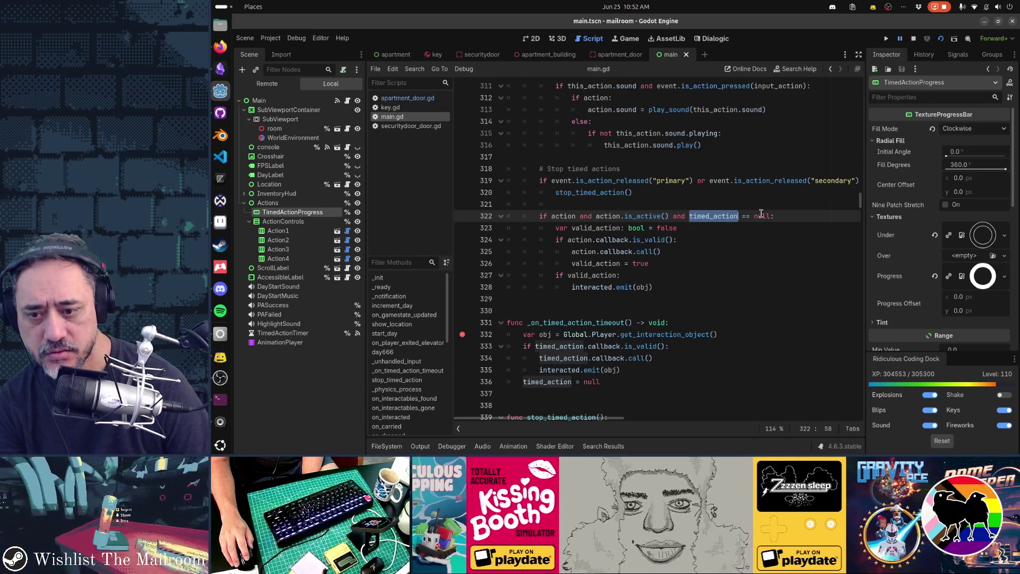
pyautogui.doubleClick(609, 358)
pyautogui.doubleClick(617, 251)
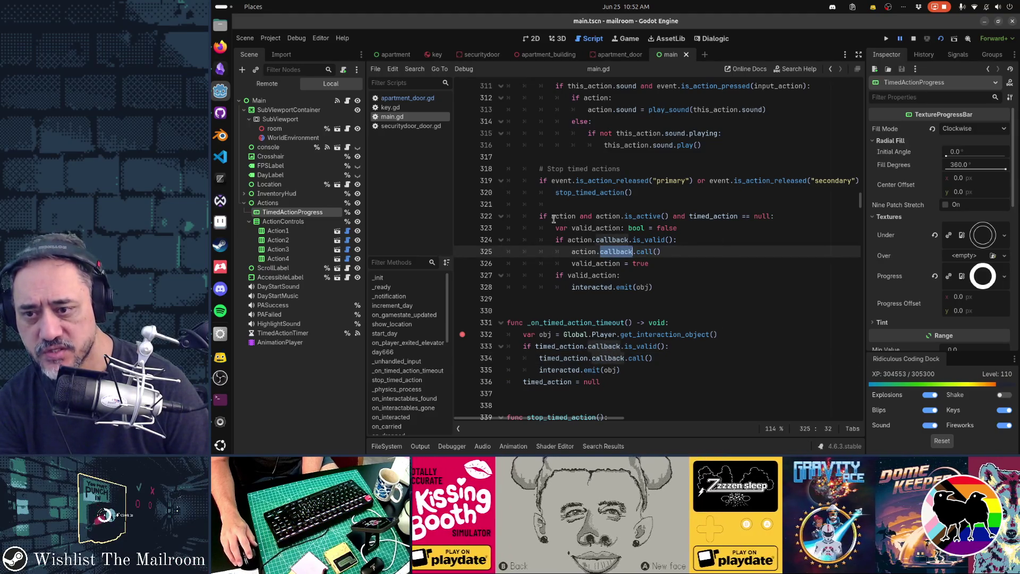
# Review the callback block and _on_timed_action_timeout body, then stop the game with F8
pyautogui.moveTo(539, 216); pyautogui.dragTo(671, 287)
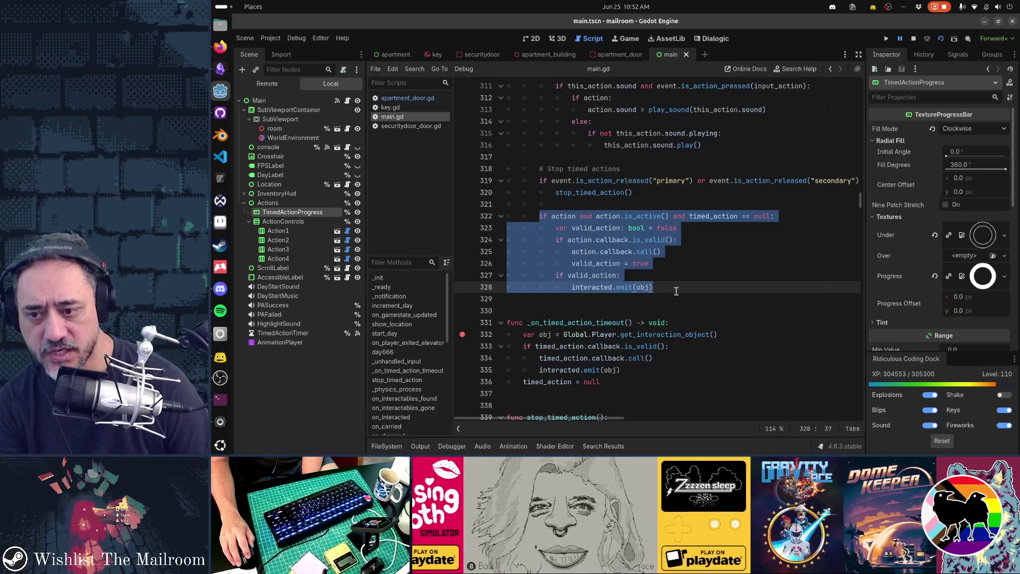
pyautogui.click(675, 370)
pyautogui.moveTo(554, 335); pyautogui.dragTo(627, 385)
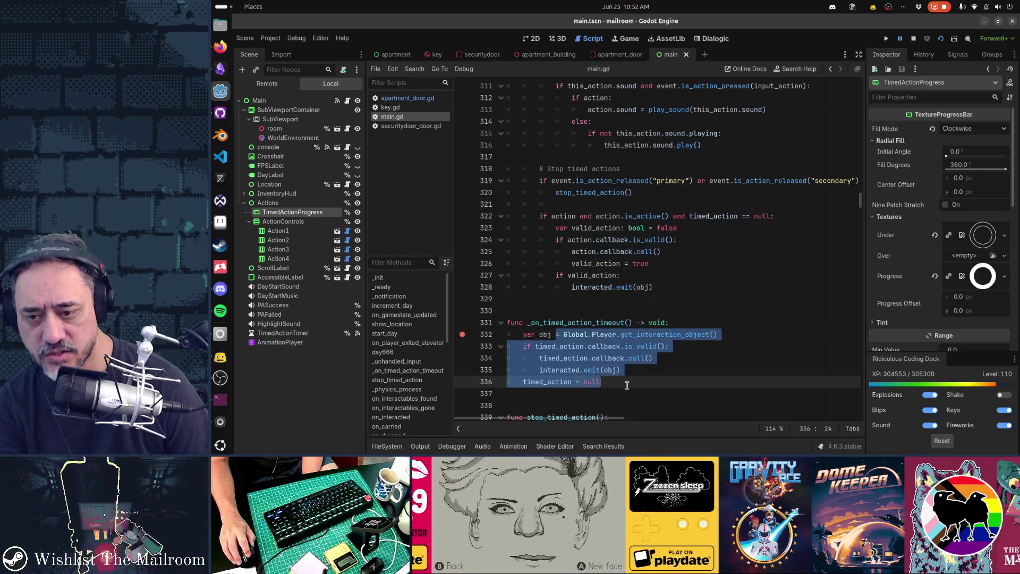
pyautogui.doubleClick(567, 323)
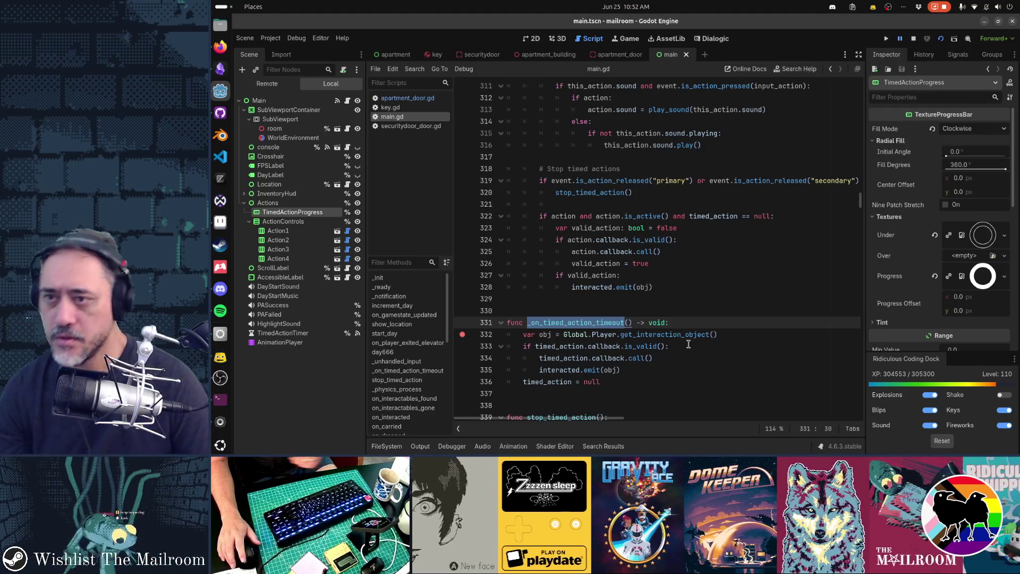
pyautogui.press('F8')
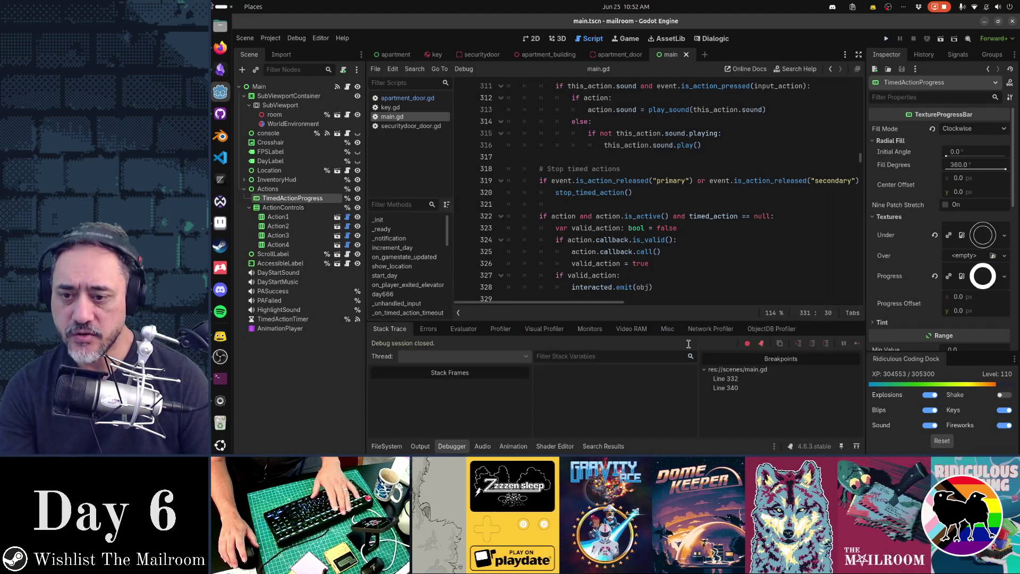
# Relaunch The Mailroom in debug mode and skip the intro with the 'skip' console command
pyautogui.press('F5')
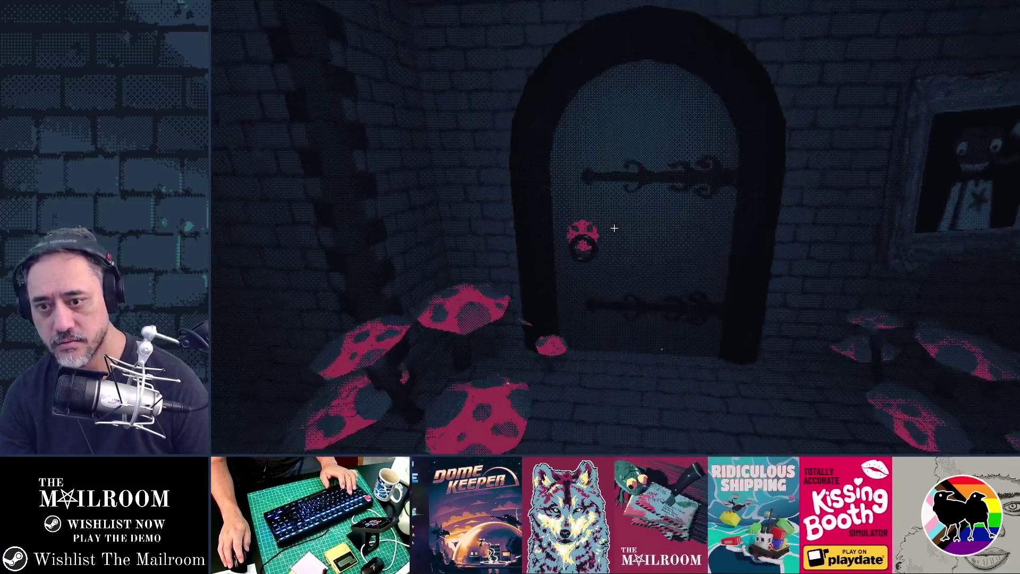
pyautogui.press('`')
pyautogui.write('skip')
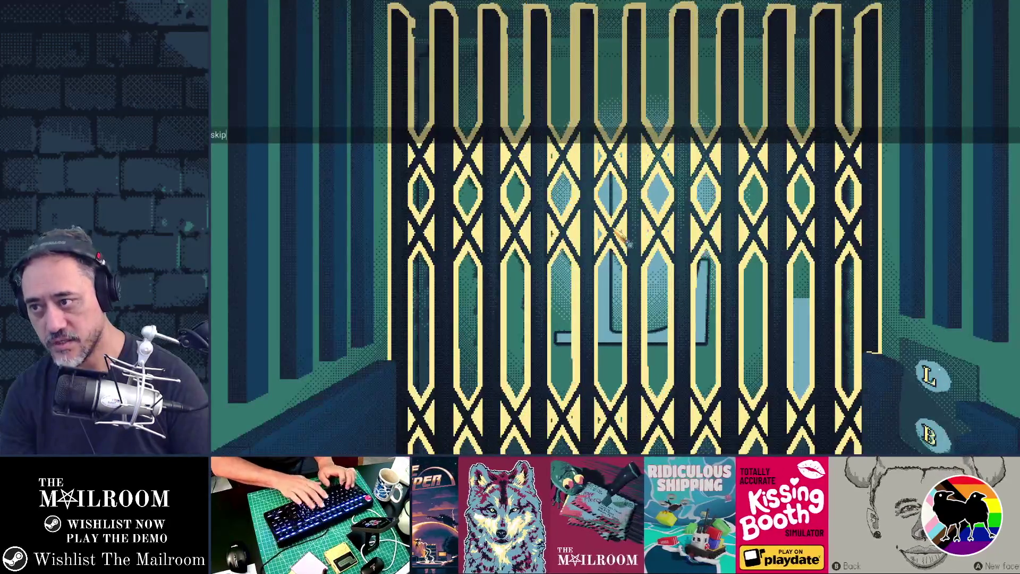
pyautogui.press('Return')
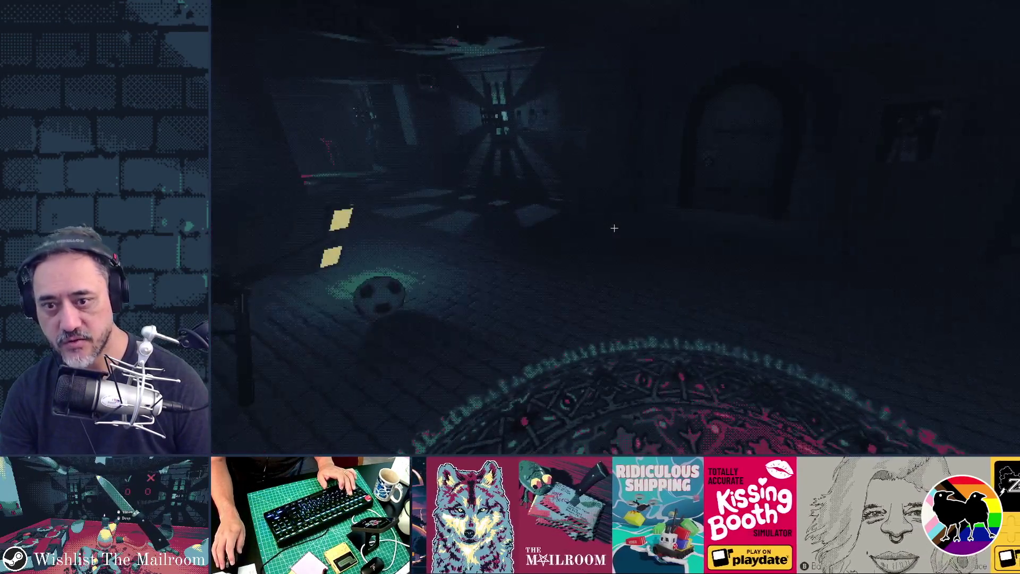
# Face the arched door and spawn a key from the console, triggering the main.gd line 340 breakpoint
pyautogui.press('w')
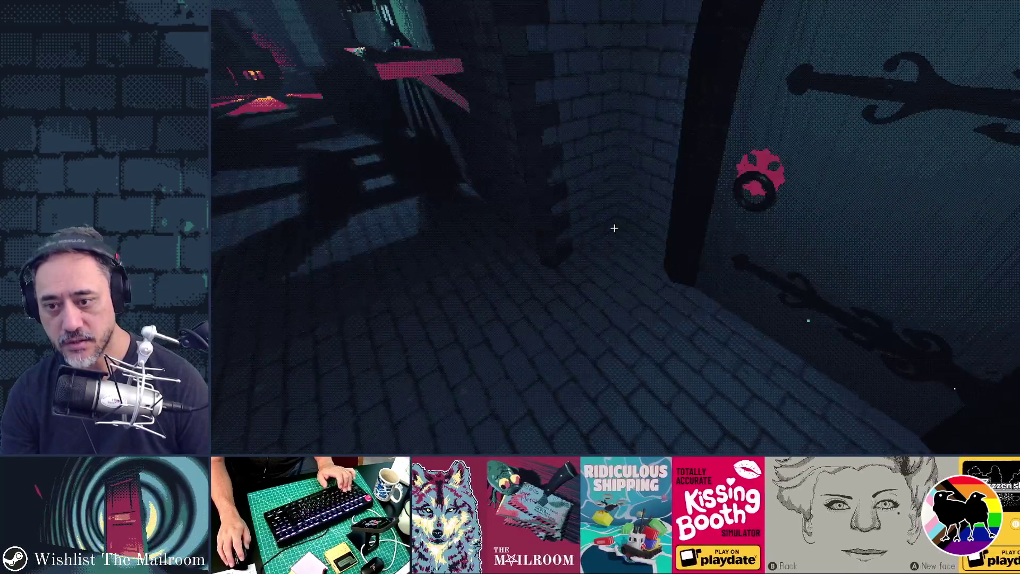
pyautogui.press('`')
pyautogui.write('security')
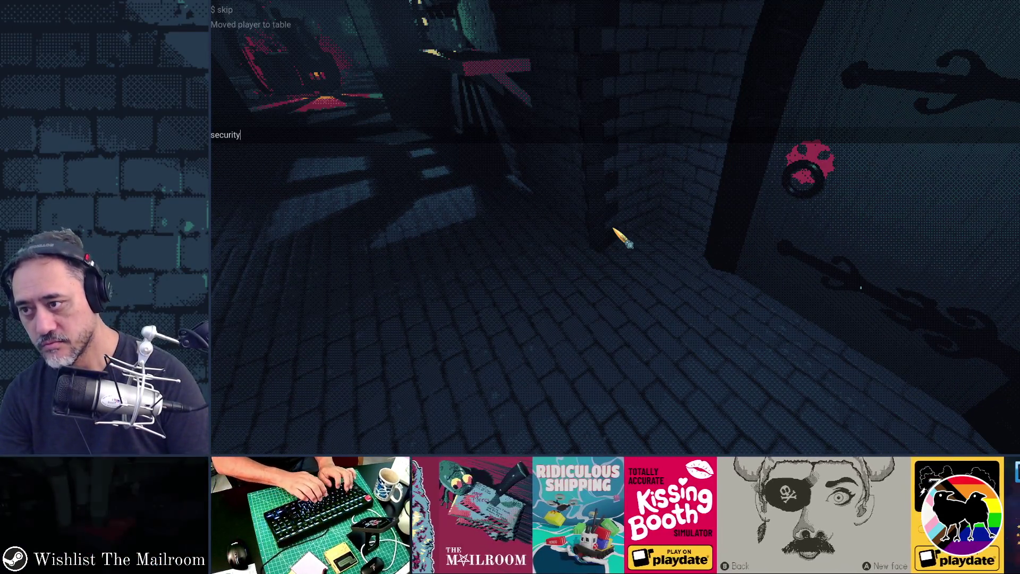
pyautogui.press('Return')
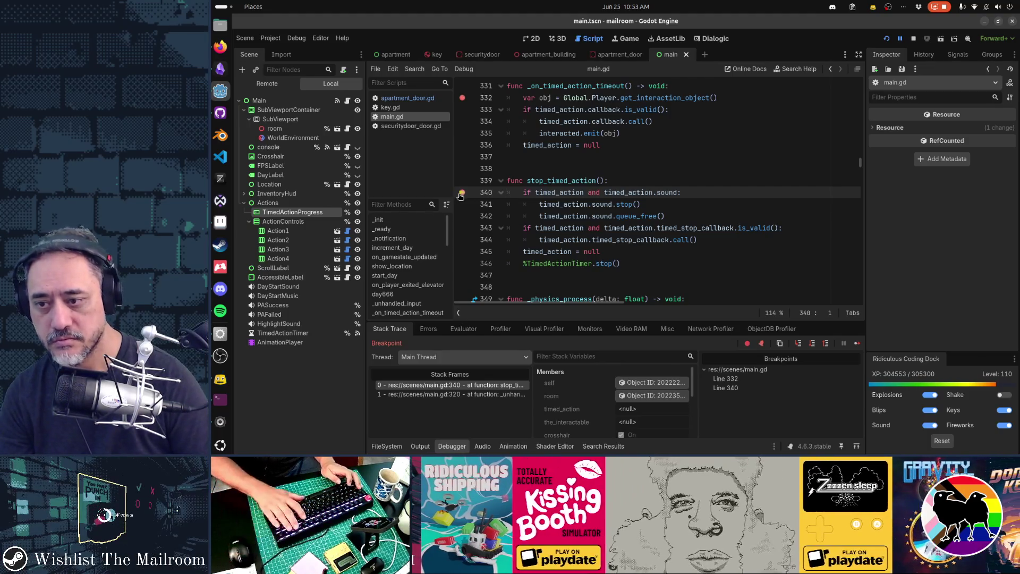
pyautogui.press('F12')
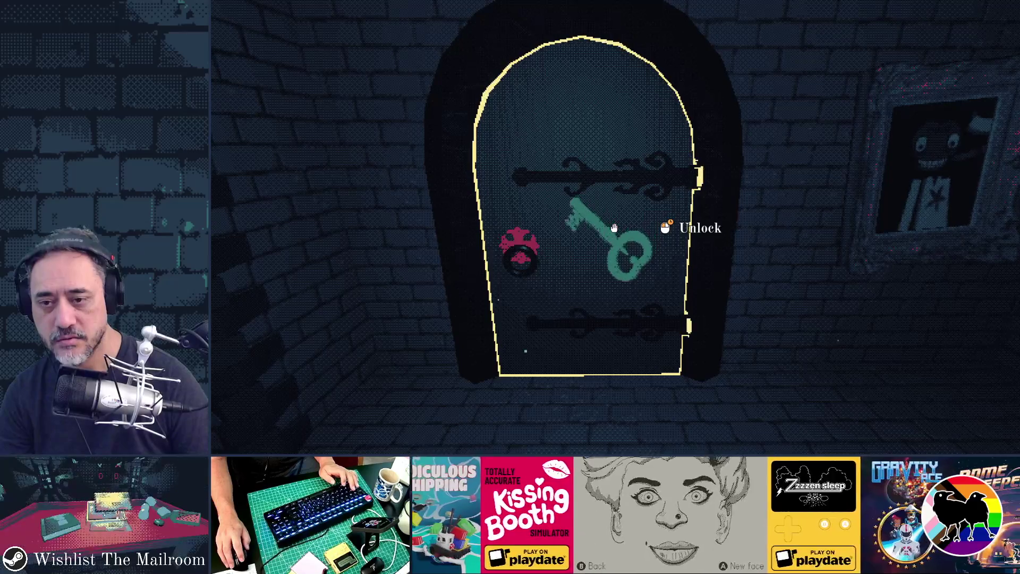
pyautogui.moveTo(614, 228); pyautogui.dragTo(614, 228)
pyautogui.moveTo(614, 228)
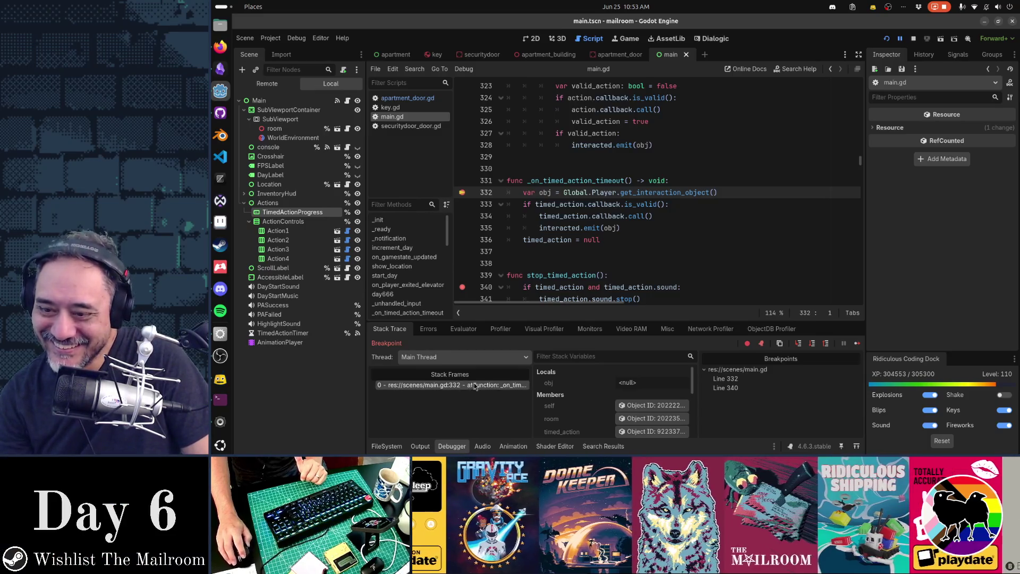
pyautogui.moveTo(566, 204)
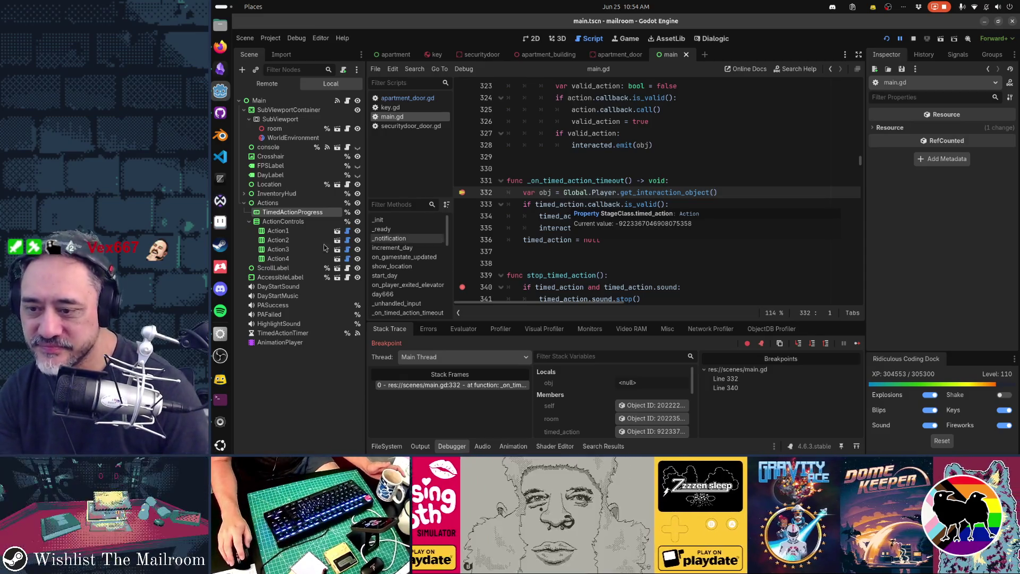
pyautogui.click(485, 357)
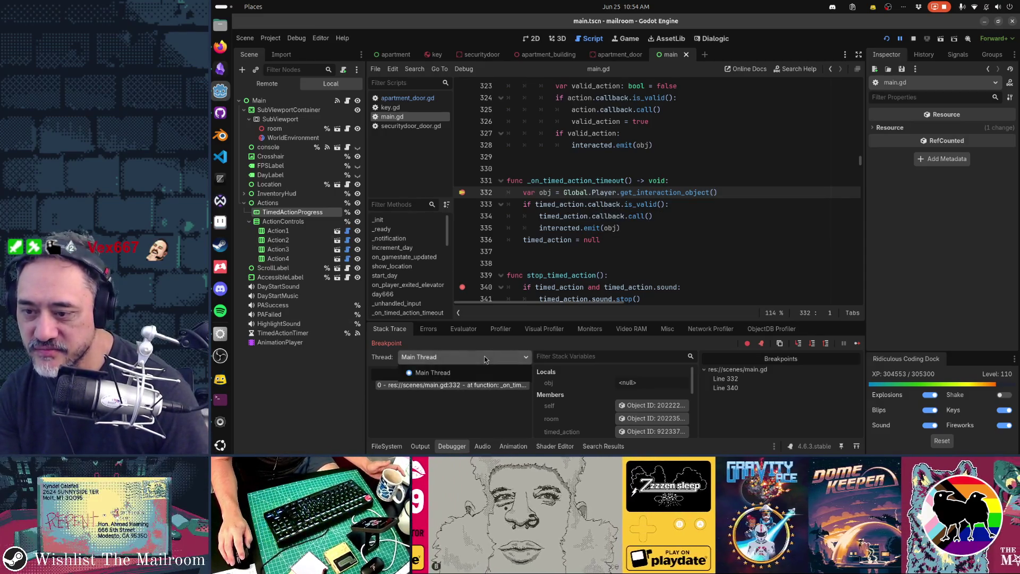
pyautogui.click(485, 359)
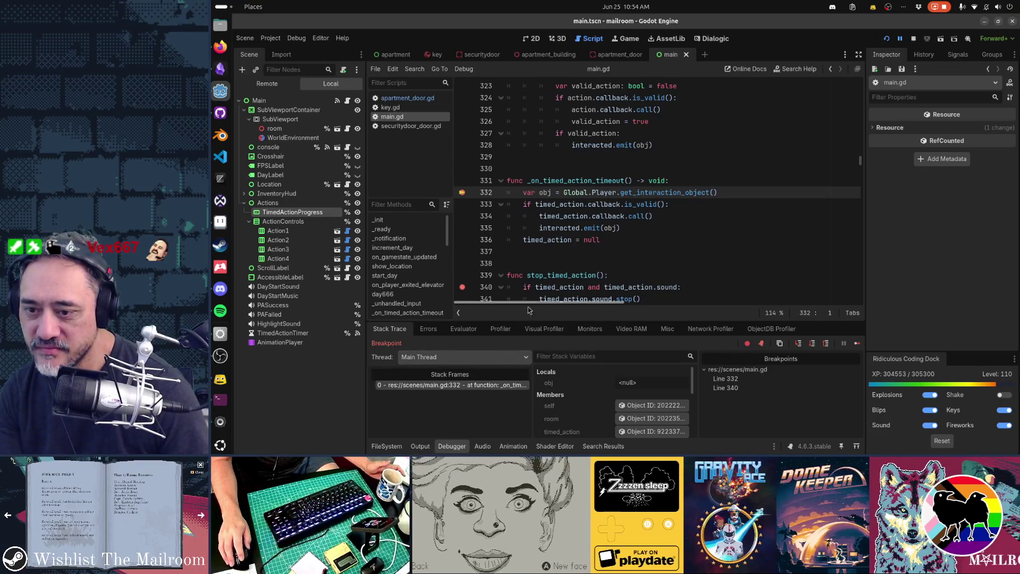
pyautogui.moveTo(527, 321); pyautogui.dragTo(502, 211)
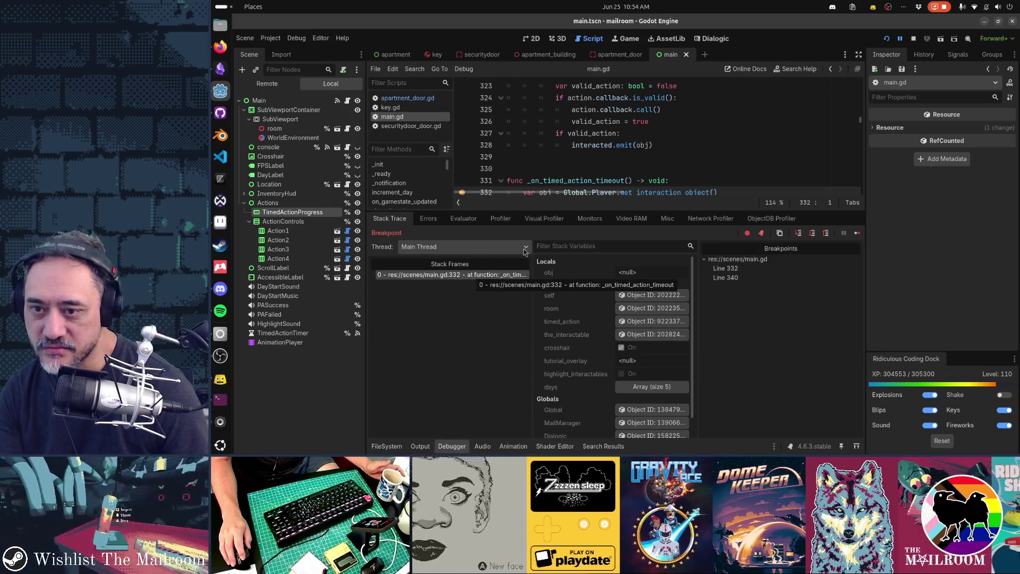
pyautogui.moveTo(564, 212); pyautogui.dragTo(567, 297)
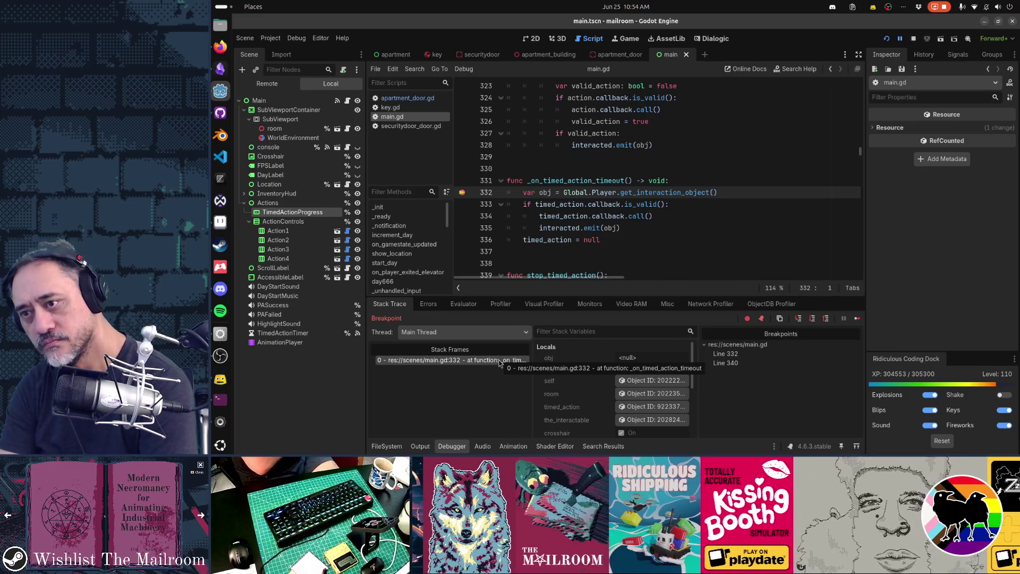
# Open res://data/action.gd through the quick search and hide the Debugger panel
pyautogui.hotkey('shift', 'alt', 'o')
pyautogui.write('action.gd')
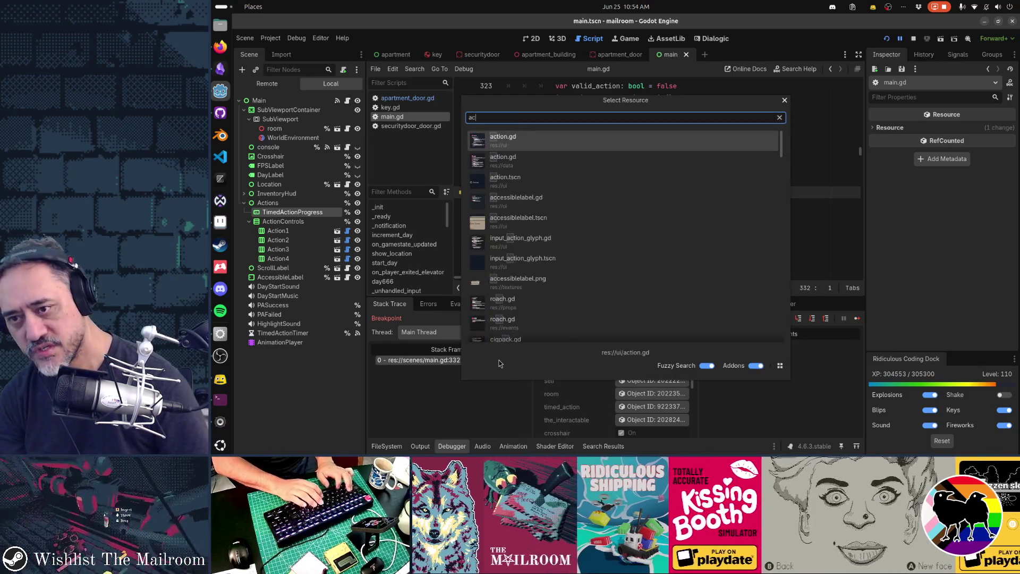
pyautogui.press('Down')
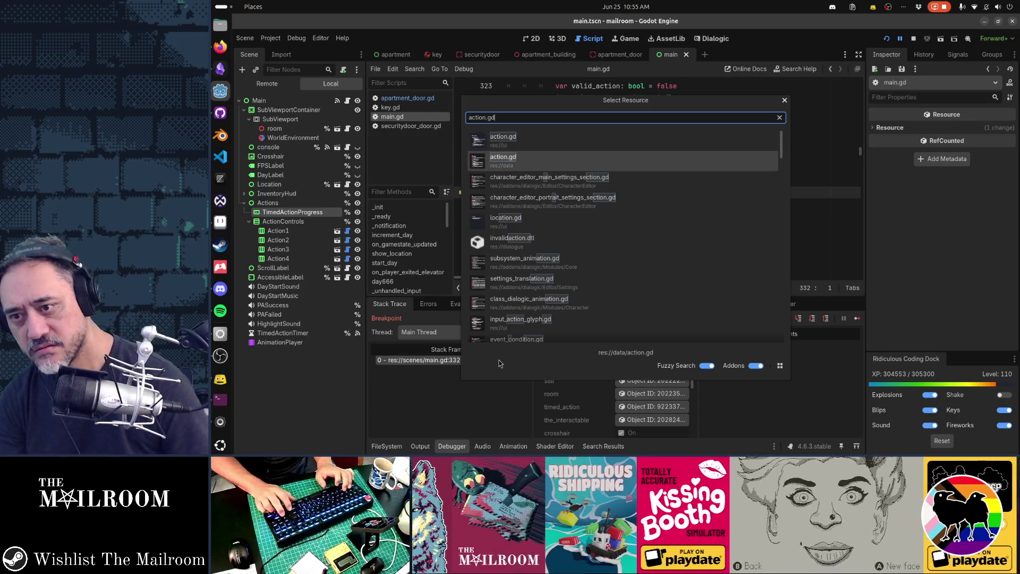
pyautogui.press('Return')
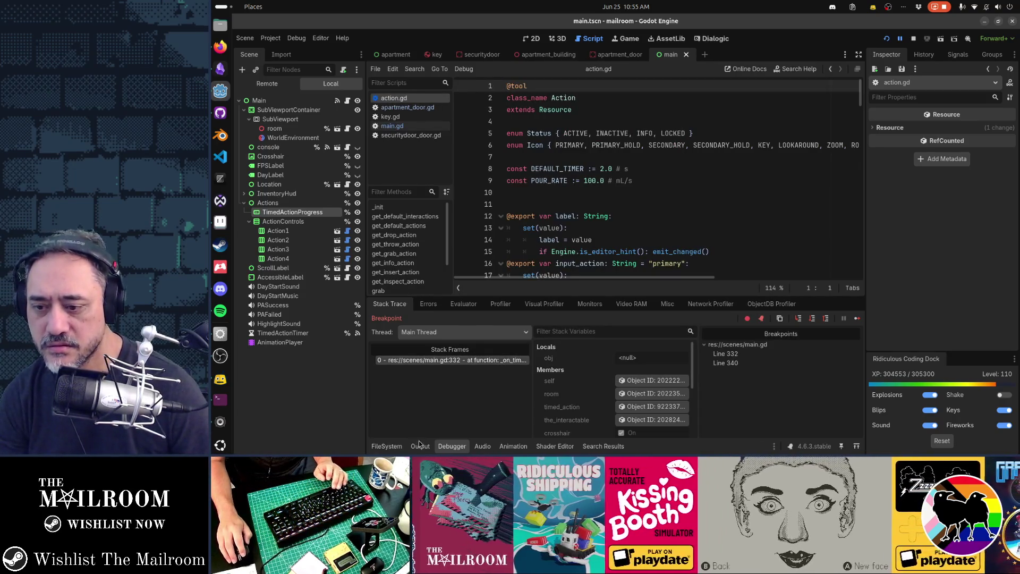
pyautogui.hotkey('ctrl', 'j')
# Multi-select the 'callback' occurrences in action.gd and review them down to line 81 in get_insert_action
pyautogui.scroll(-3, 622, 269)
pyautogui.scroll(-2, 622, 270)
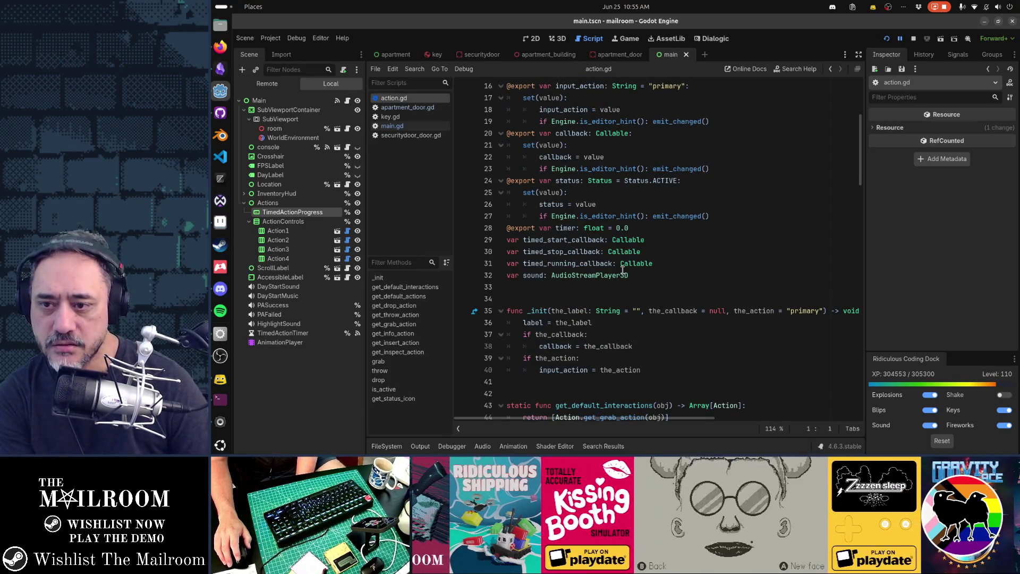
pyautogui.click(567, 133)
pyautogui.hotkey('ctrl', 'd')
pyautogui.hotkey('ctrl', 'd')
pyautogui.hotkey('ctrl', 'd')
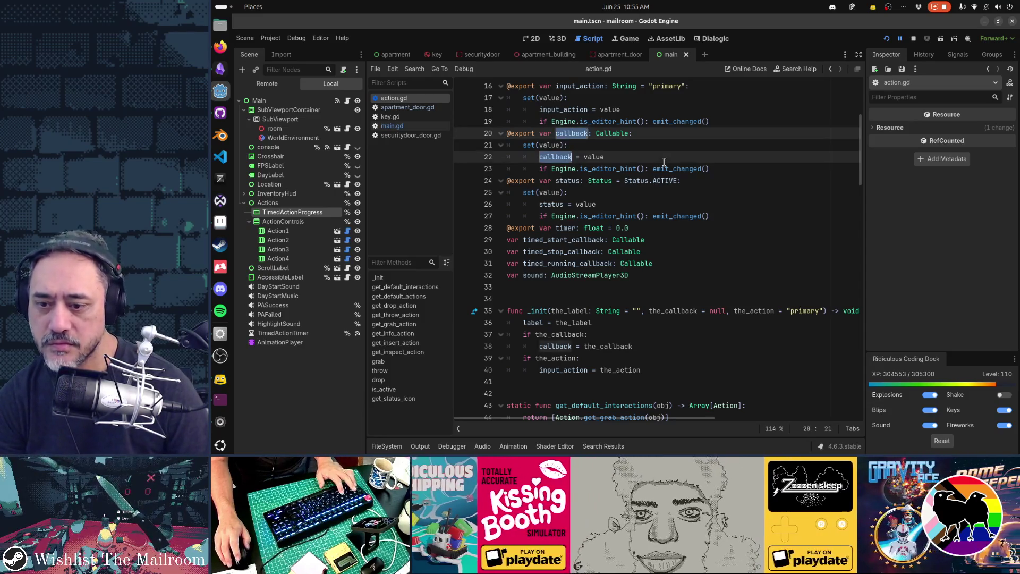
pyautogui.hotkey('ctrl', 'd')
pyautogui.hotkey('ctrl', 'd')
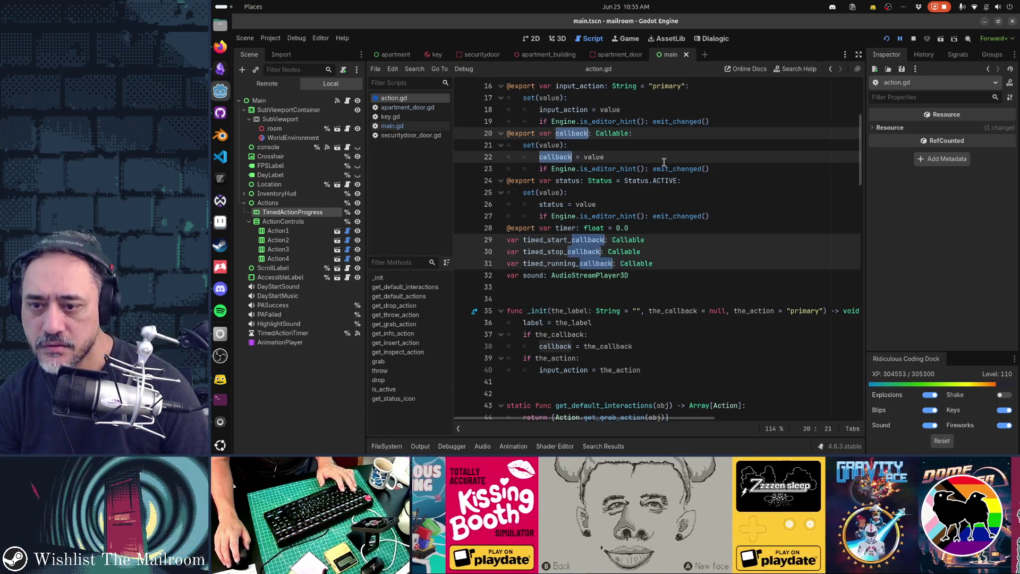
pyautogui.scroll(-4, 665, 162)
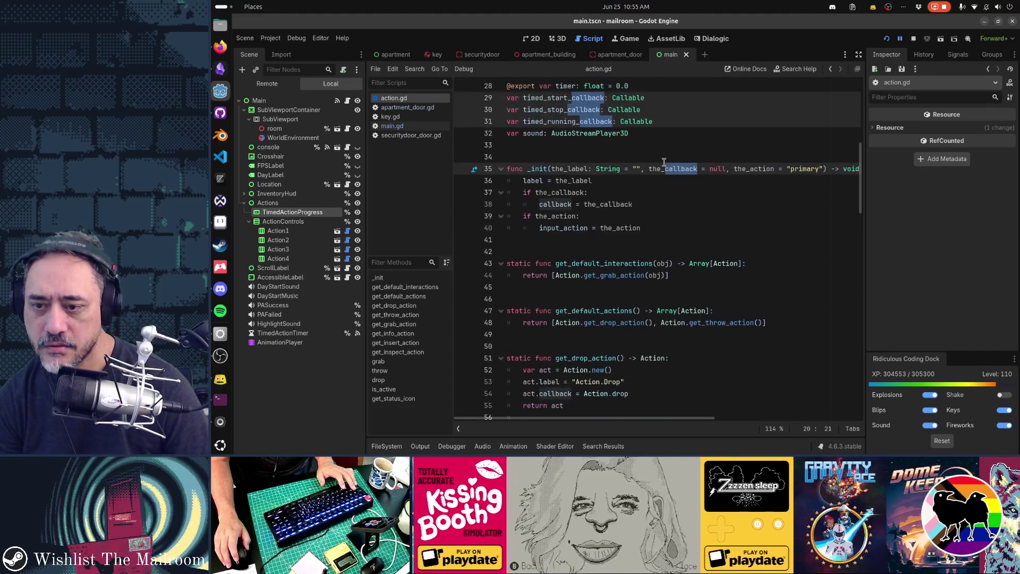
pyautogui.scroll(-3, 664, 162)
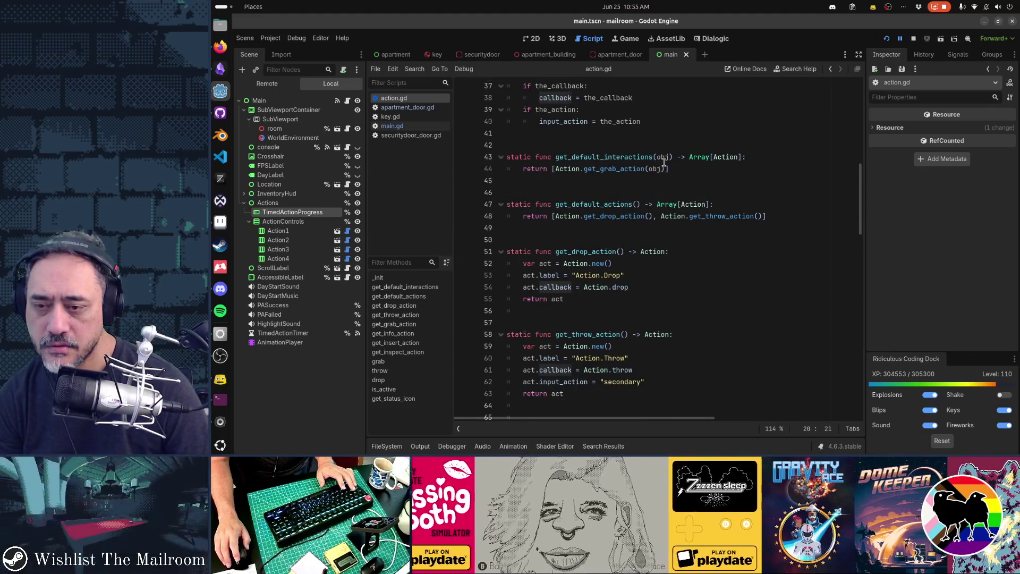
pyautogui.scroll(-5, 664, 162)
pyautogui.scroll(-5, 664, 162)
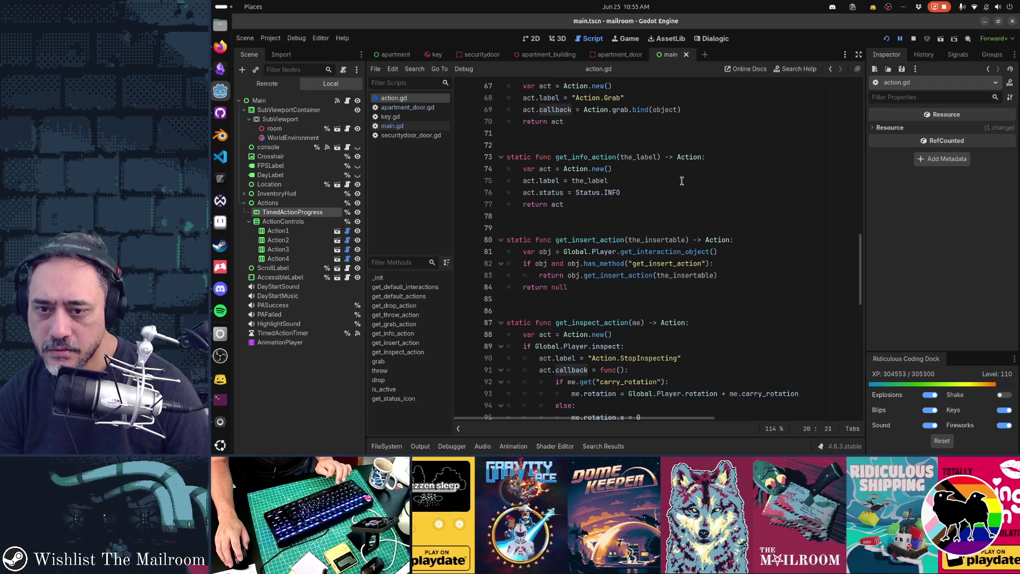
pyautogui.click(729, 247)
# Add print(obj) at line 82 of action.gd, save, and check the Output log
pyautogui.press('Return')
pyautogui.write('p')
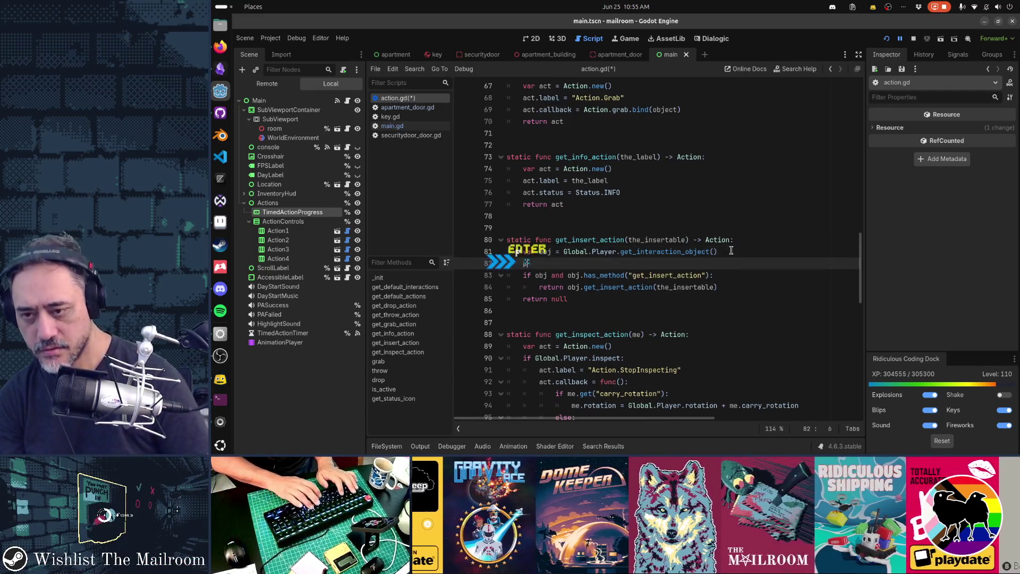
pyautogui.write('rint(obj')
pyautogui.press('Left')
pyautogui.press('Left')
pyautogui.press('Left')
pyautogui.press('BackSpace')
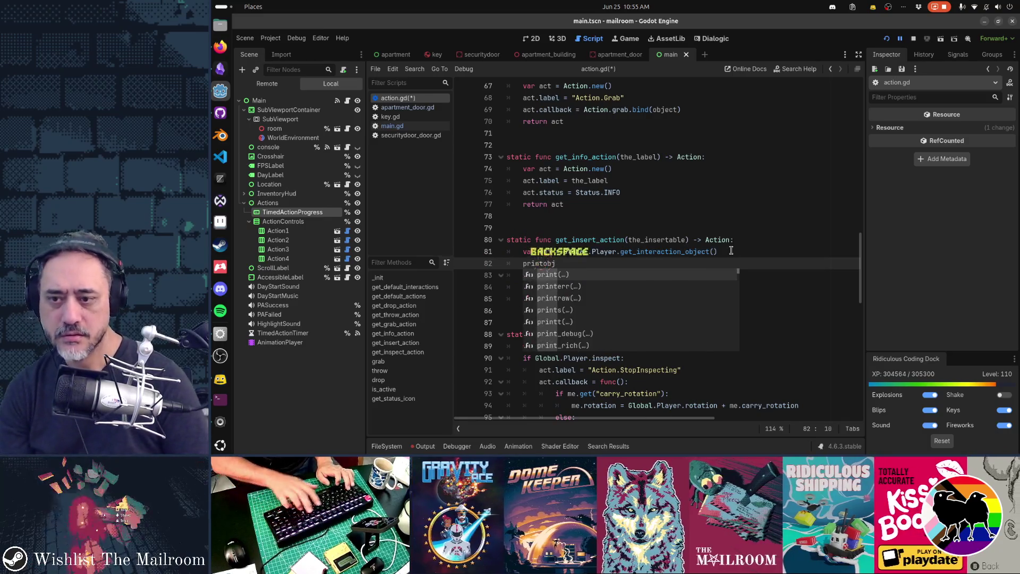
pyautogui.write('(')
pyautogui.press('End')
pyautogui.write(')')
pyautogui.hotkey('ctrl', 's')
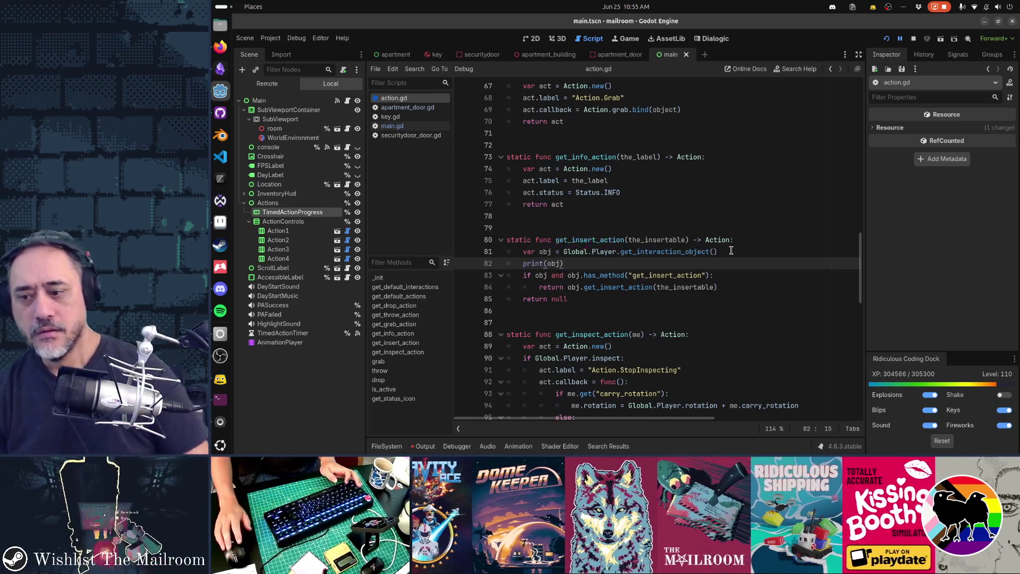
pyautogui.click(425, 446)
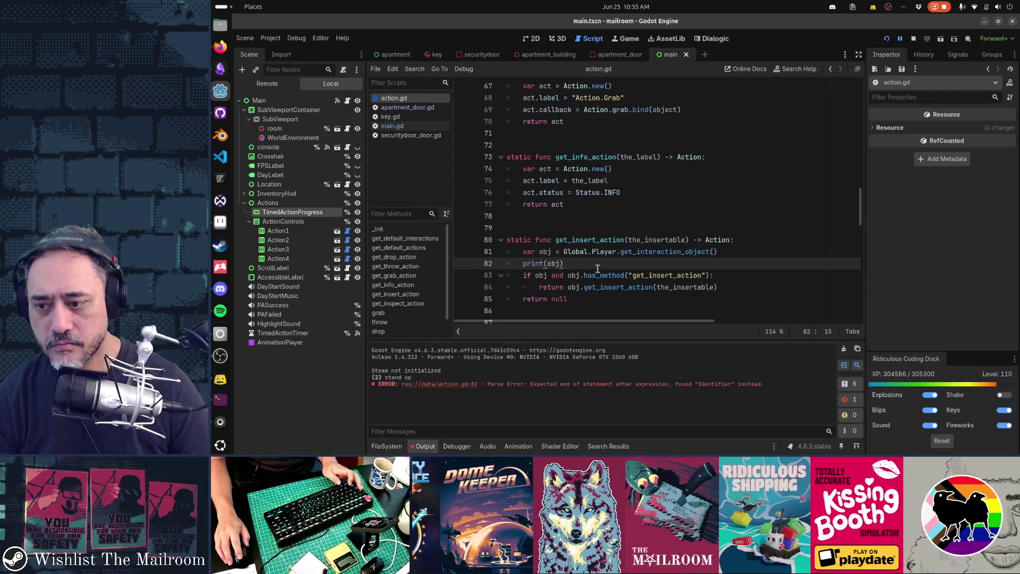
# In the game, use the key on the door, run 'day 6', and pick up the key
pyautogui.hotkey('alt', 'Tab')
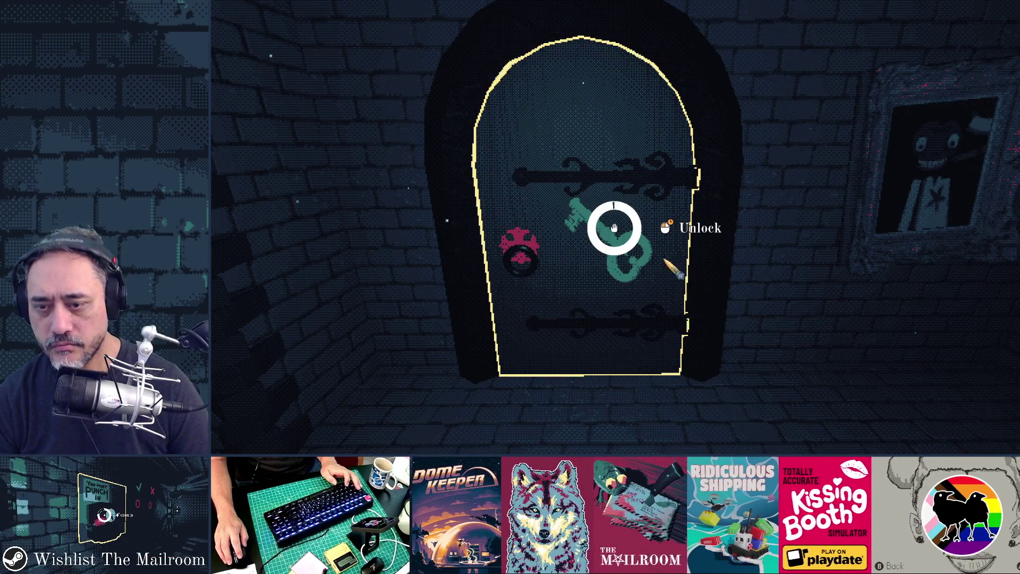
pyautogui.click(605, 266)
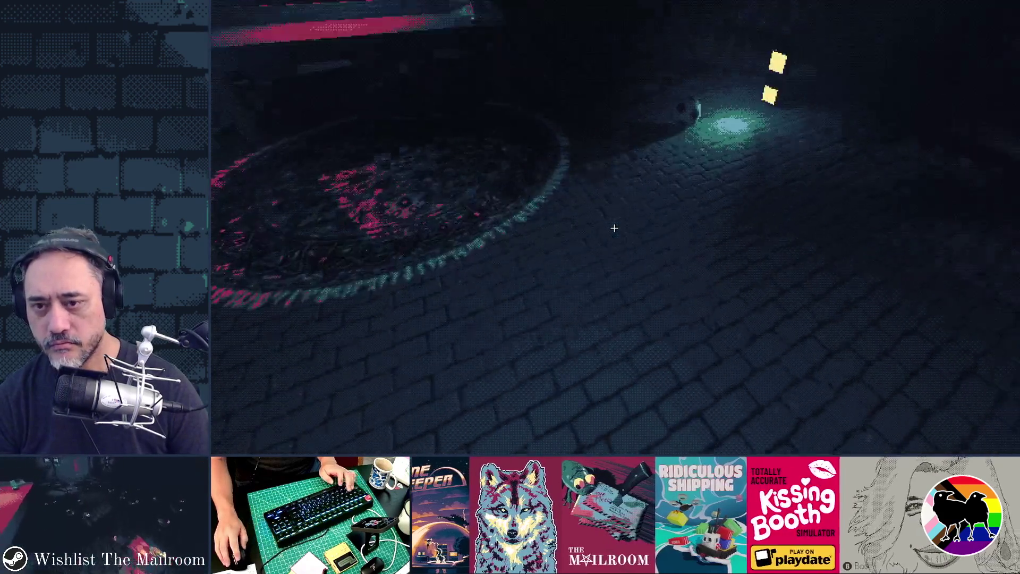
pyautogui.press('`')
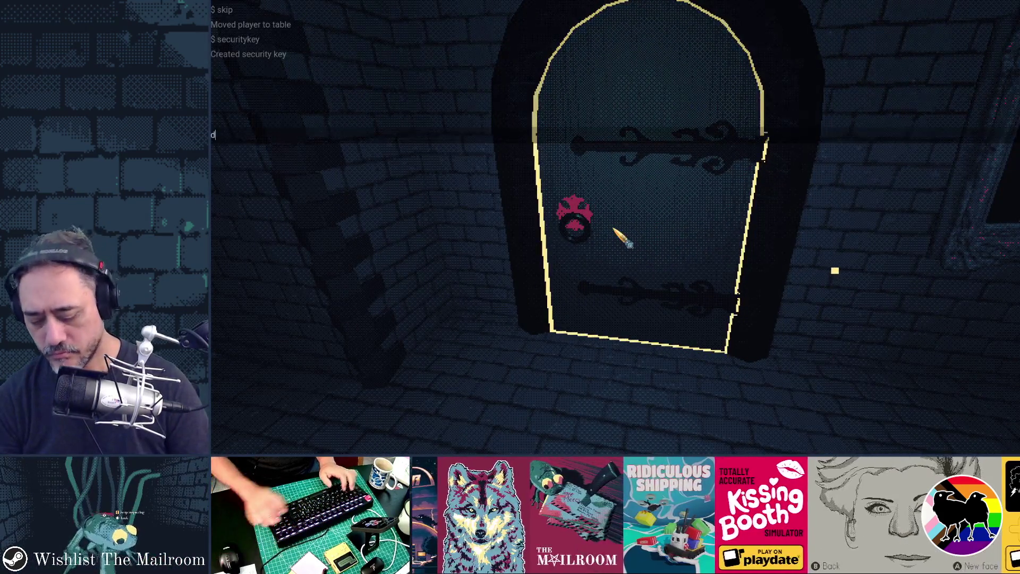
pyautogui.write('day 6')
pyautogui.press('Return')
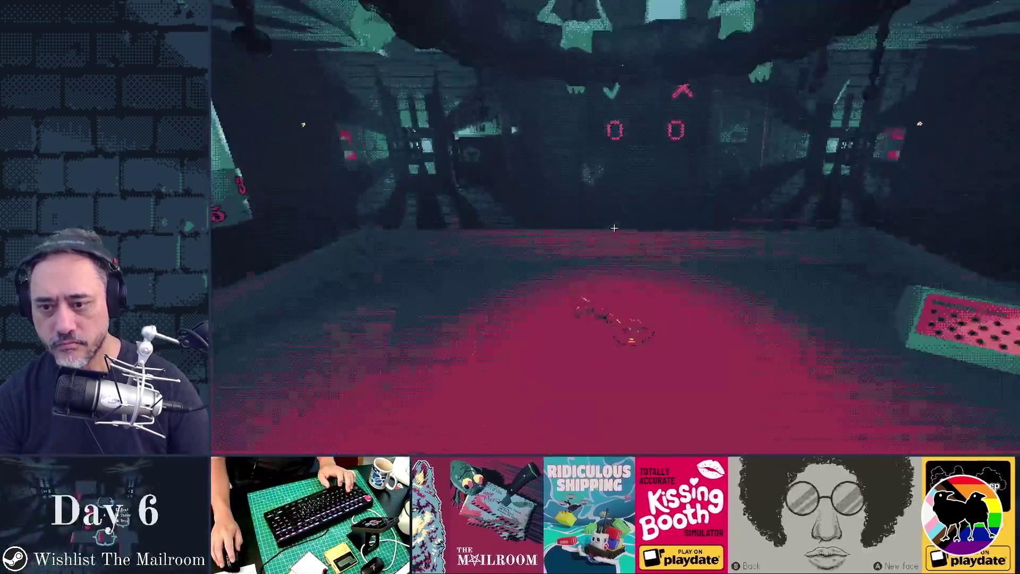
pyautogui.click(614, 228)
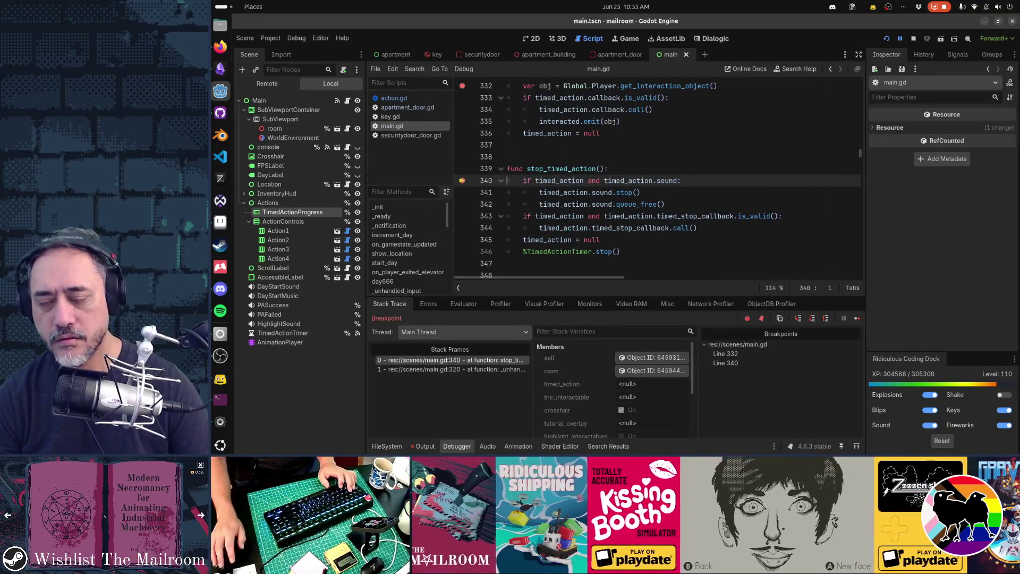
# Remove the line 340 breakpoint, resume the game, retry the key on the door, and inspect action.gd
pyautogui.click(463, 181)
pyautogui.moveTo(548, 190)
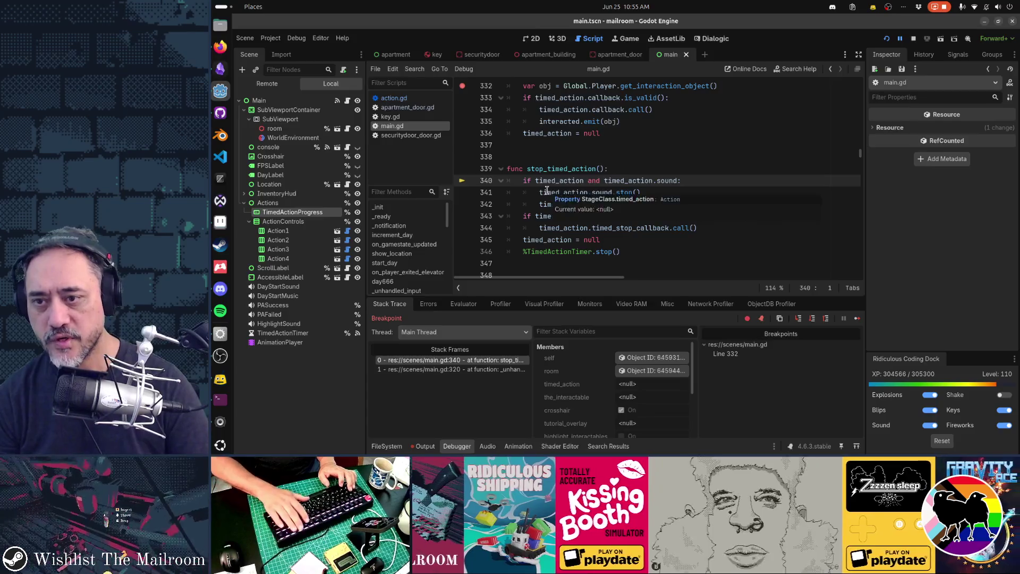
pyautogui.press('F12')
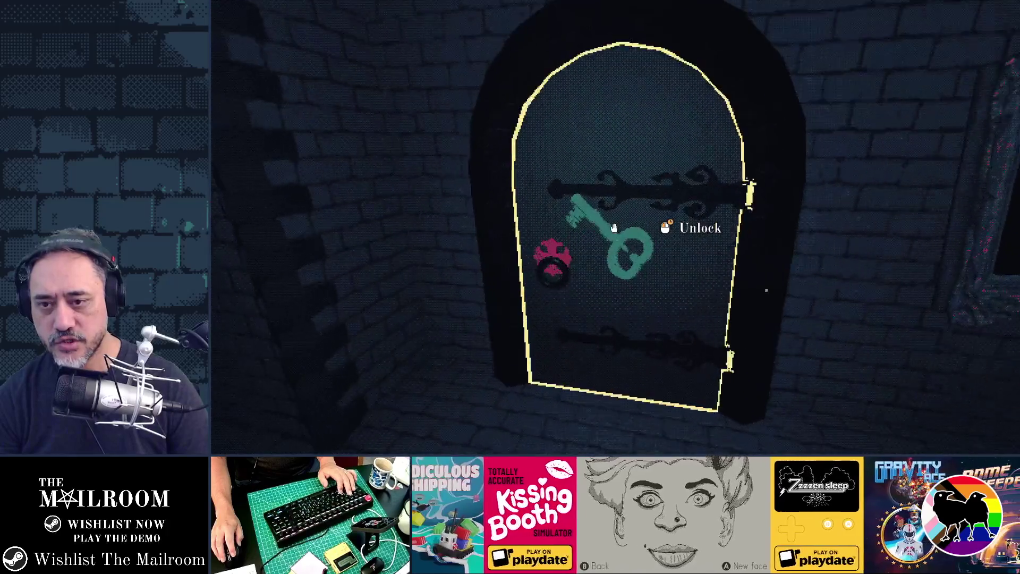
pyautogui.click(614, 227)
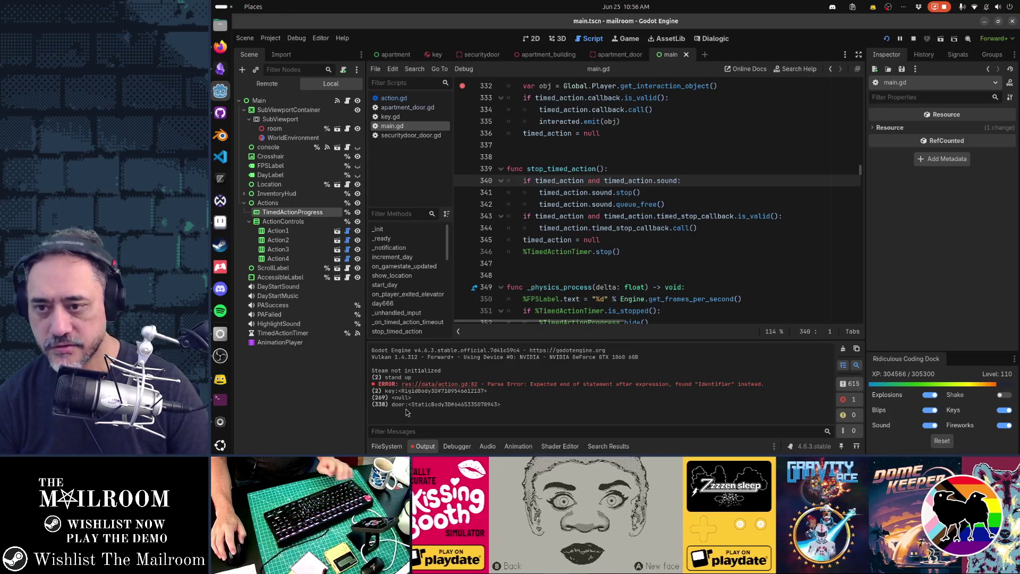
pyautogui.click(394, 98)
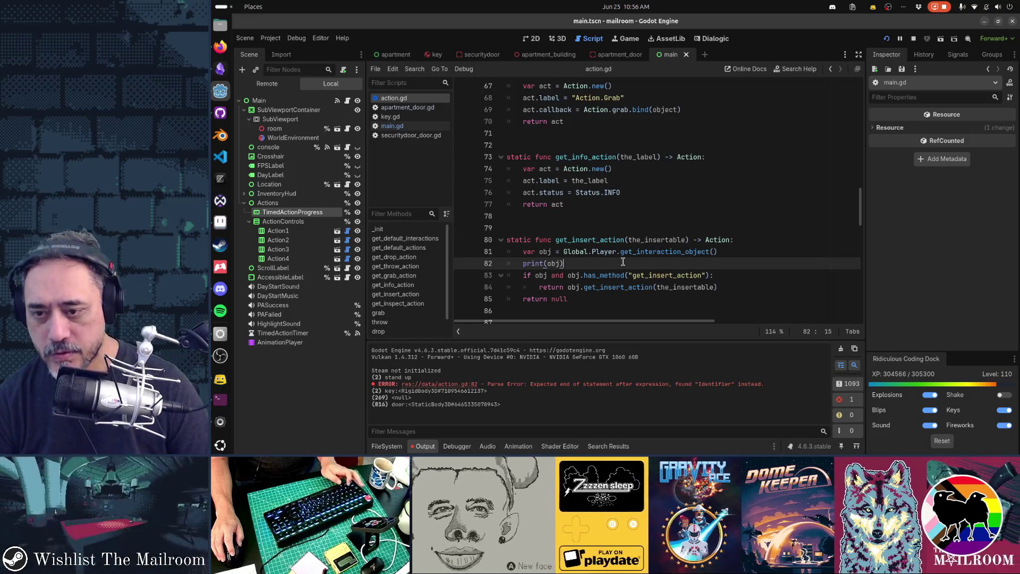
# Stop the debug run, relaunch the game, and open apartment door 3
pyautogui.hotkey('alt', 'Tab')
pyautogui.hotkey('alt', 'F4')
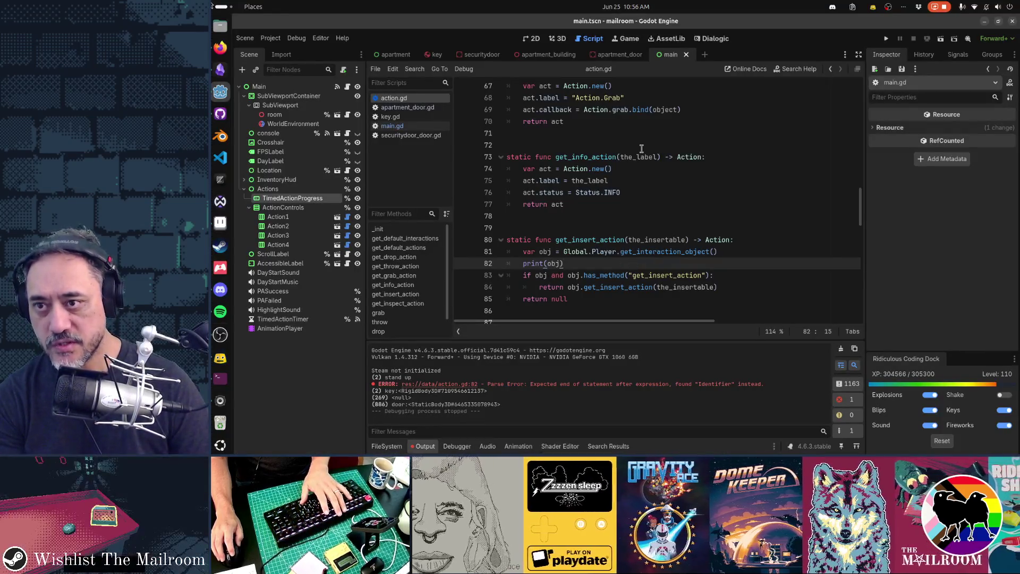
pyautogui.press('F5')
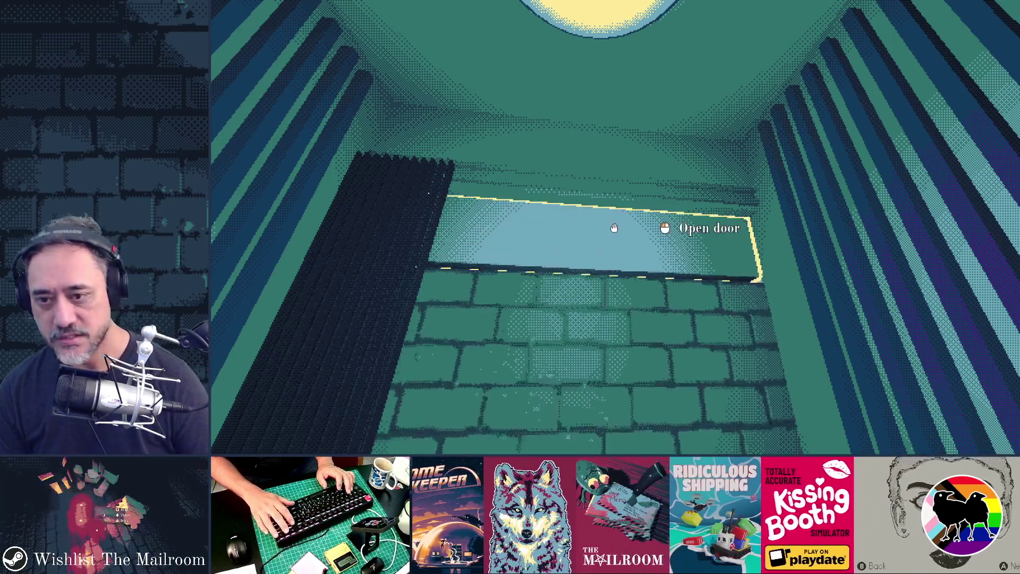
pyautogui.click(614, 228)
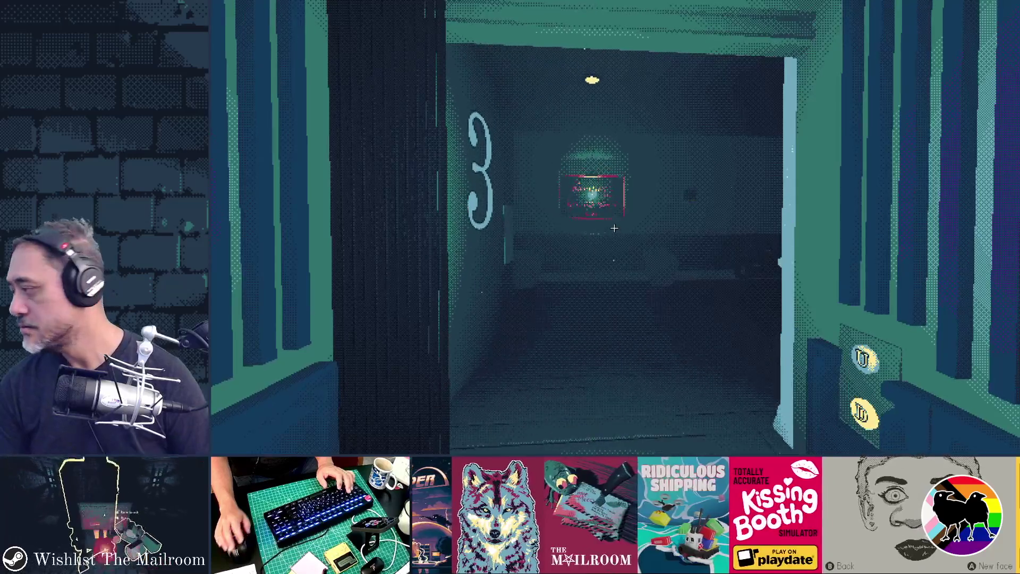
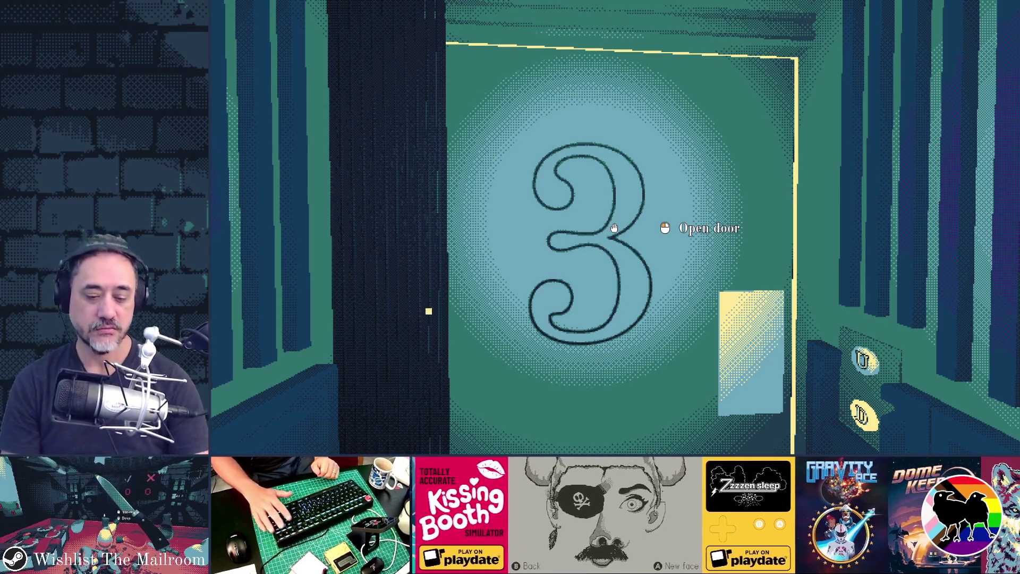
# Walk through door 3, take the key from the pot to door 3A, then return to the editor
pyautogui.press('XF86AudioMicMute')
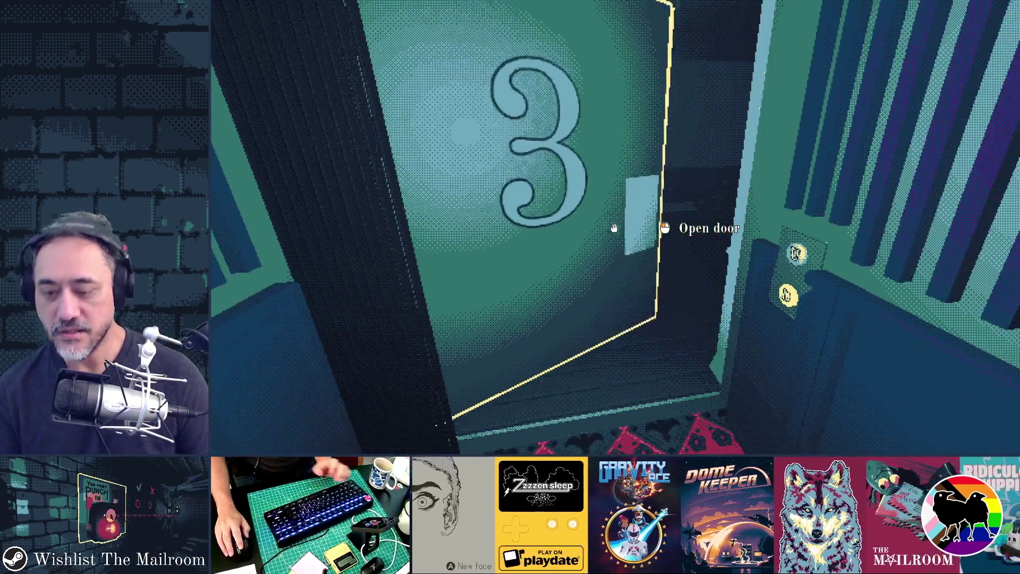
pyautogui.click(614, 227)
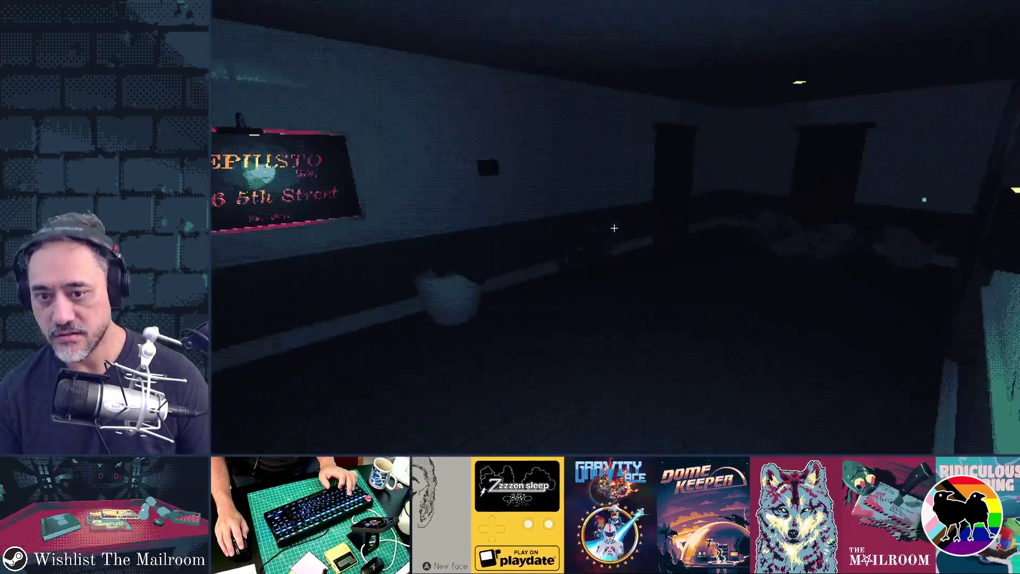
pyautogui.moveTo(614, 228)
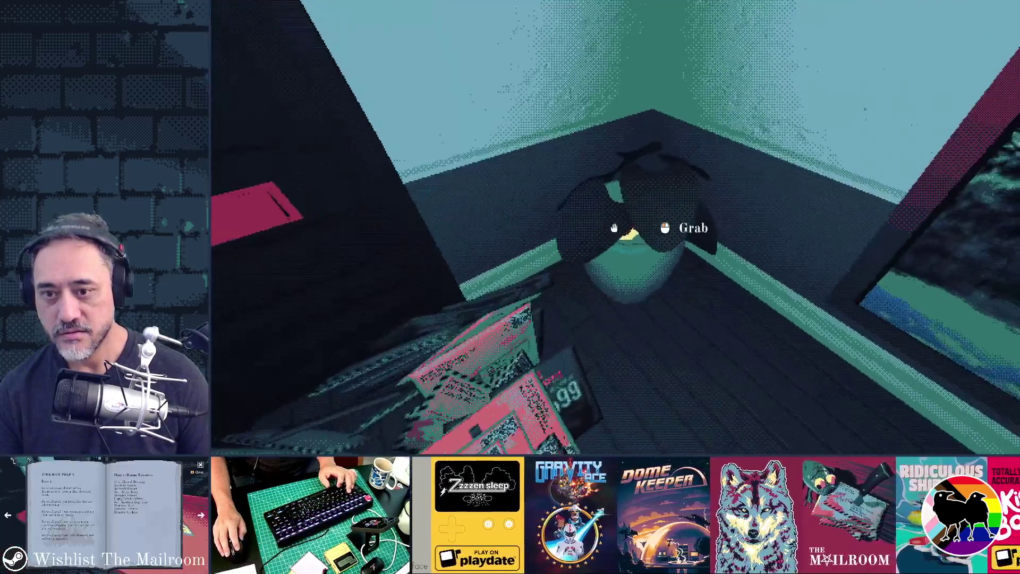
pyautogui.click(614, 228)
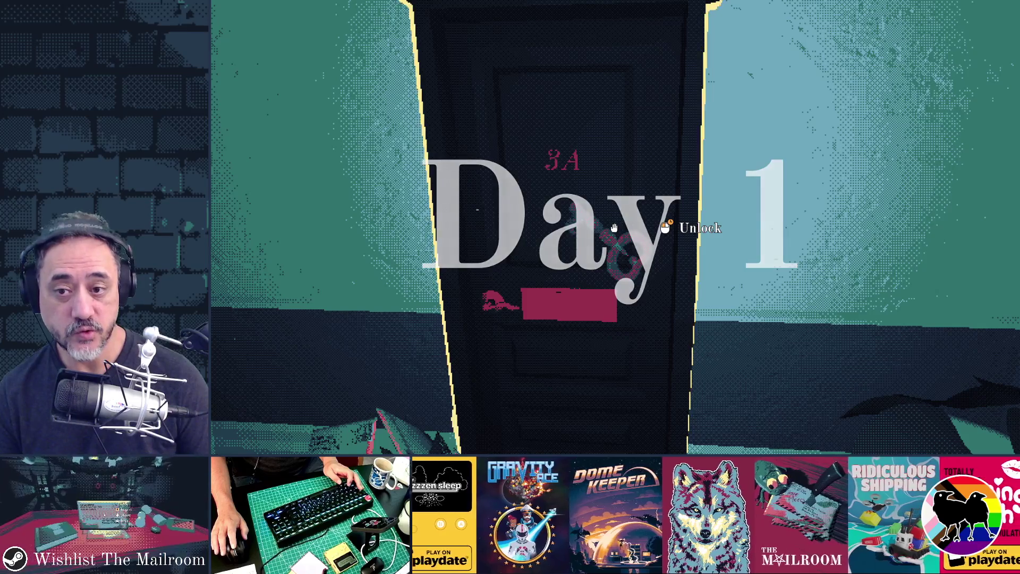
pyautogui.press('F8')
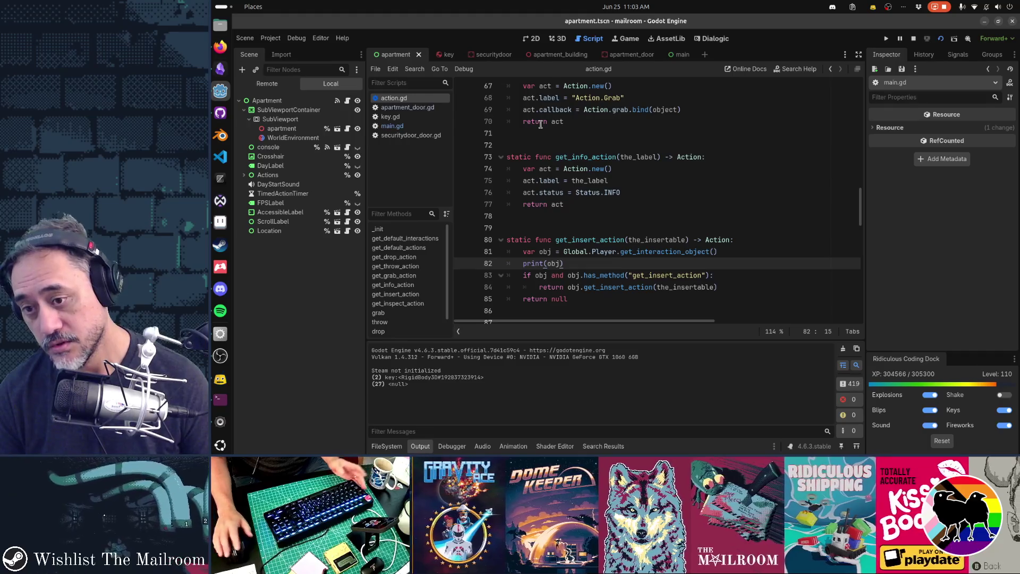
# Change line 82 of action.gd to print(obj.callback) and save it
pyautogui.press('Left')
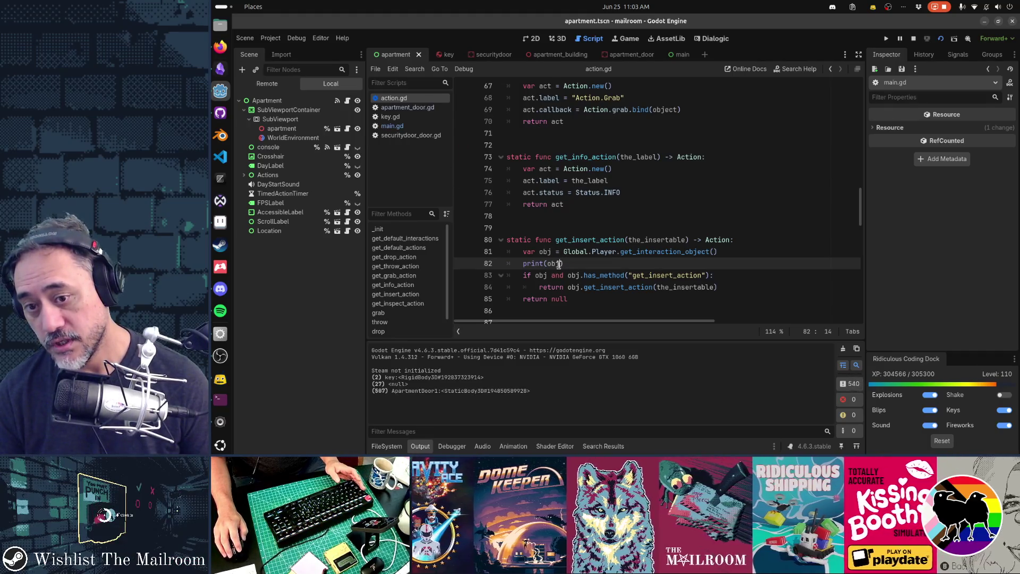
pyautogui.write('.callback')
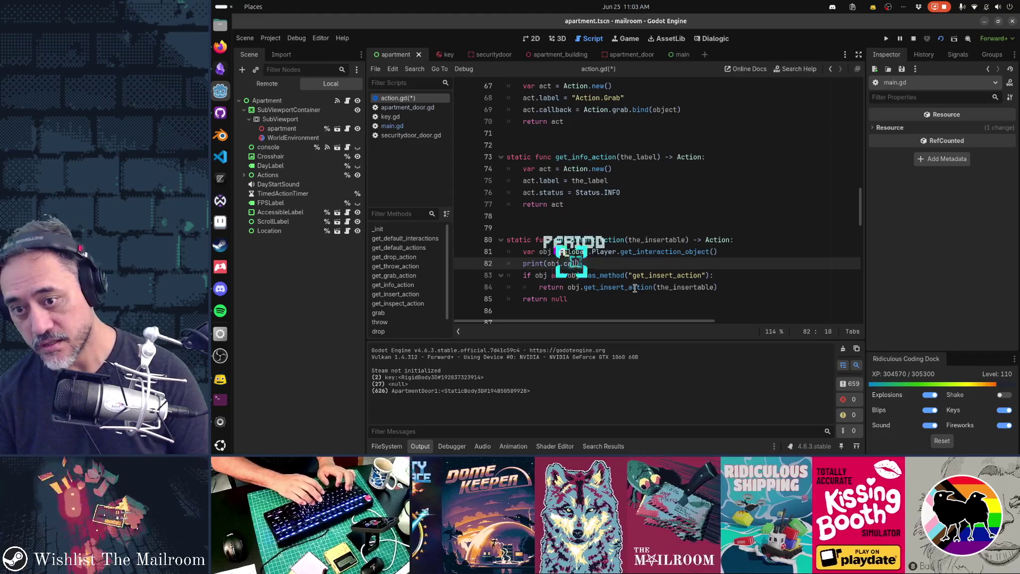
pyautogui.hotkey('ctrl', 's')
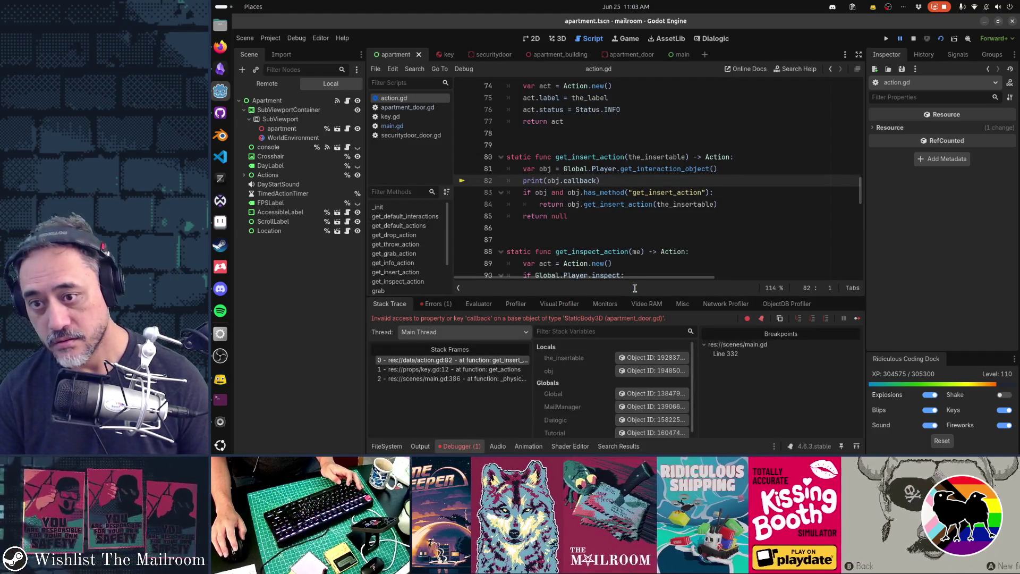
pyautogui.scroll(20, 632, 259)
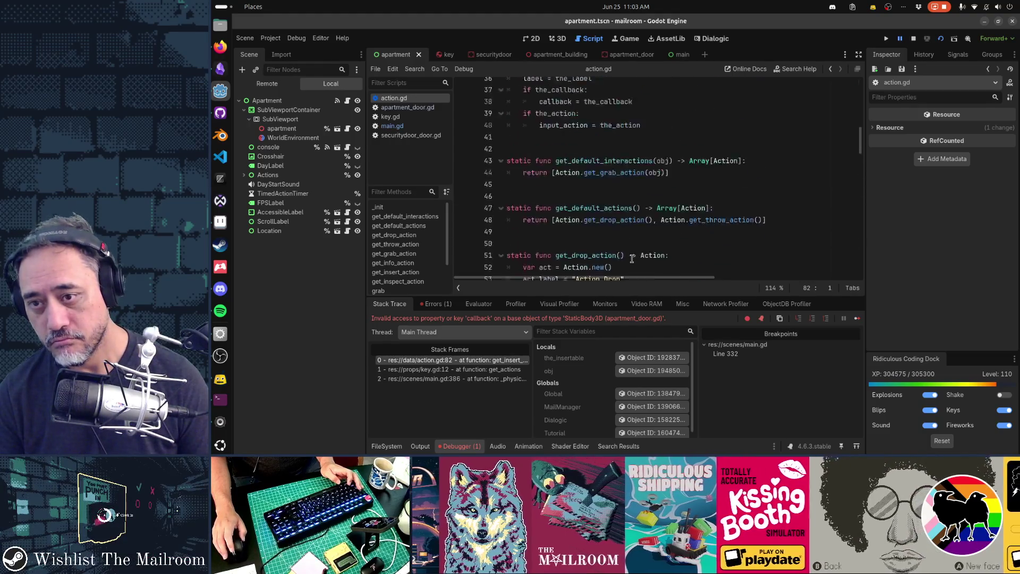
pyautogui.scroll(-20, 632, 259)
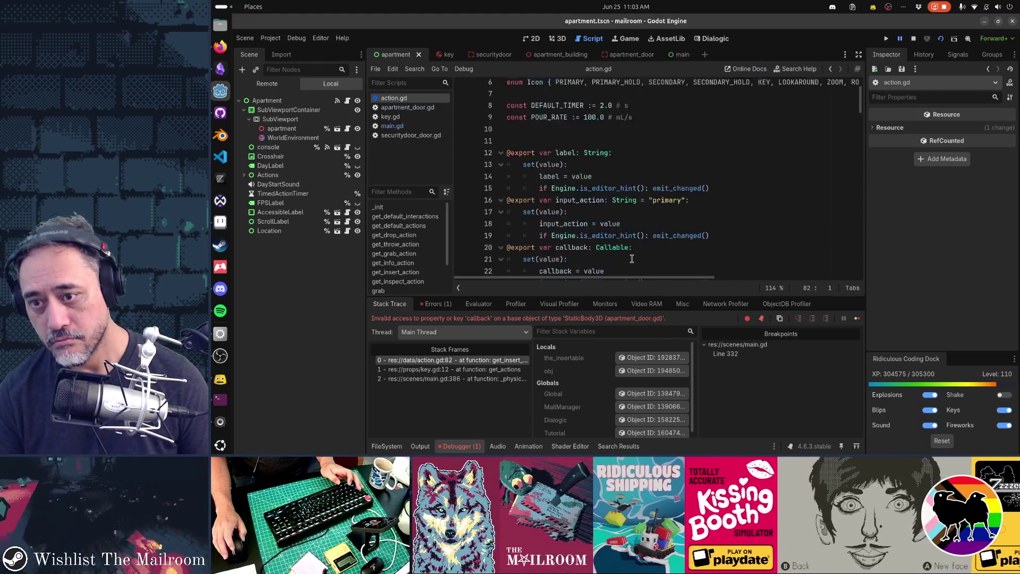
pyautogui.scroll(-10, 632, 258)
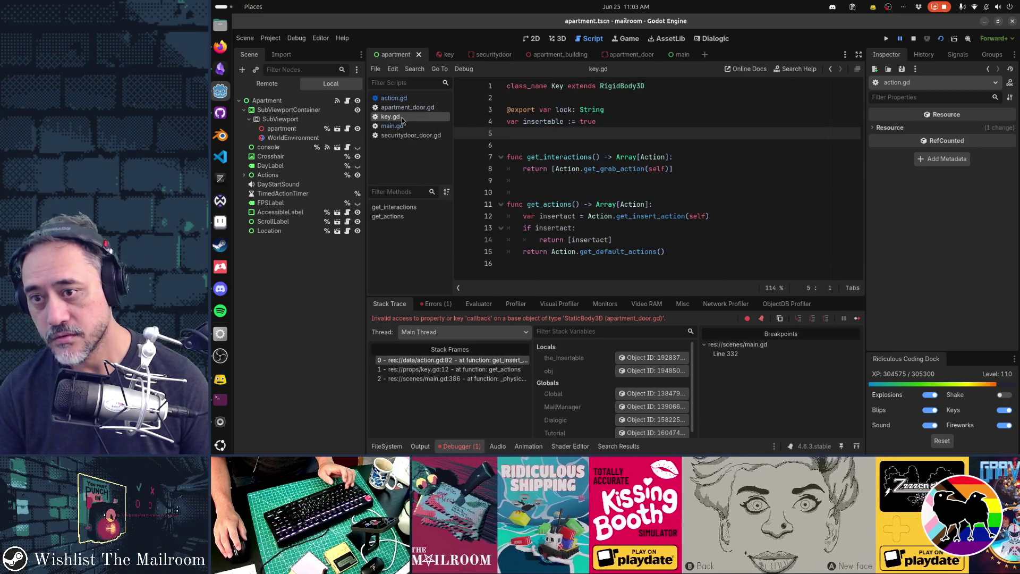
# Check the print(obj.callback) edit in get_insert_action by undoing and redoing it
pyautogui.click(394, 98)
pyautogui.hotkey('ctrl', 'z')
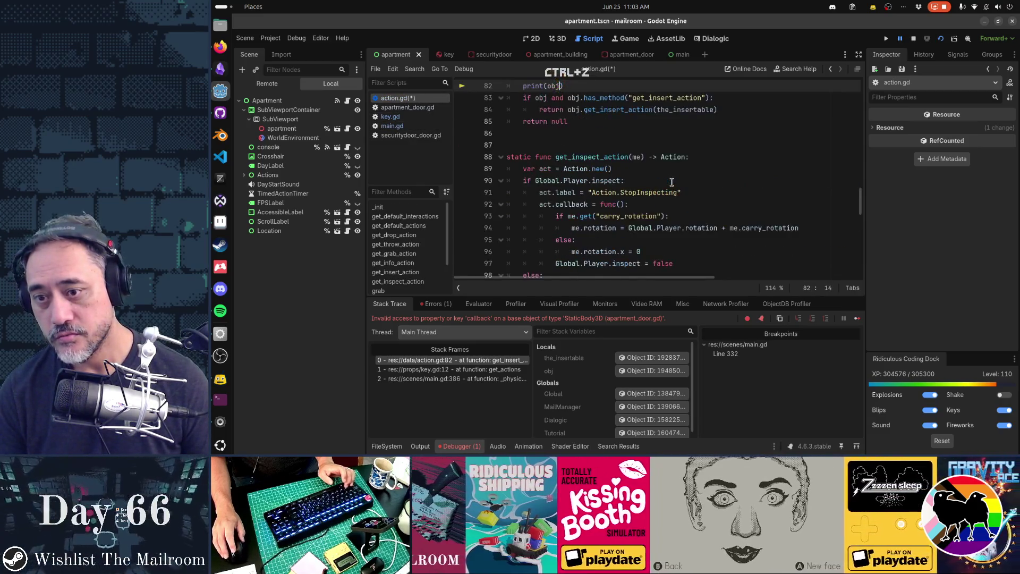
pyautogui.hotkey('ctrl', 'shift', 'z')
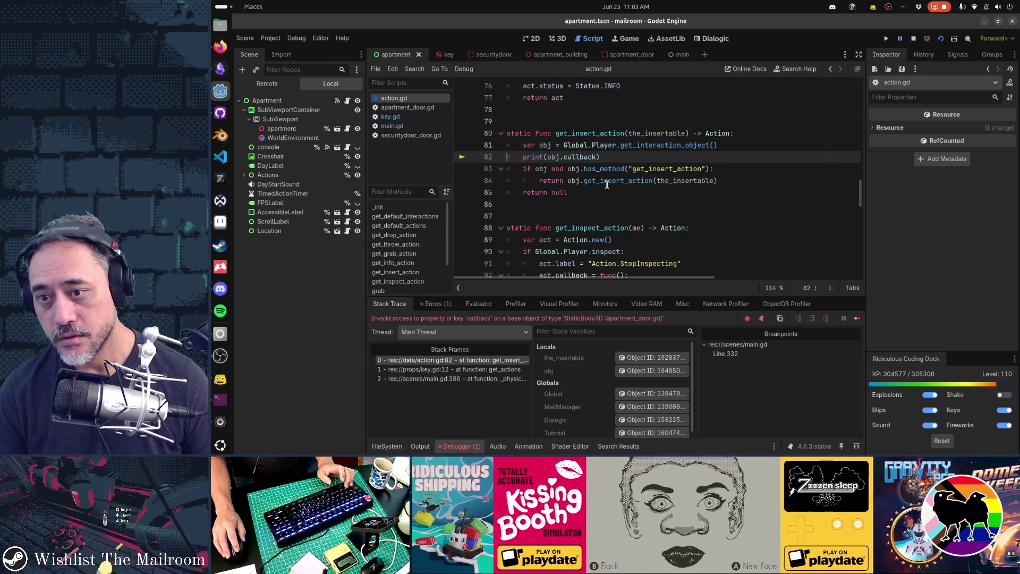
pyautogui.moveTo(568, 181); pyautogui.dragTo(741, 189)
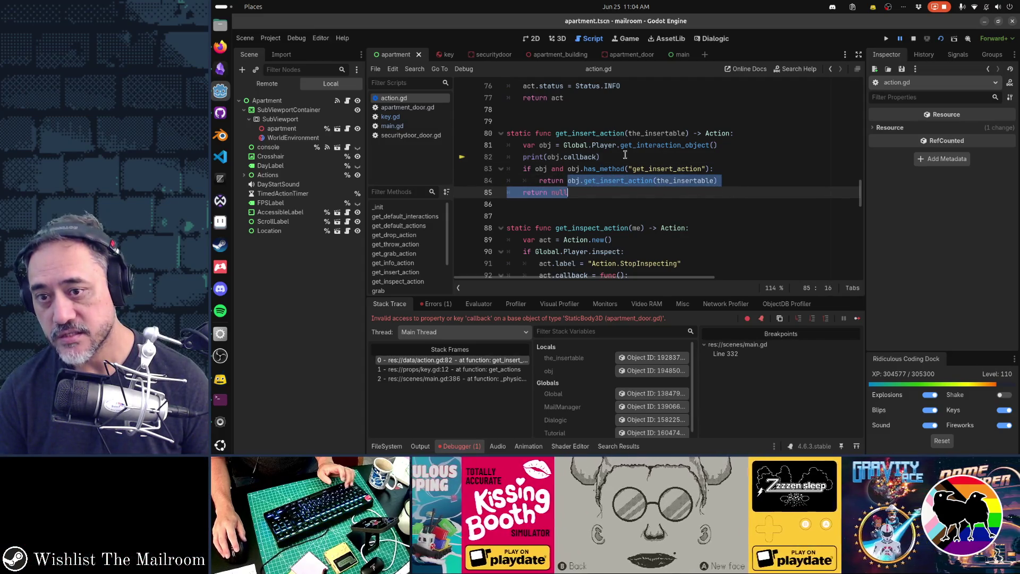
pyautogui.hotkey('ctrl', 'z')
# Test the game at door 3A for the Unlock prompt, then bring up key.gd
pyautogui.press('F5')
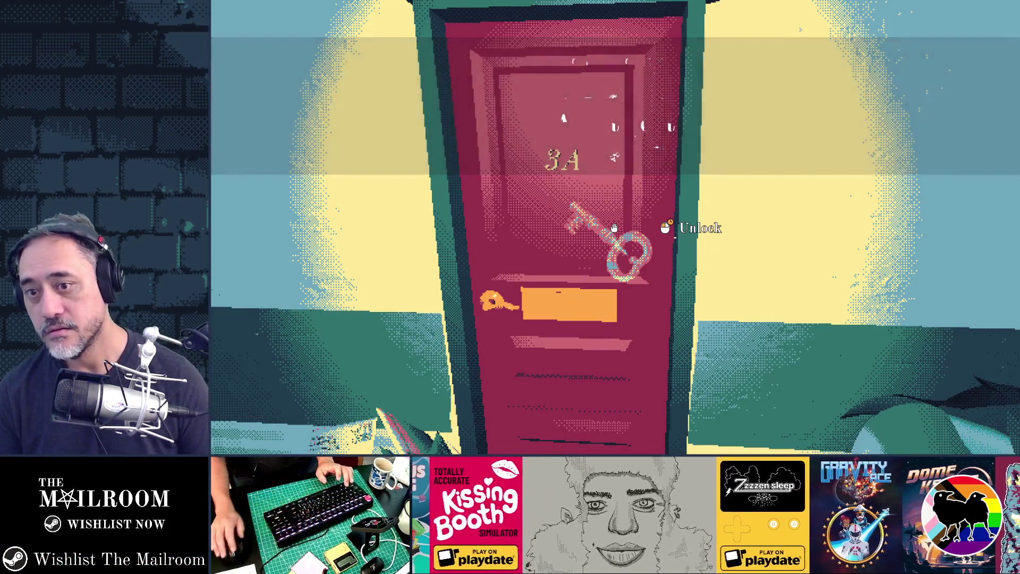
pyautogui.press('F8')
pyautogui.click(407, 117)
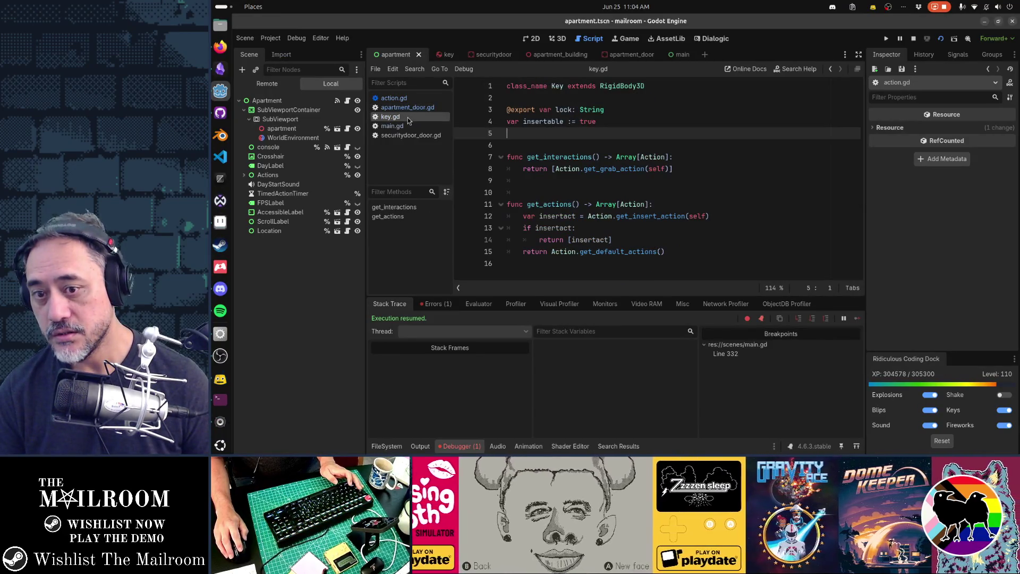
# Add print(insertact.callback) below line 12 of key.gd and save
pyautogui.click(736, 217)
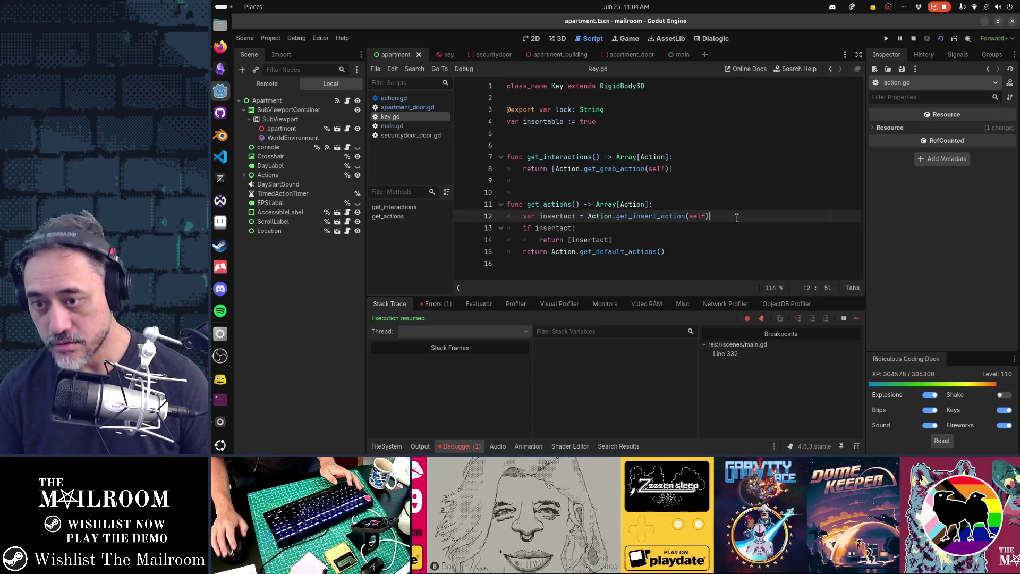
pyautogui.press('Return')
pyautogui.write('[romt')
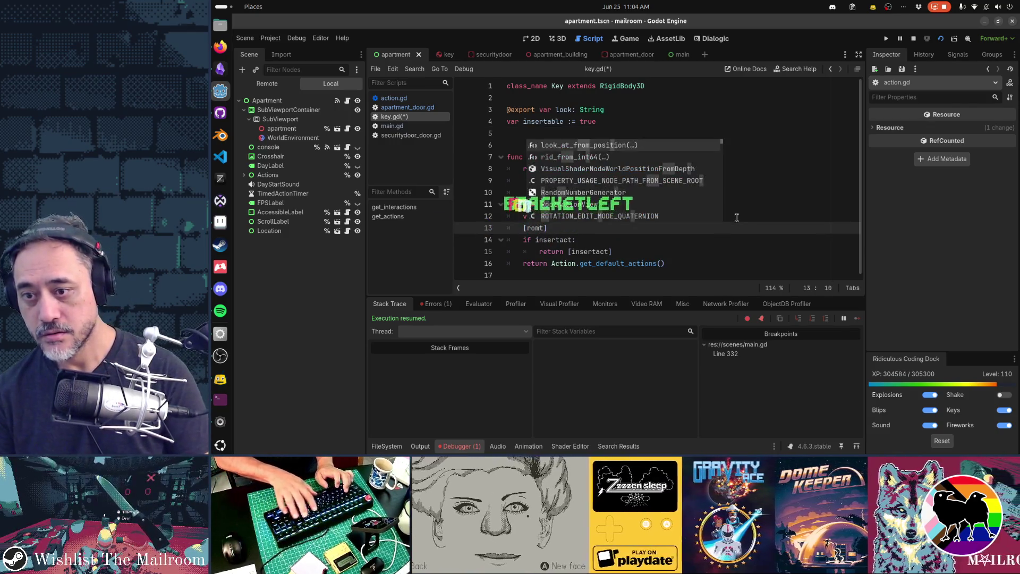
pyautogui.press('Escape')
pyautogui.press('BackSpace')
pyautogui.press('BackSpace')
pyautogui.press('BackSpace')
pyautogui.write('prints(')
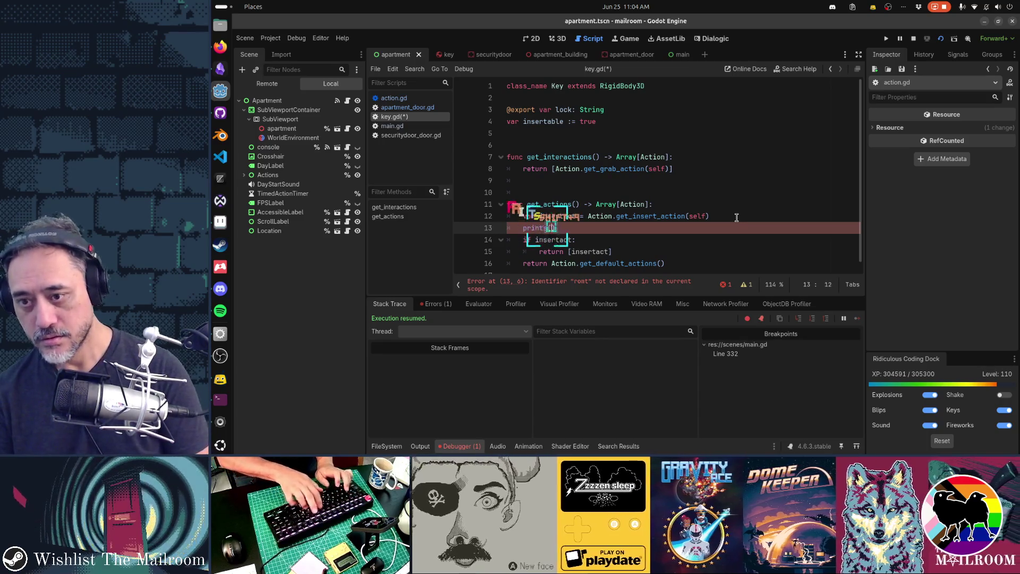
pyautogui.press('BackSpace')
pyautogui.press('BackSpace')
pyautogui.write('(inserta')
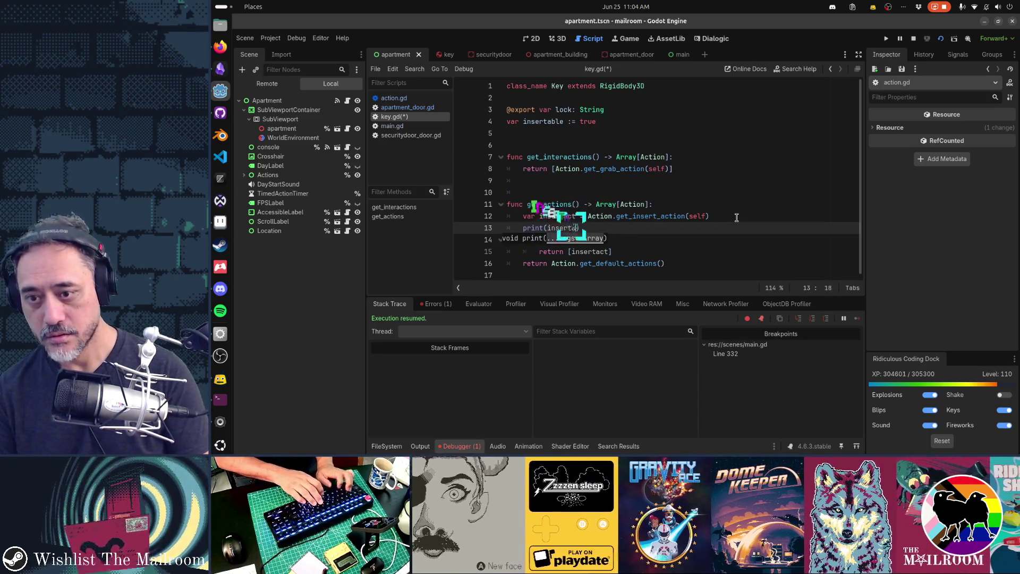
pyautogui.write('ct.callback)')
pyautogui.hotkey('ctrl', 's')
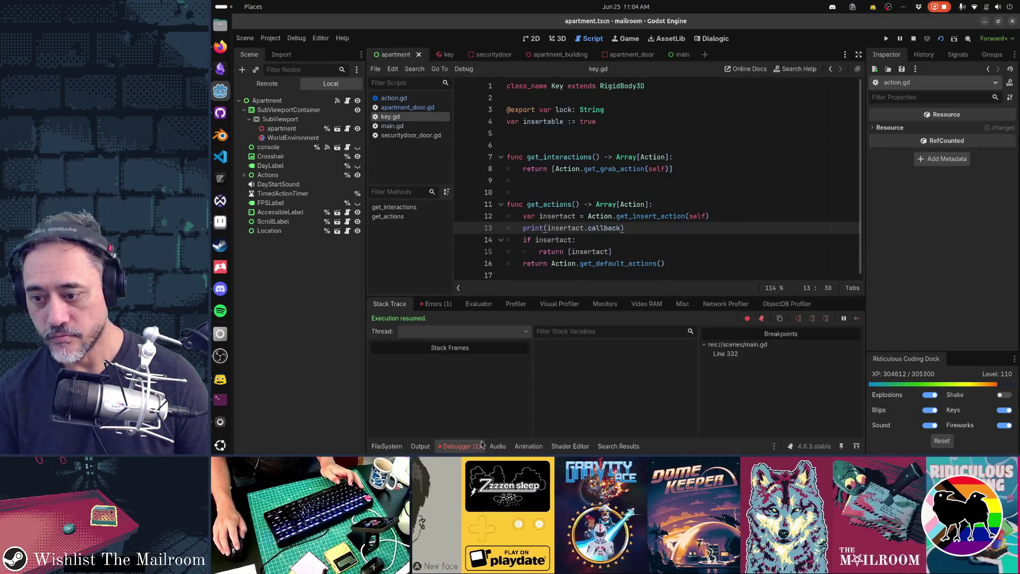
# Show the Output log and check the running game's unlock callback print
pyautogui.click(420, 446)
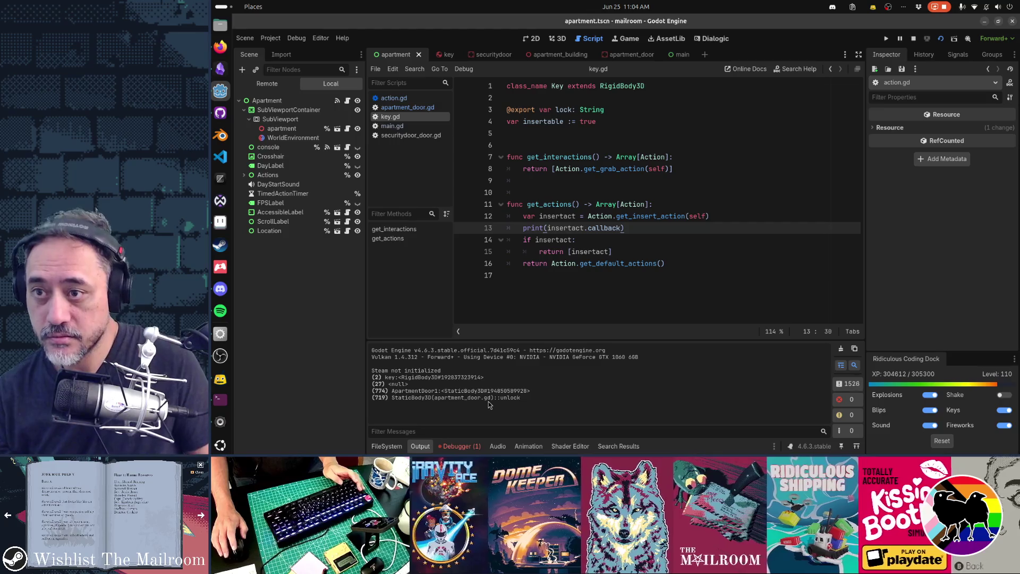
pyautogui.hotkey('alt', 'Tab')
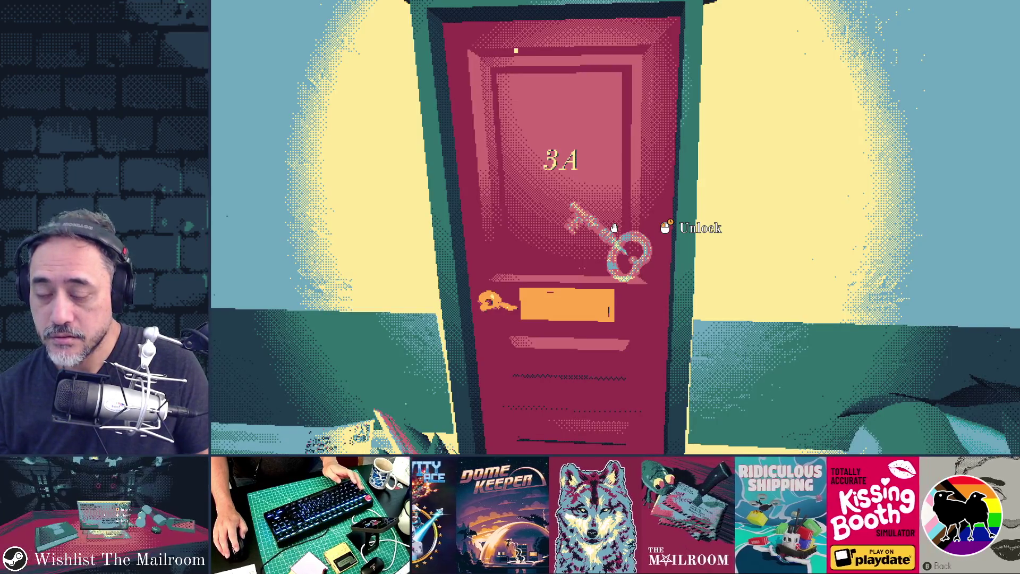
pyautogui.hotkey('alt', 'Tab')
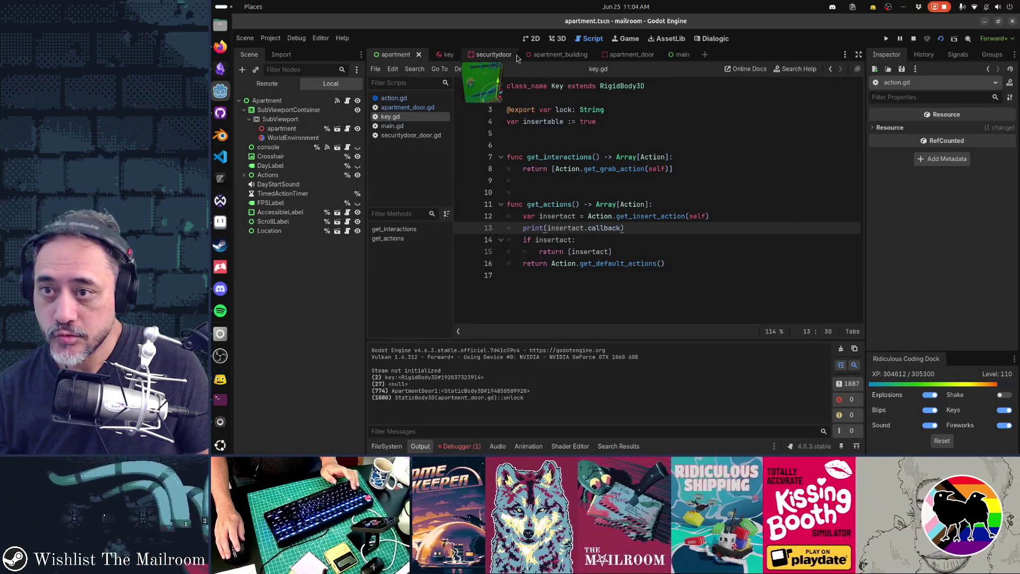
# Open the apartment_door scene and its script
pyautogui.click(618, 54)
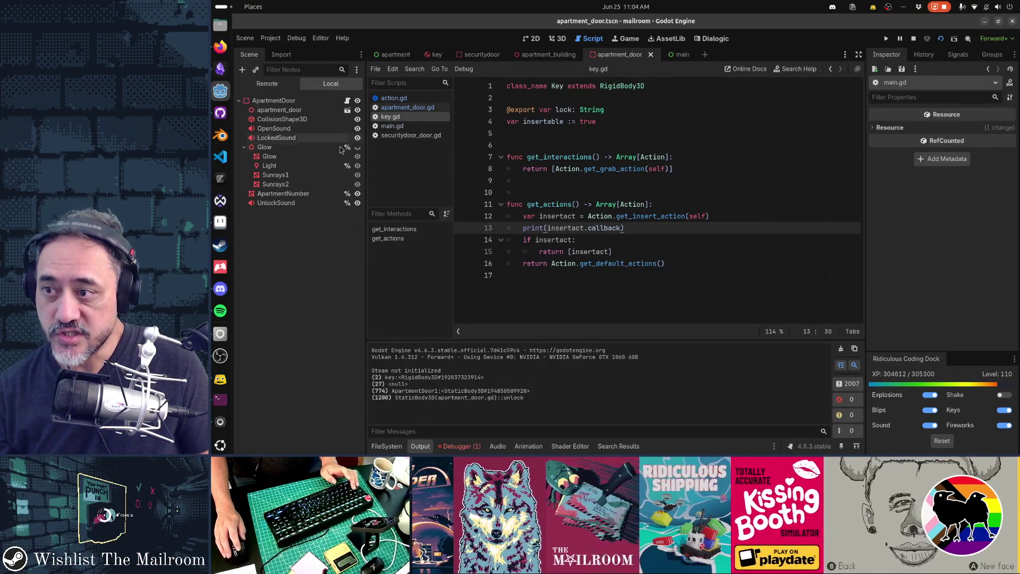
pyautogui.click(348, 101)
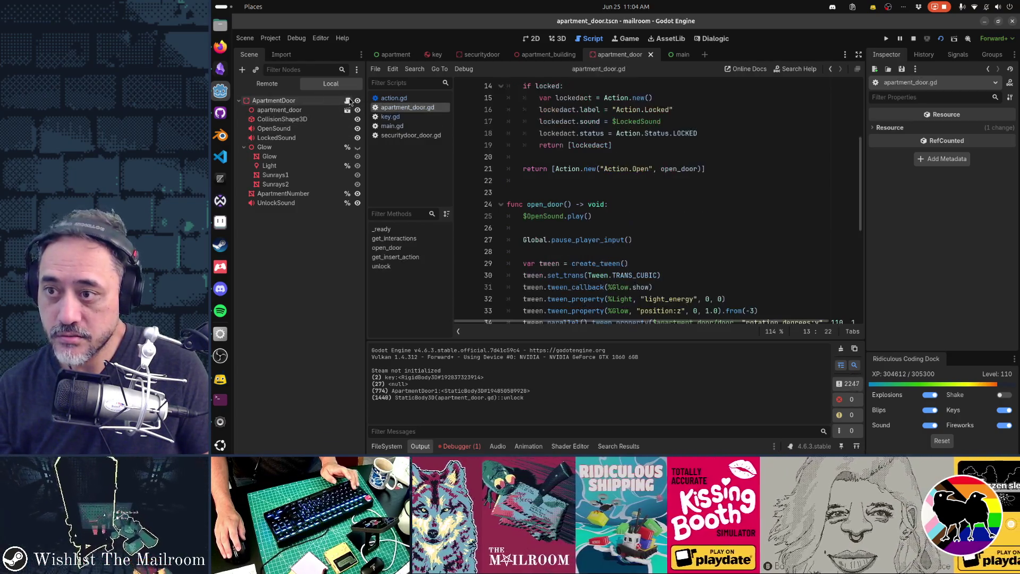
pyautogui.scroll(-7, 657, 244)
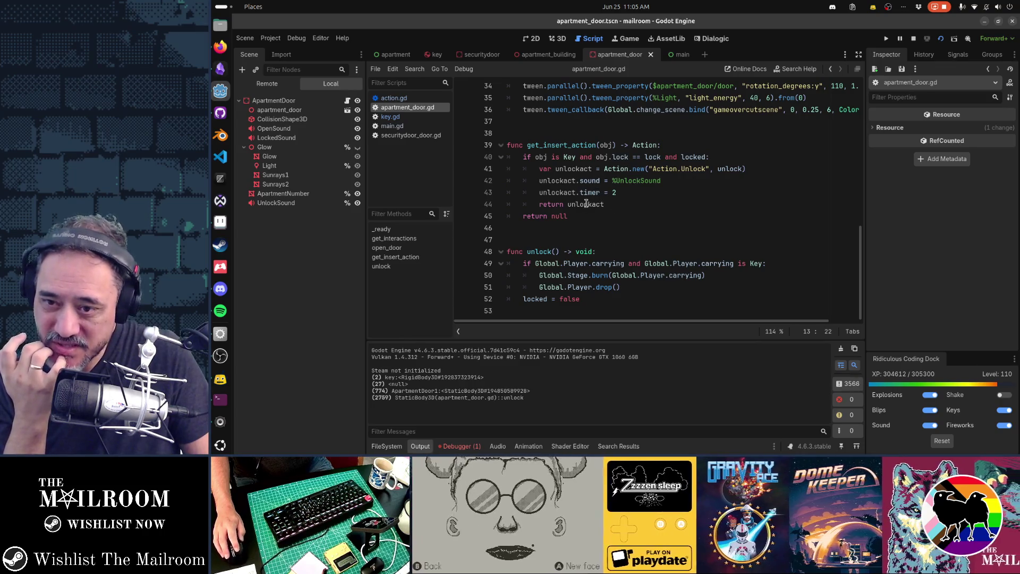
# Select the unlockact sound, timer and return lines in securitydoor_door.gd
pyautogui.click(396, 135)
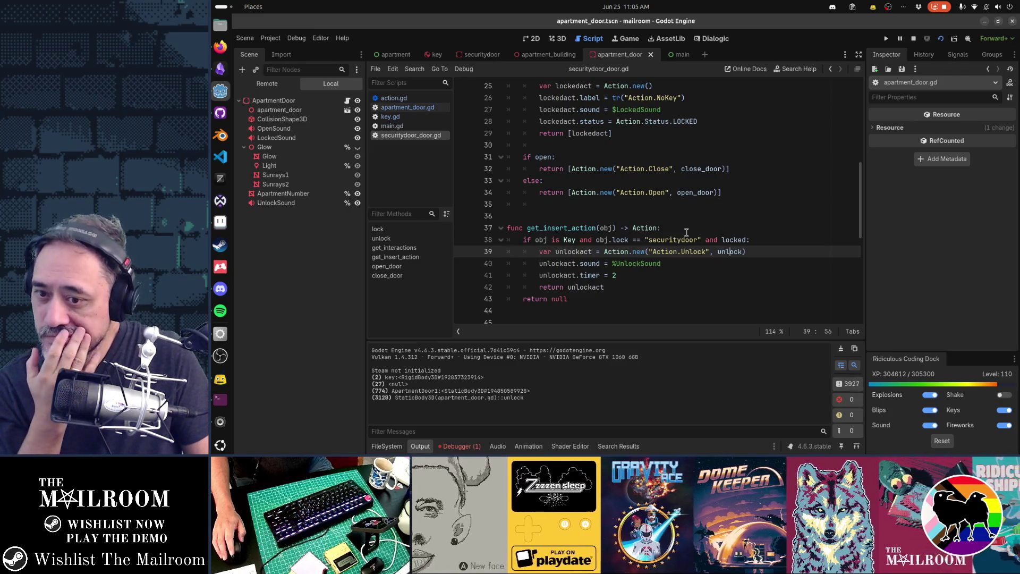
pyautogui.click(642, 287)
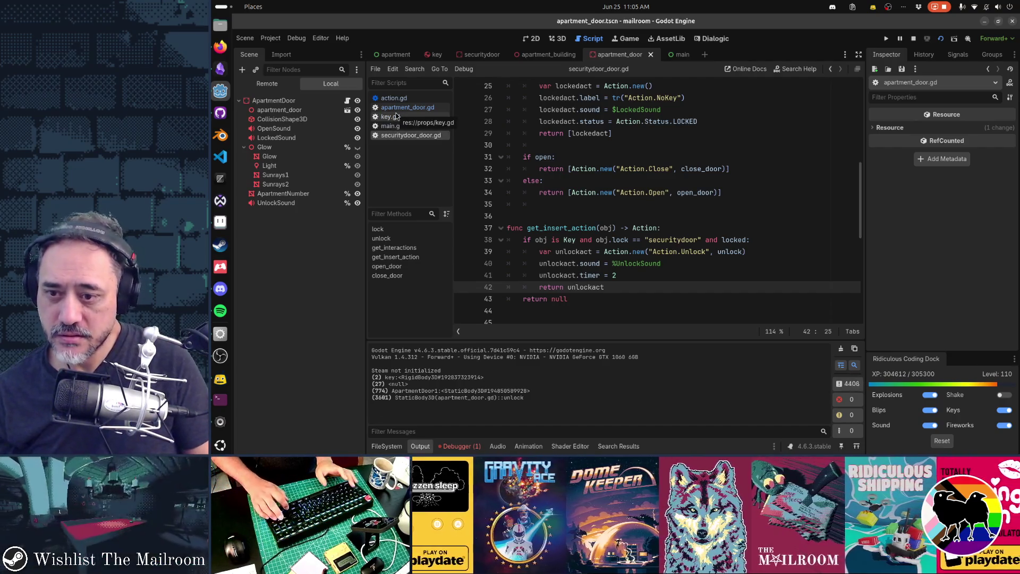
pyautogui.hotkey('shift', 'Up')
pyautogui.hotkey('shift', 'Home')
pyautogui.hotkey('shift', 'Up')
pyautogui.hotkey('ctrl', 'c')
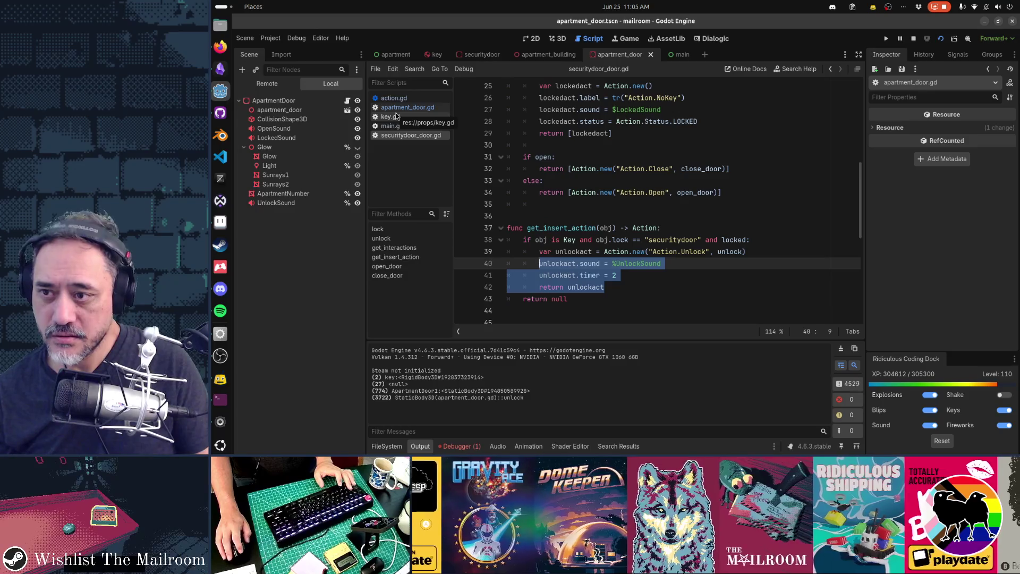
# Paste the copied unlock sound and 2-second timer lines over lines 42–44 of apartment_door.gd and save
pyautogui.click(396, 108)
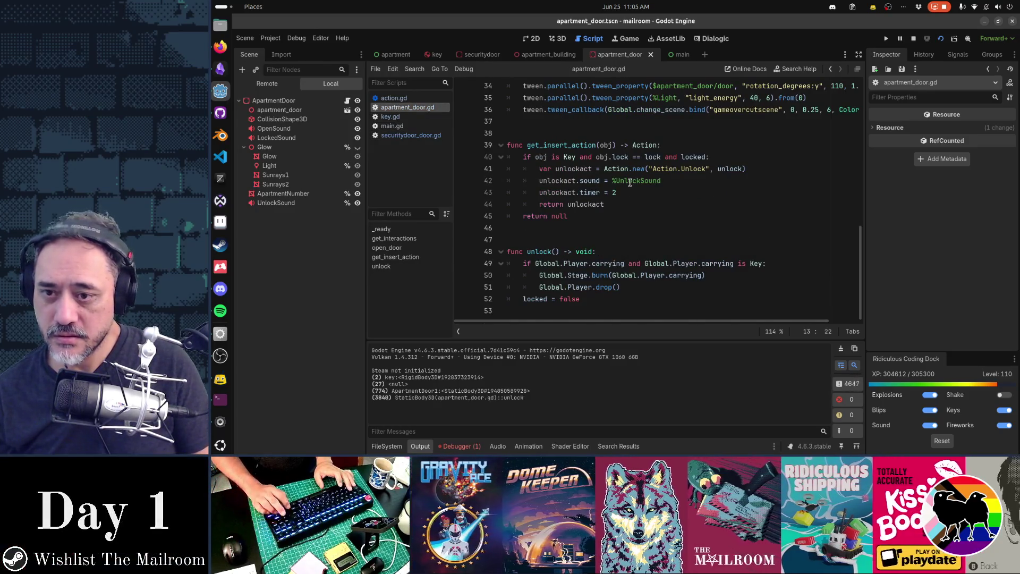
pyautogui.press('Down')
pyautogui.press('Down')
pyautogui.hotkey('ctrl', 'End')
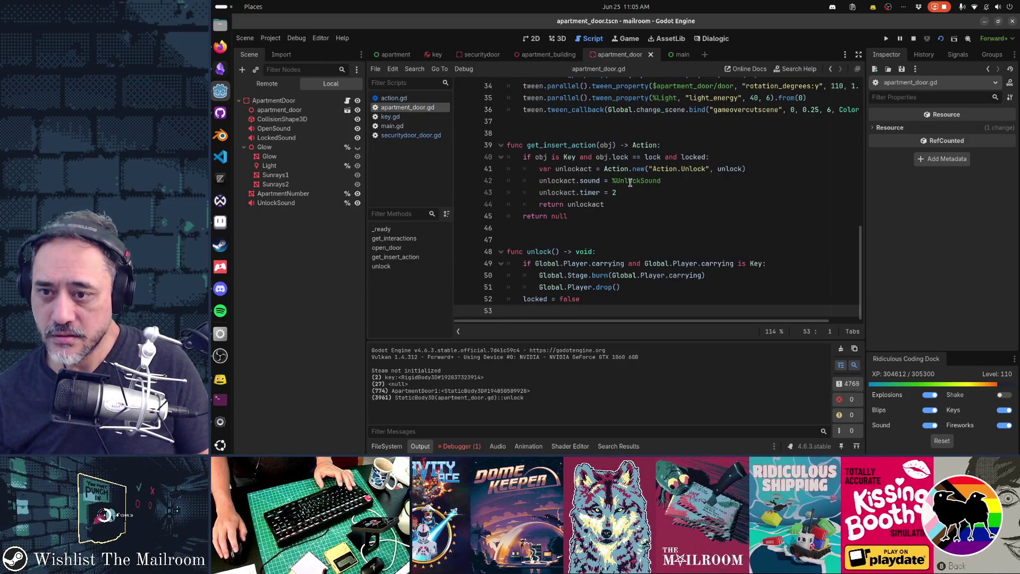
pyautogui.click(651, 202)
pyautogui.hotkey('shift', 'Home')
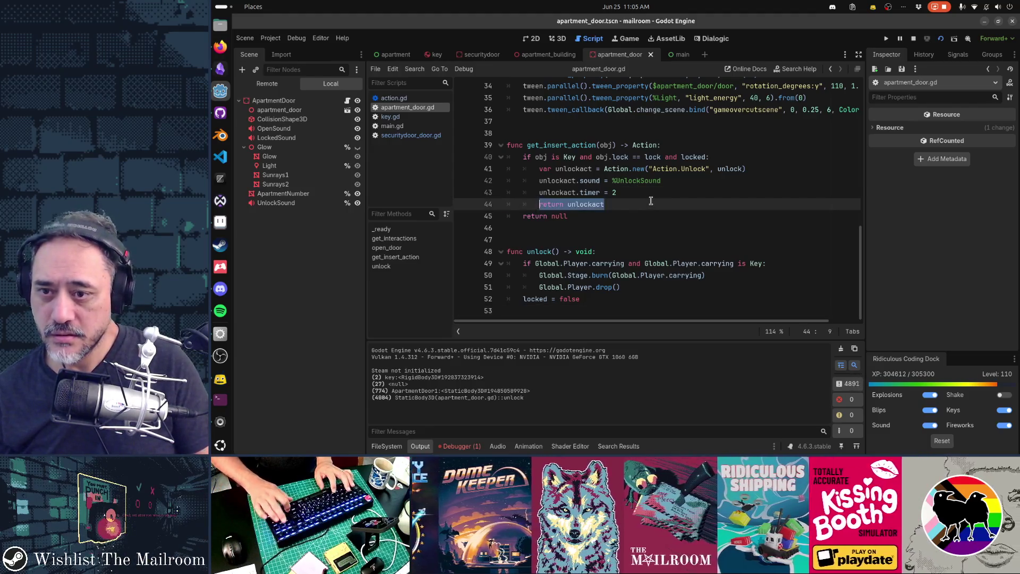
pyautogui.hotkey('shift', 'Up')
pyautogui.hotkey('shift', 'Up')
pyautogui.hotkey('ctrl', 'v')
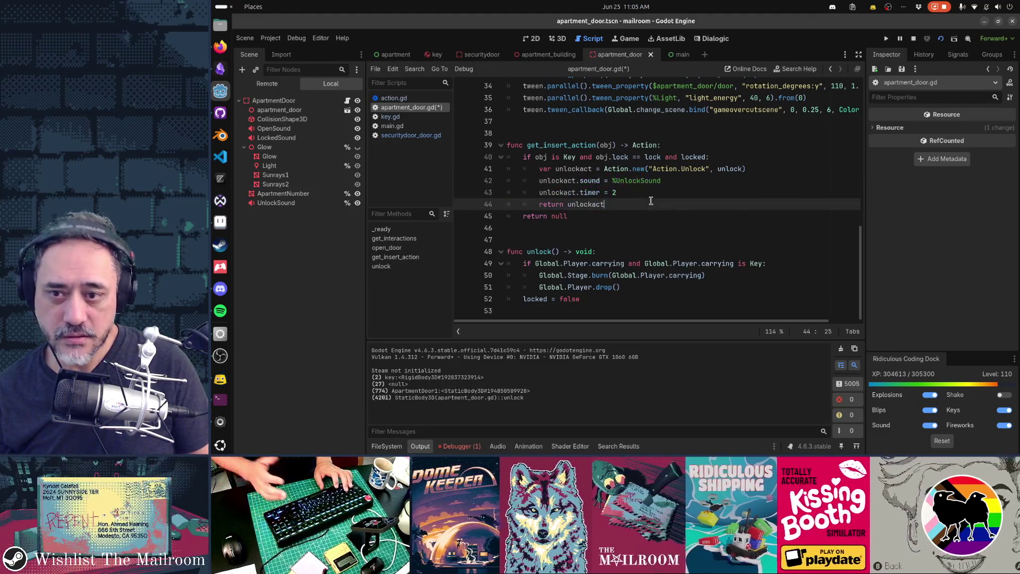
pyautogui.hotkey('ctrl', 'z')
pyautogui.hotkey('ctrl', 'v')
pyautogui.hotkey('ctrl', 's')
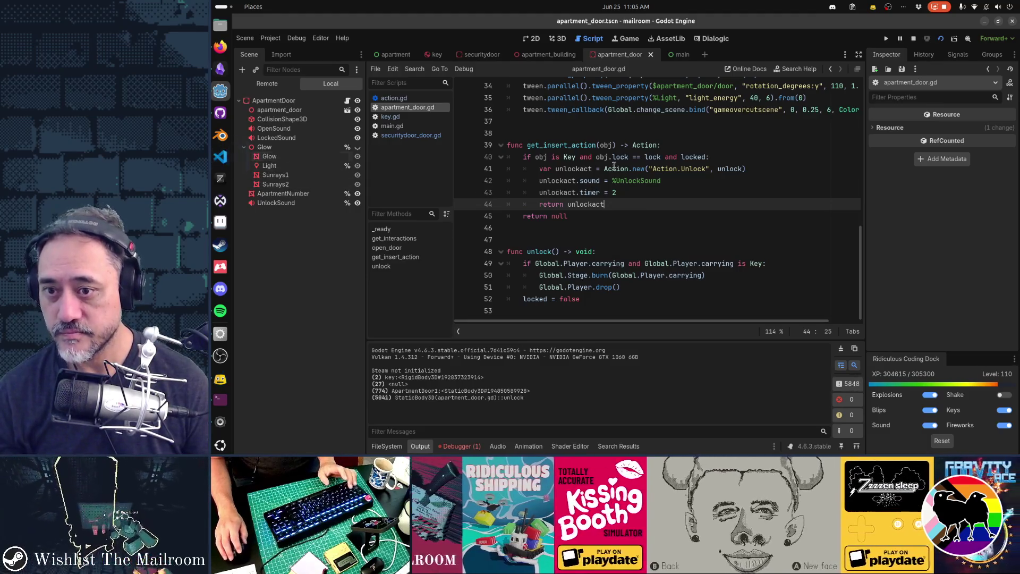
pyautogui.moveTo(615, 166)
pyautogui.hotkey('alt', 'Tab')
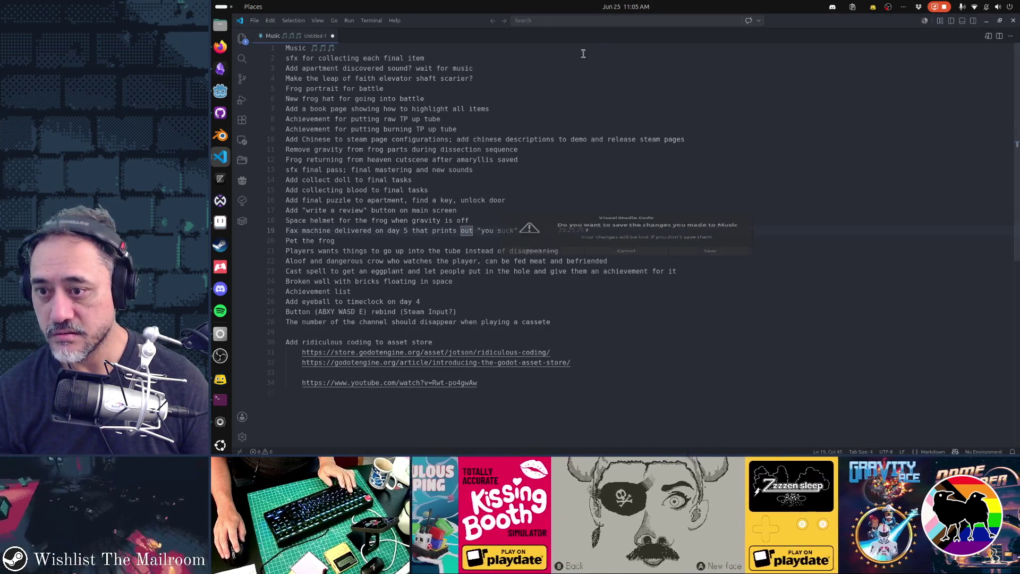
# Close the Music note without saving and go back to Godot
pyautogui.hotkey('ctrl', 'w')
pyautogui.click(570, 263)
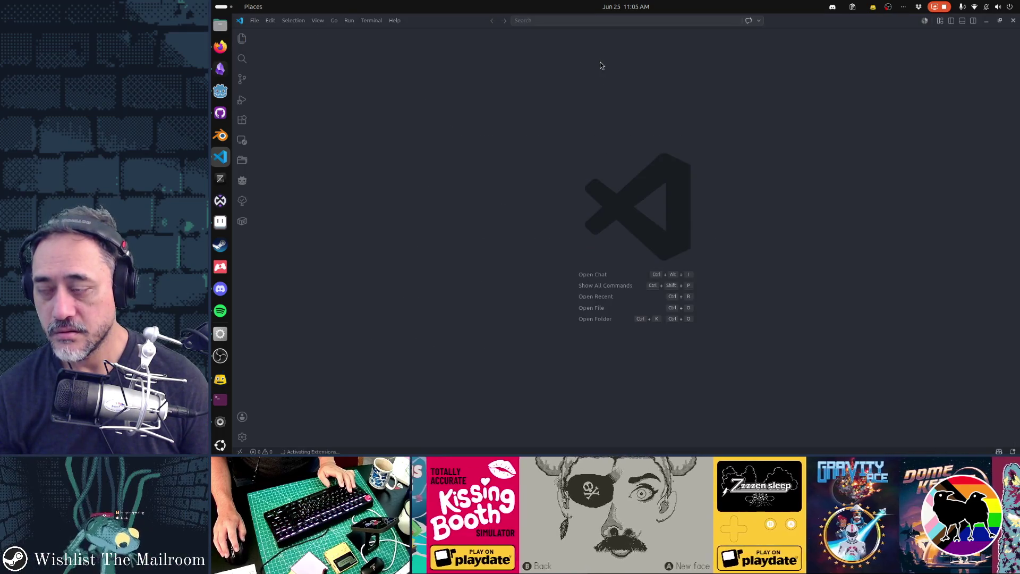
pyautogui.click(595, 7)
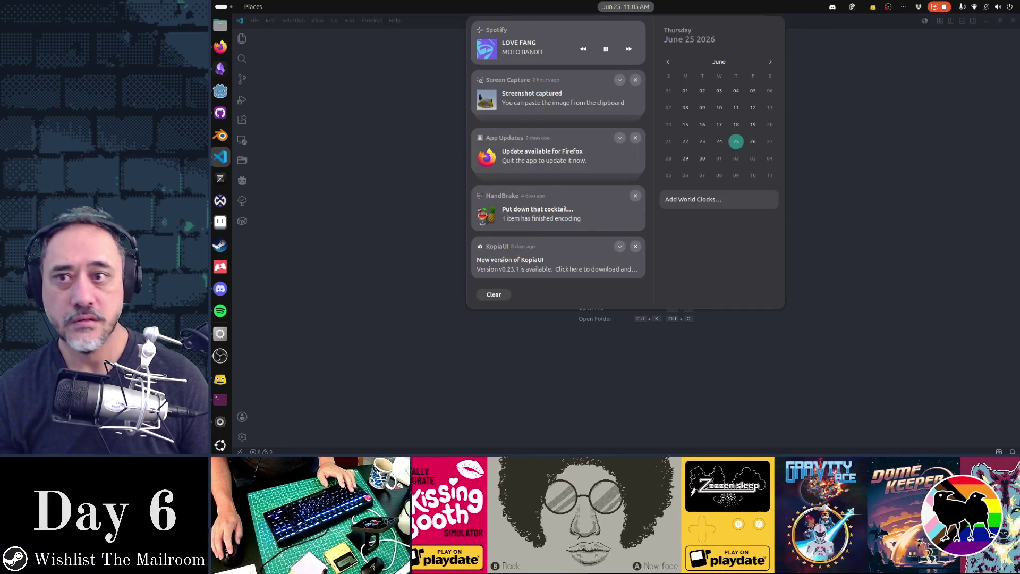
pyautogui.click(827, 77)
pyautogui.hotkey('alt', 'Tab')
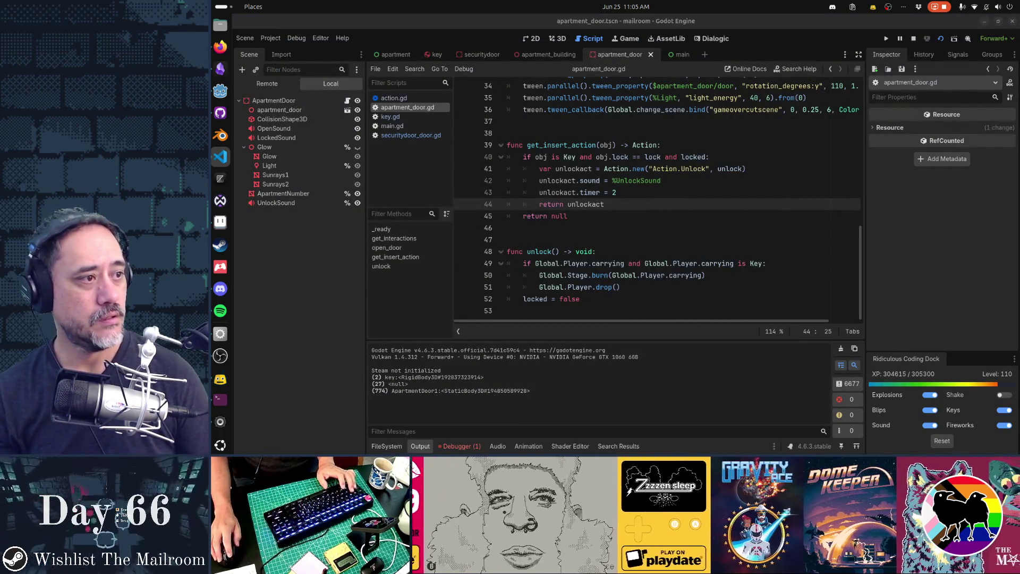
# Start a VS Code project search and select the _on_timed_action handler name in main.gd
pyautogui.hotkey('alt', 'Tab')
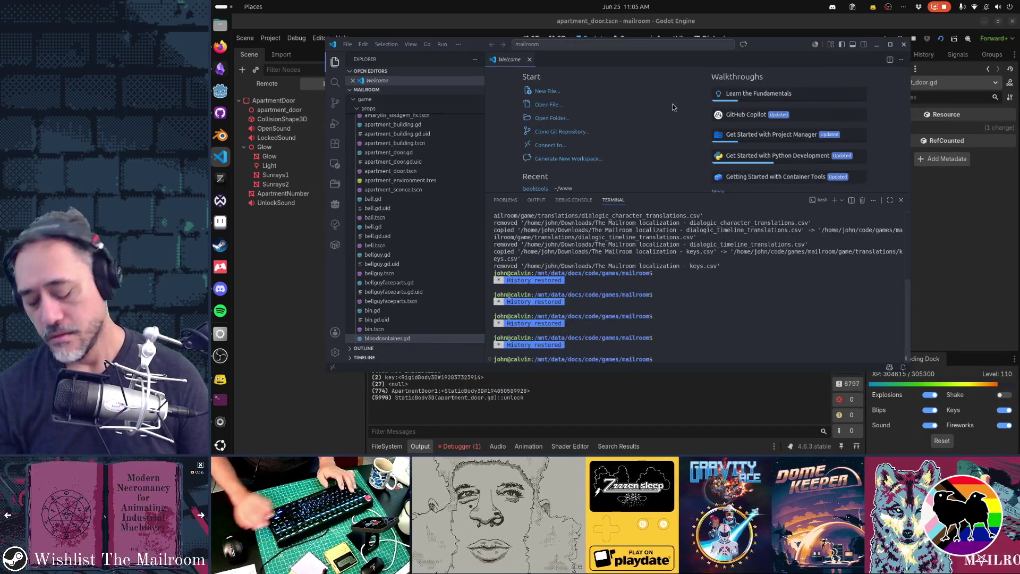
pyautogui.hotkey('ctrl', 'shift', 'f')
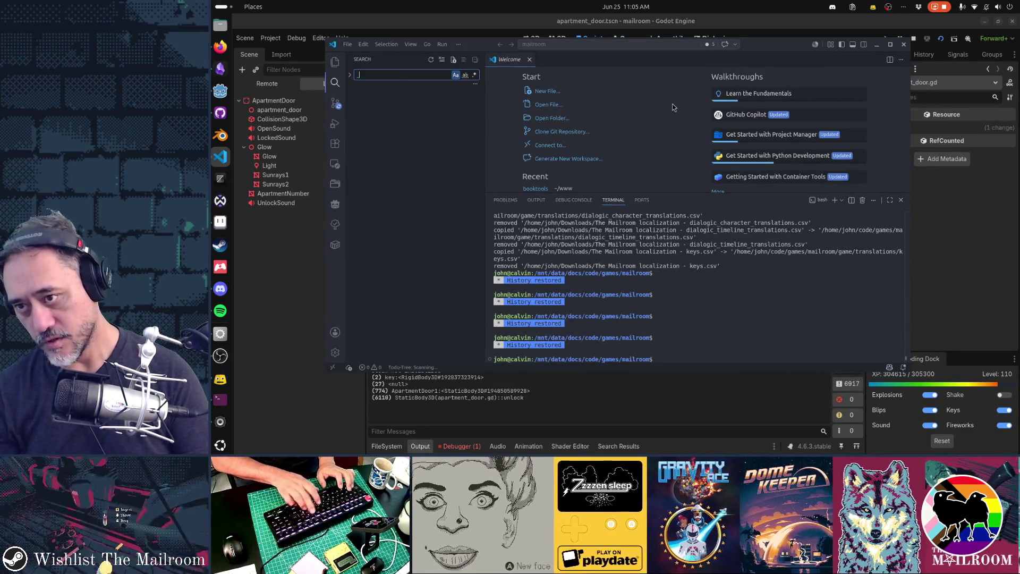
pyautogui.write('_on_timed_action')
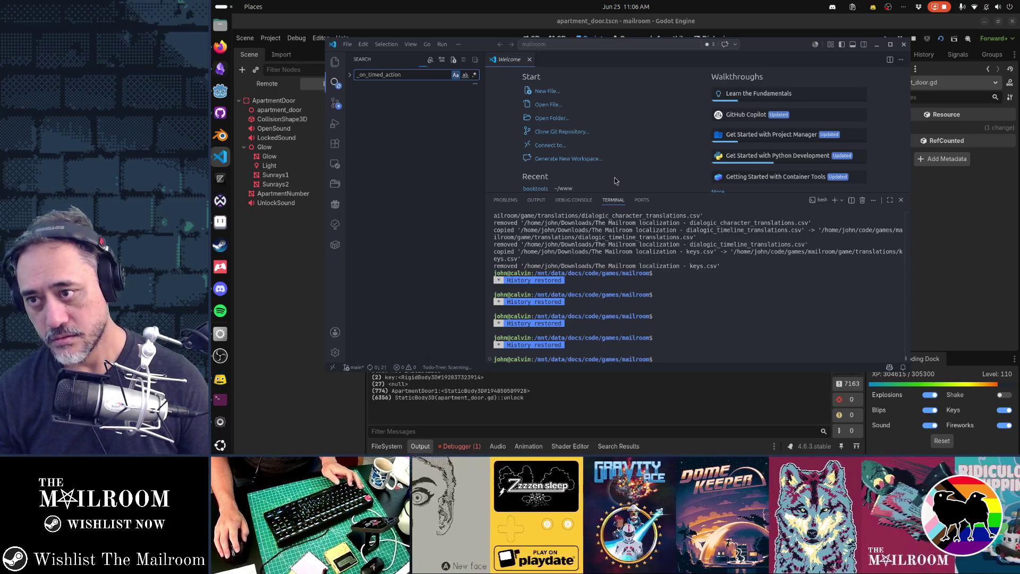
pyautogui.hotkey('alt', 'Tab')
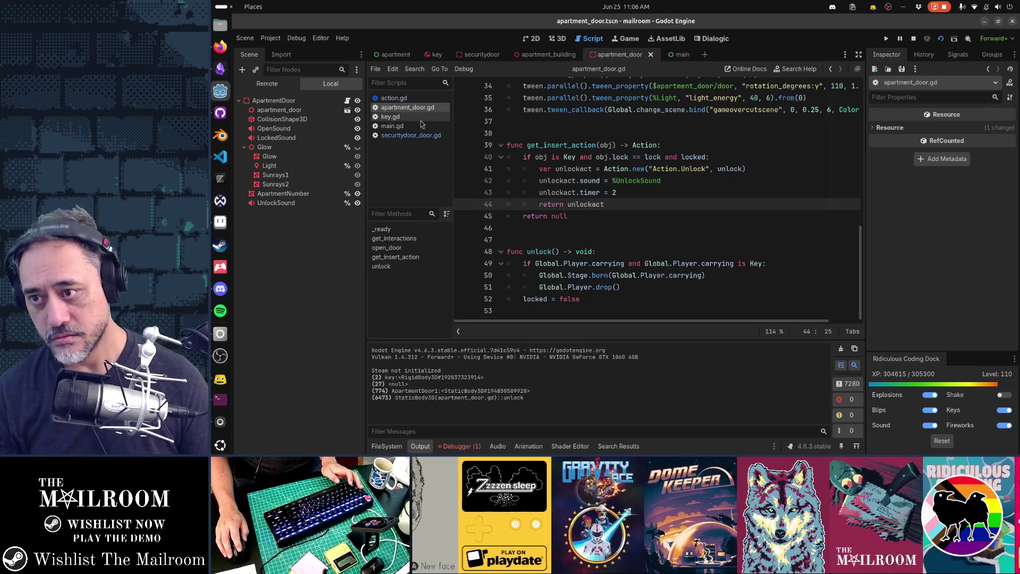
pyautogui.click(422, 125)
pyautogui.scroll(3, 596, 173)
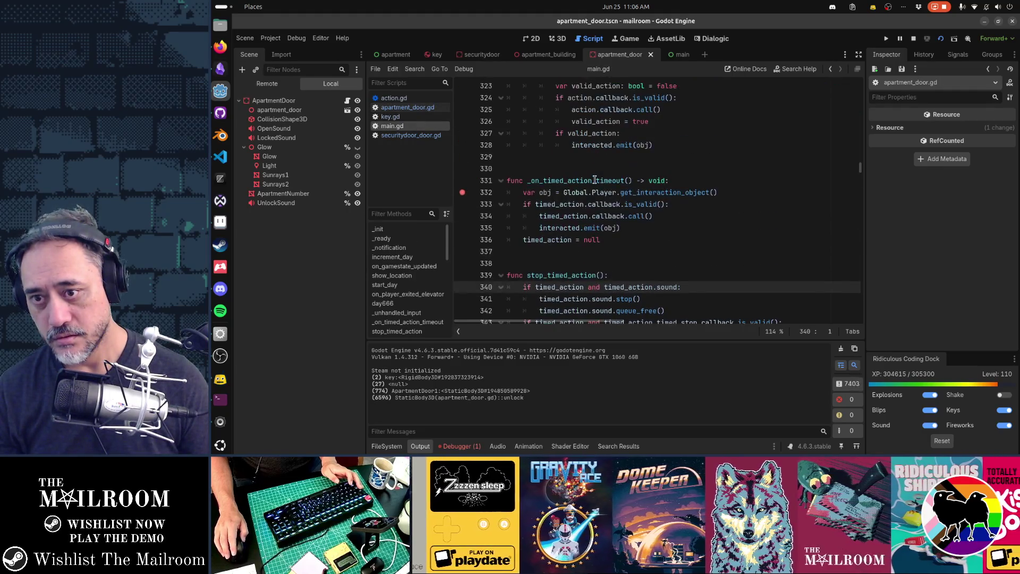
pyautogui.moveTo(528, 181); pyautogui.dragTo(592, 180)
# Finish searching for _on_timed_action_timeout, finding hits in main.gd and main.tscn
pyautogui.hotkey('alt', 'Tab')
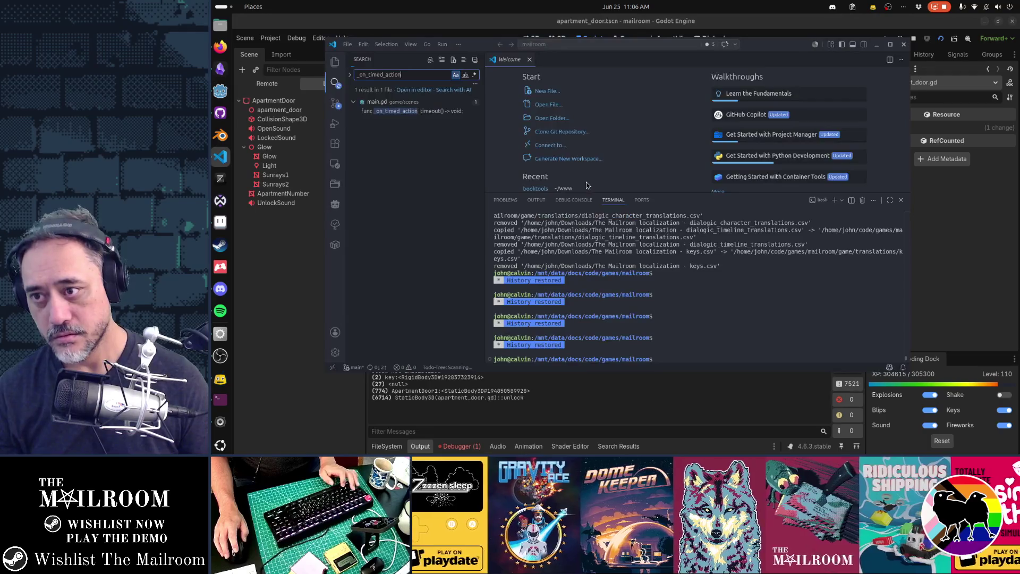
pyautogui.write('_timeout')
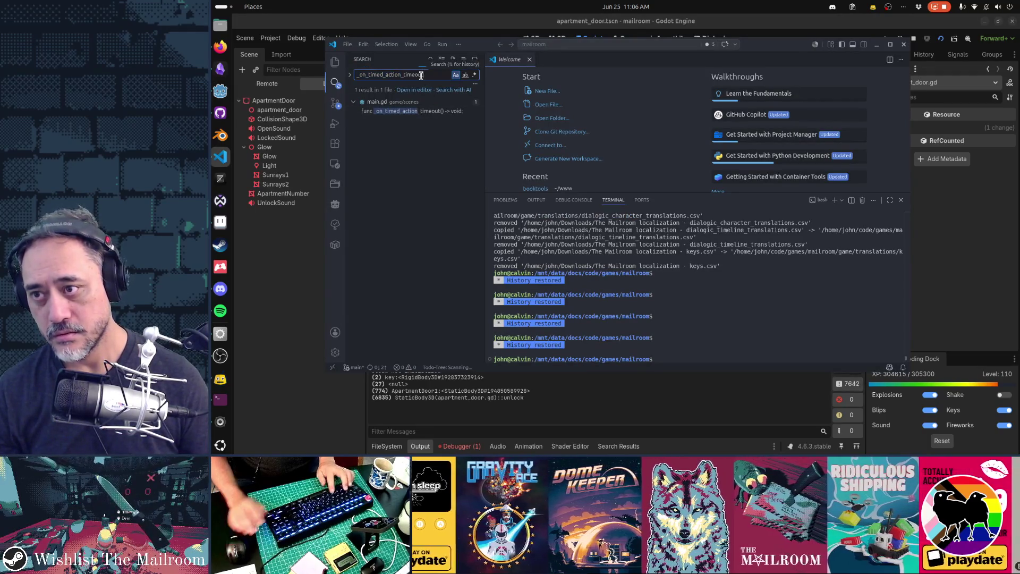
pyautogui.press('Return')
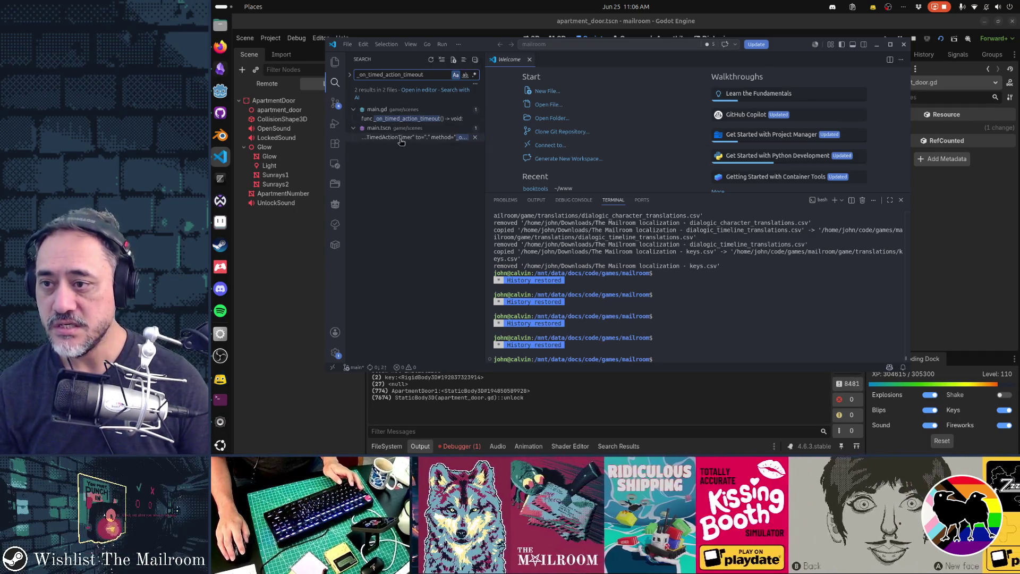
pyautogui.hotkey('alt', 'Tab')
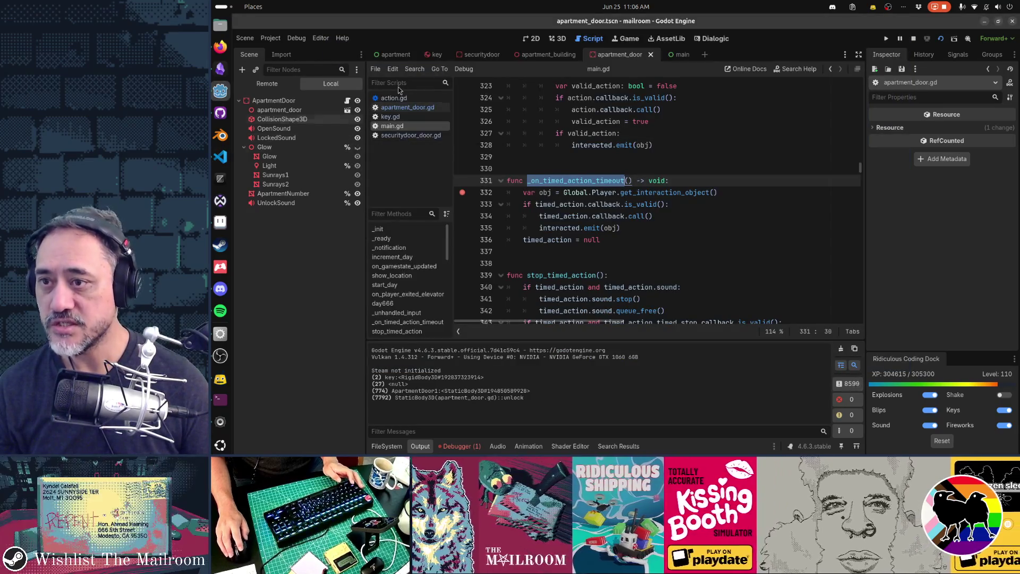
# Open main.tscn, select TimedActionTimer, and view its timeout connection in the Signals dock
pyautogui.click(396, 54)
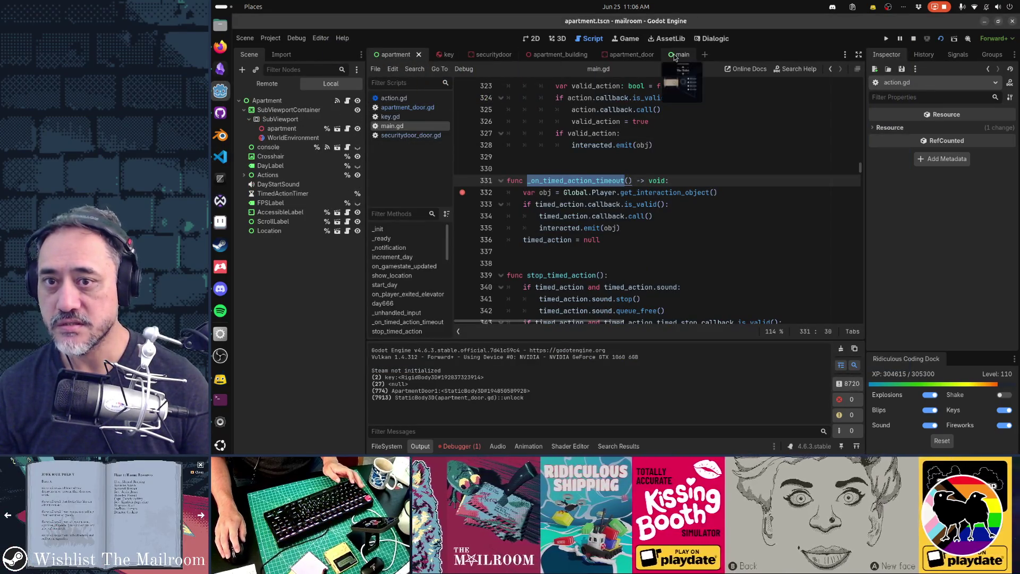
pyautogui.click(675, 55)
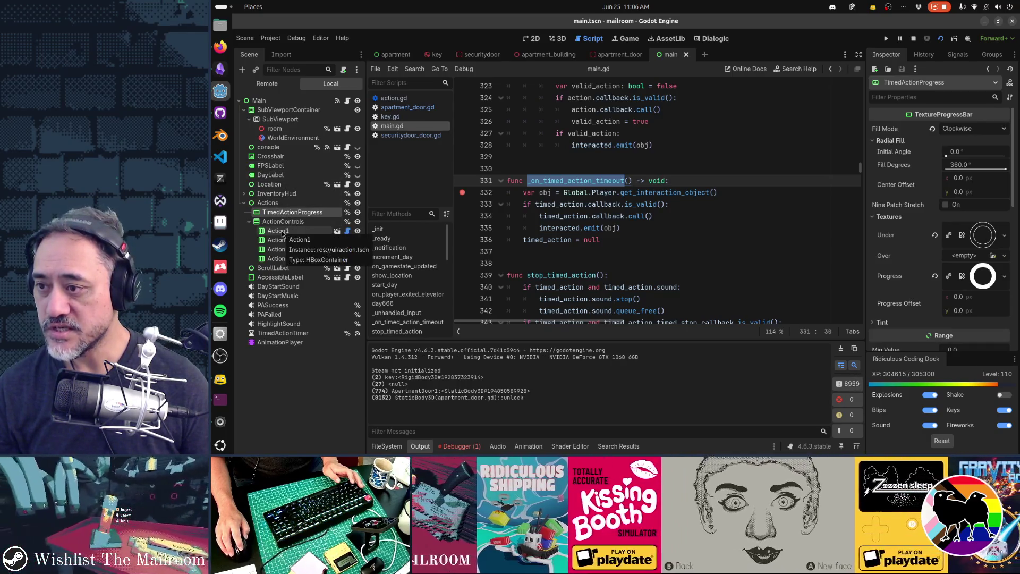
pyautogui.click(283, 333)
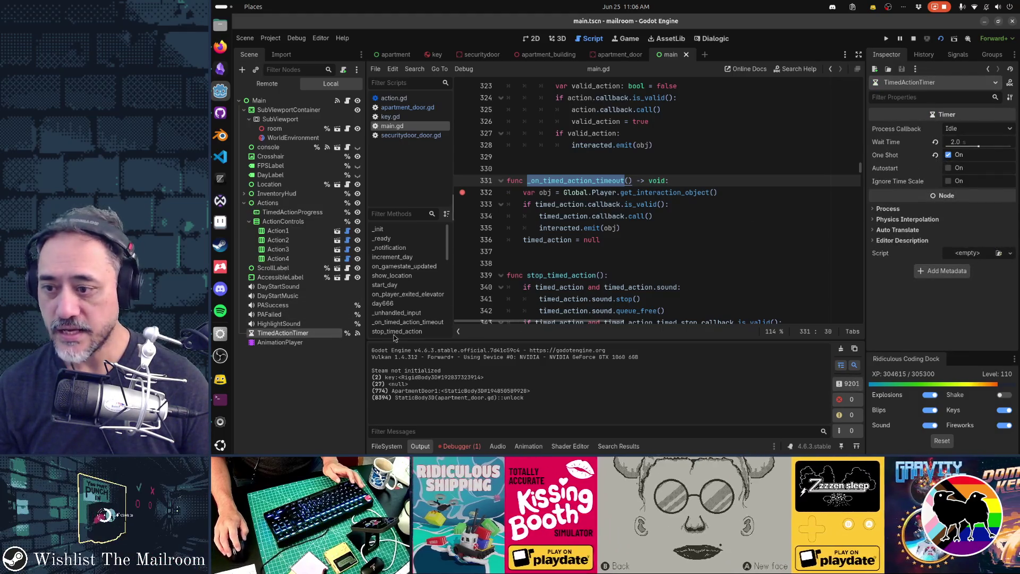
pyautogui.click(958, 55)
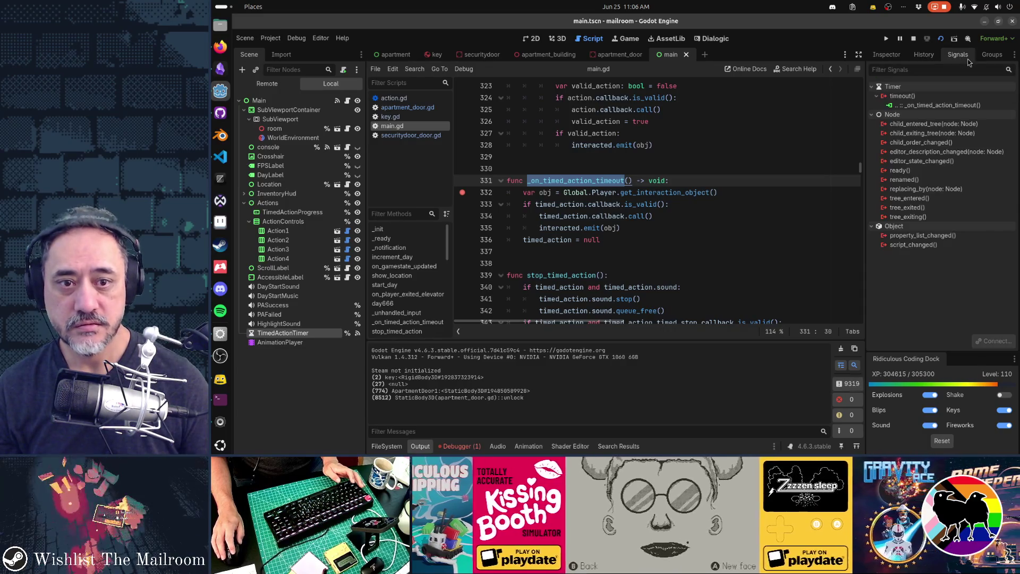
# Jump from the timeout connection to _on_timed_action_timeout in main.gd, then return to the Inspector
pyautogui.doubleClick(932, 105)
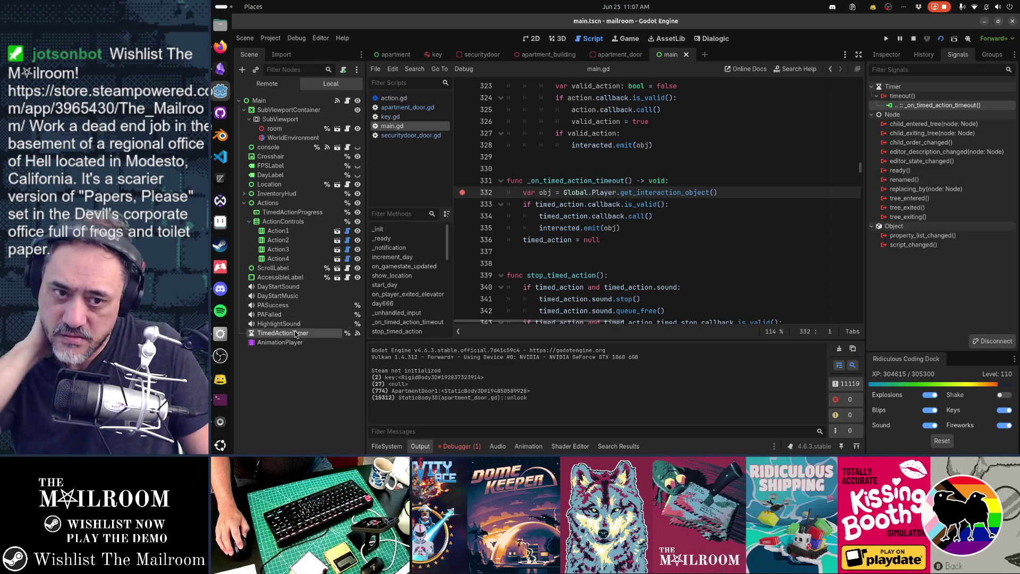
pyautogui.click(887, 55)
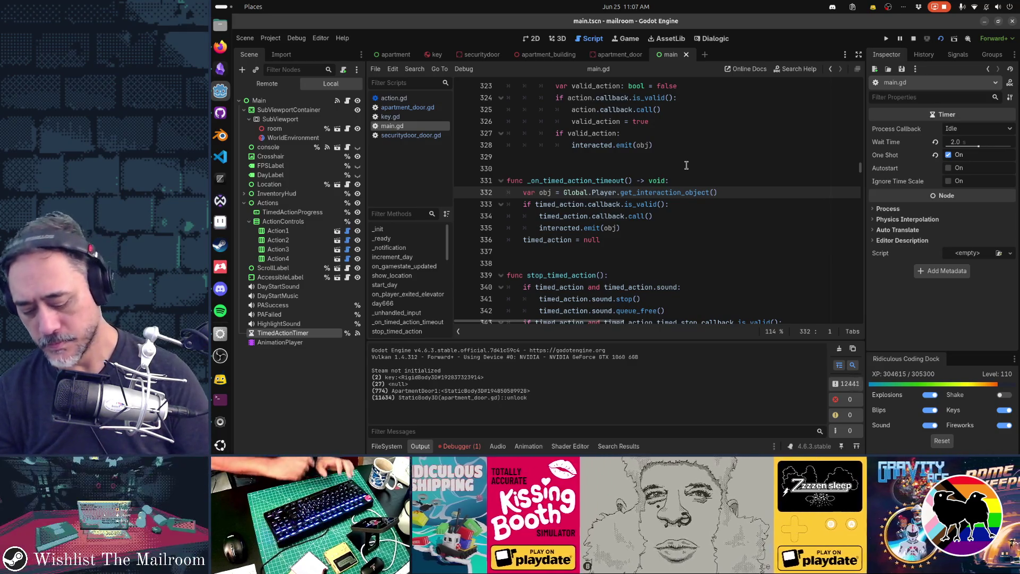
# Search main.gd for 'timedactiontimer' to its _physics_process use and add a blank line above 'var progress'
pyautogui.hotkey('ctrl', 'f')
pyautogui.write('timedactiontimer')
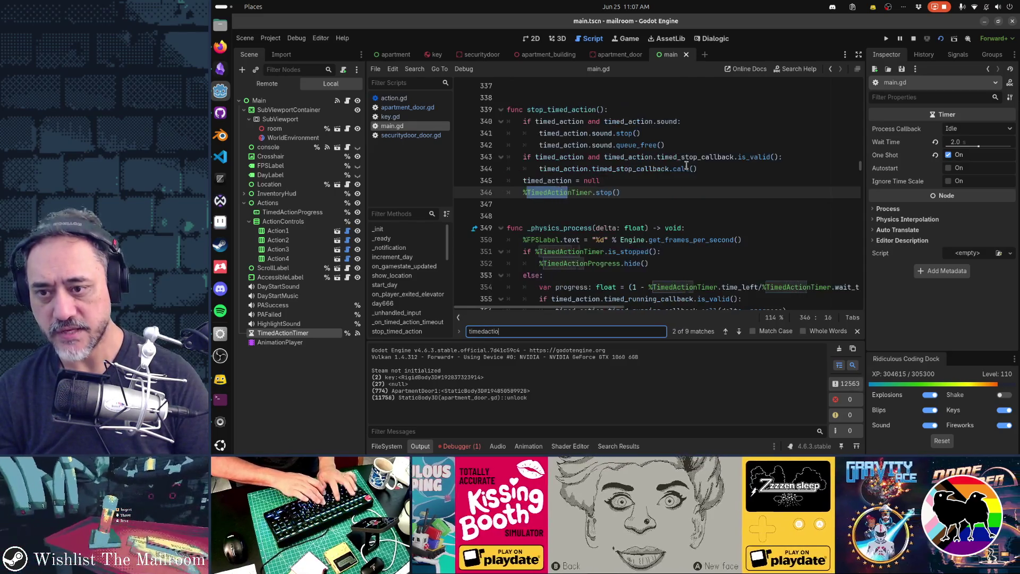
pyautogui.press('Escape')
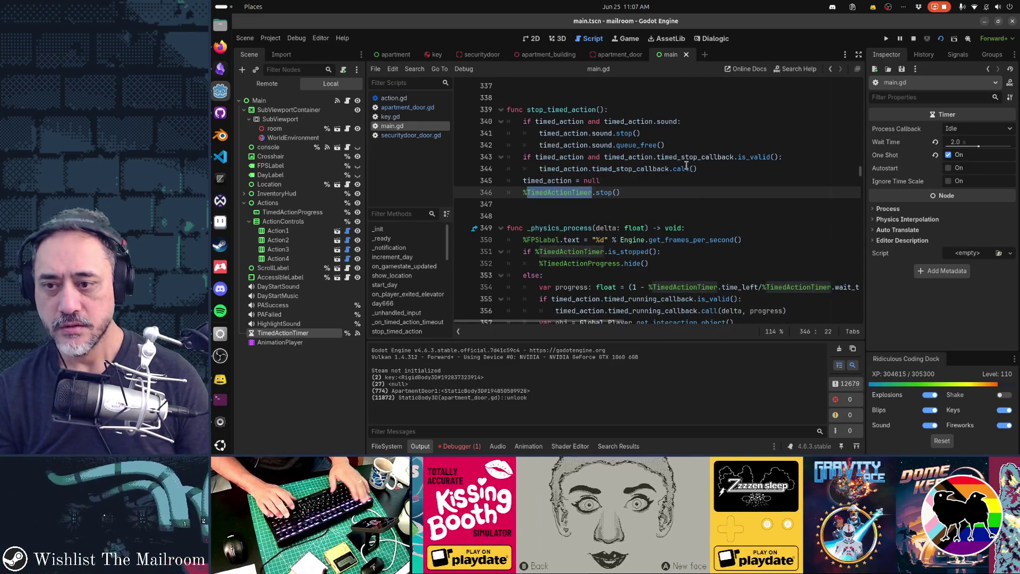
pyautogui.press('F3')
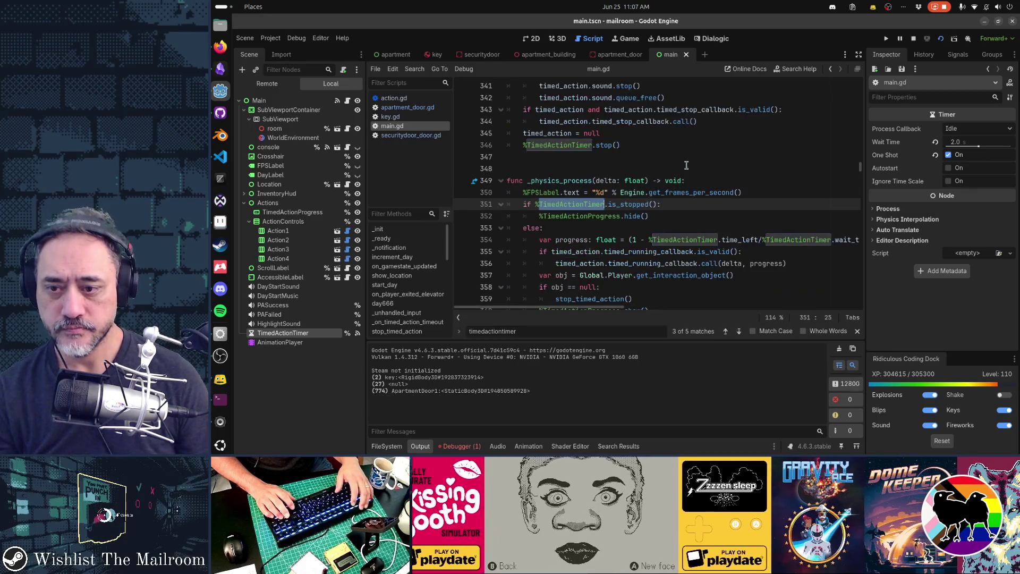
pyautogui.press('F3')
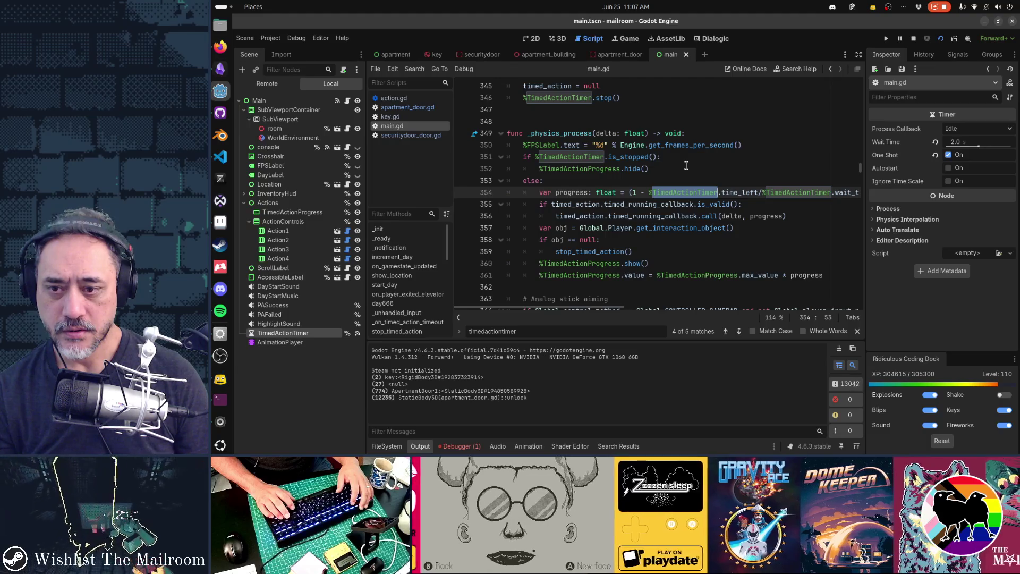
pyautogui.press('F3')
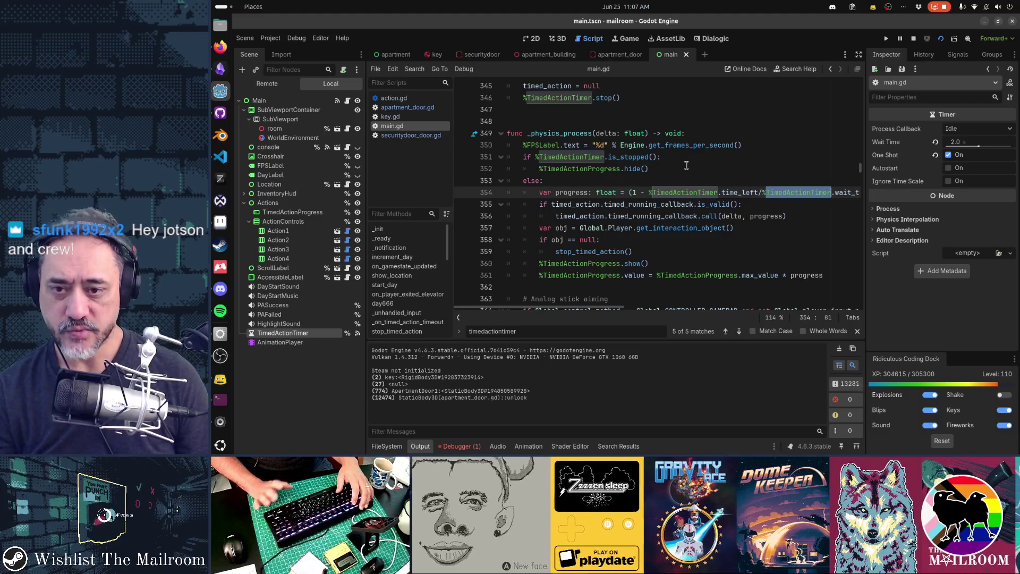
pyautogui.press('F3')
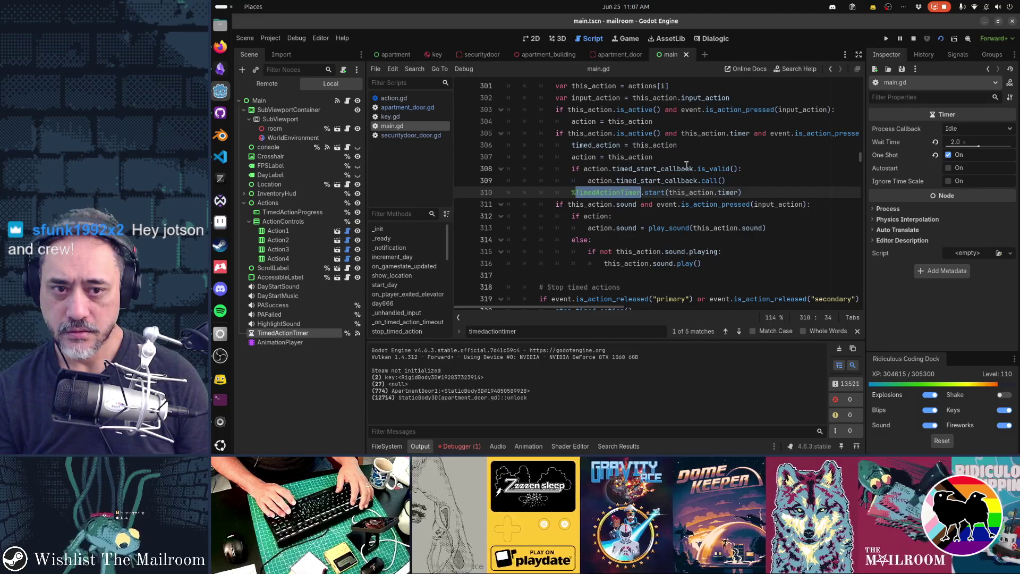
pyautogui.press('F3')
pyautogui.press('F3')
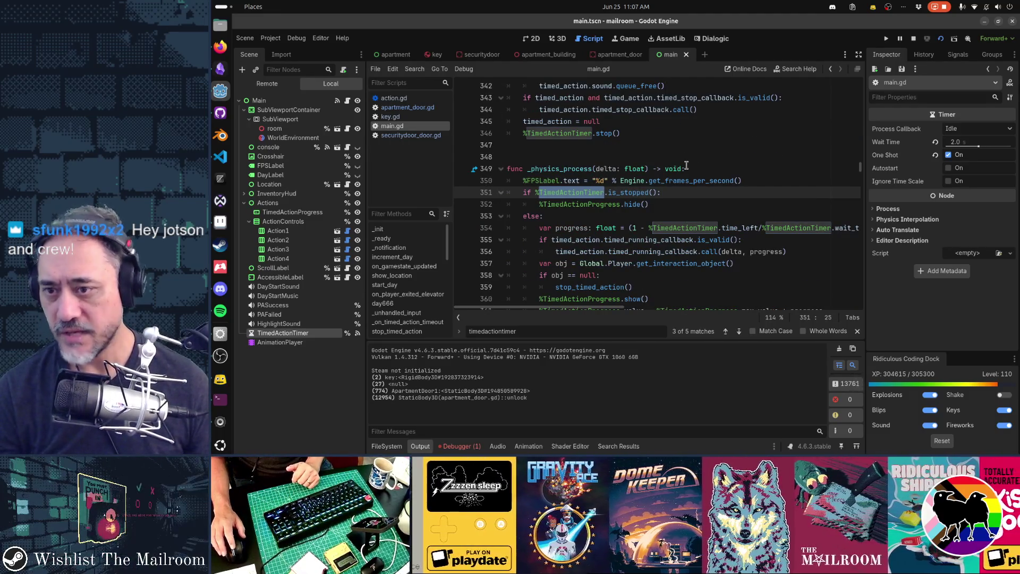
pyautogui.scroll(-1, 684, 226)
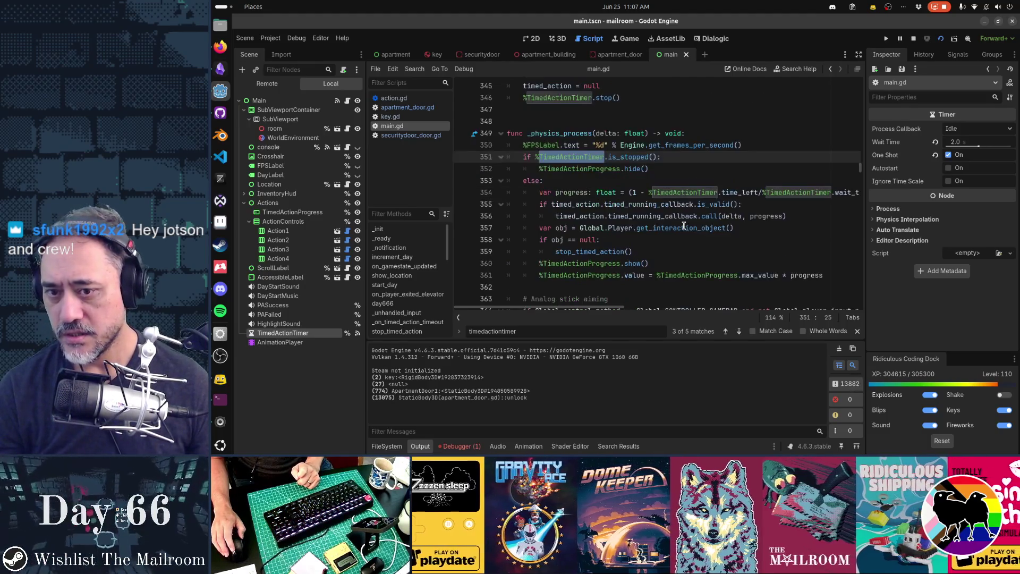
pyautogui.click(649, 192)
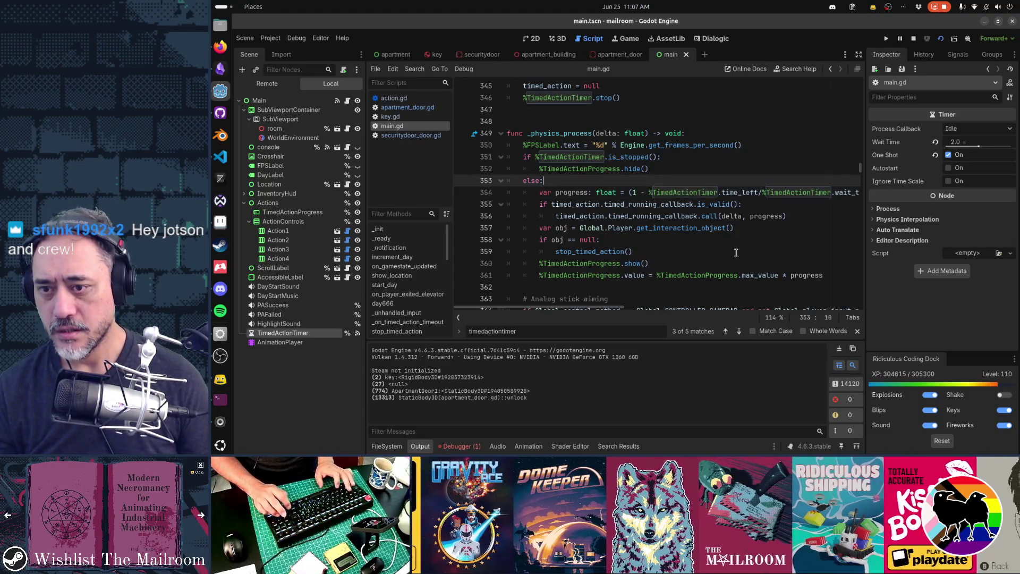
pyautogui.hotkey('ctrl', 'shift', 'Return')
# Add prints(%TimedActionTimer.time_left) in main.gd's _physics_process and save
pyautogui.write('prints(%TimedActionTimer')
pyautogui.hotkey('ctrl', 'v')
pyautogui.write('.')
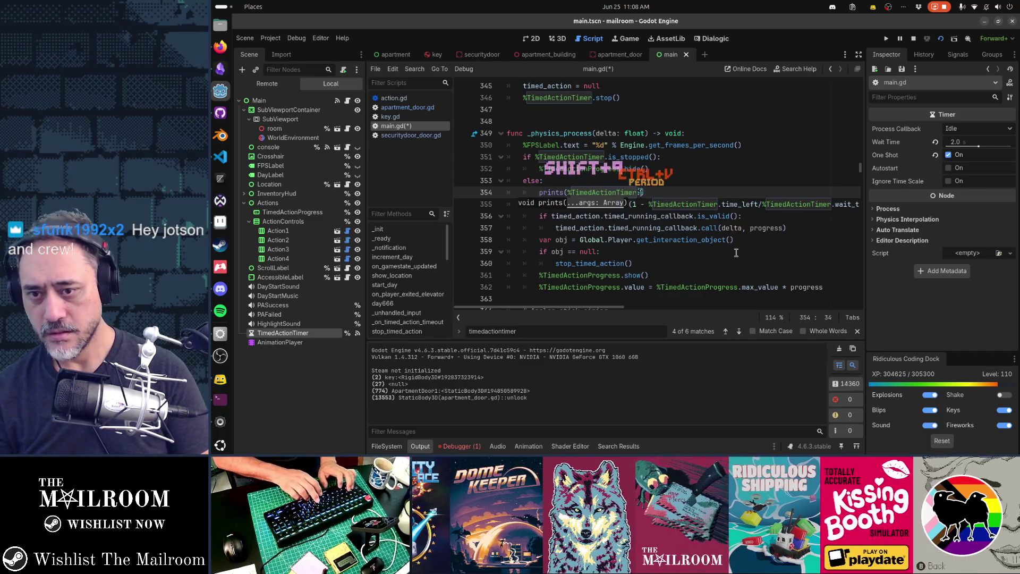
pyautogui.write('time_left')
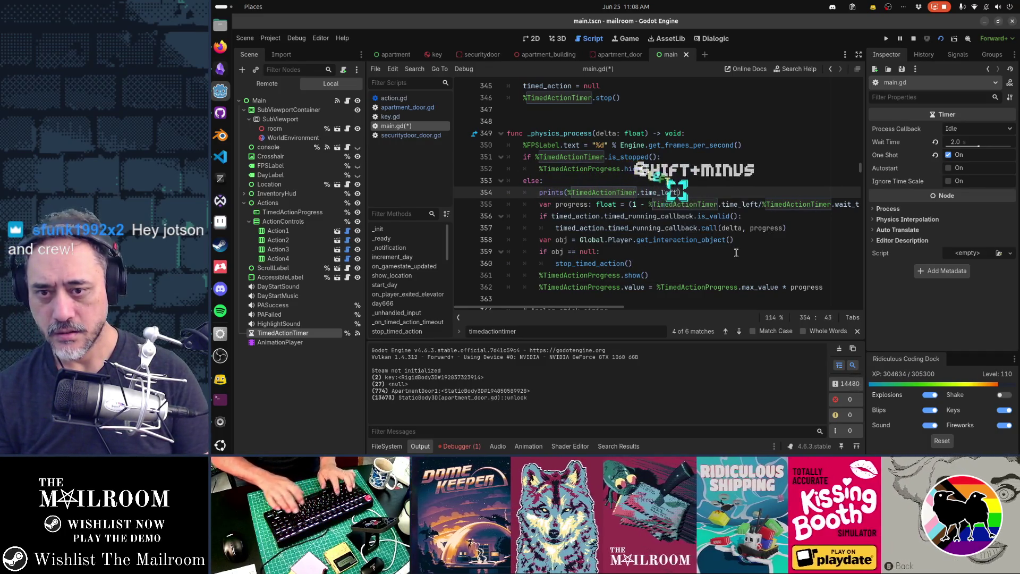
pyautogui.hotkey('ctrl', 's')
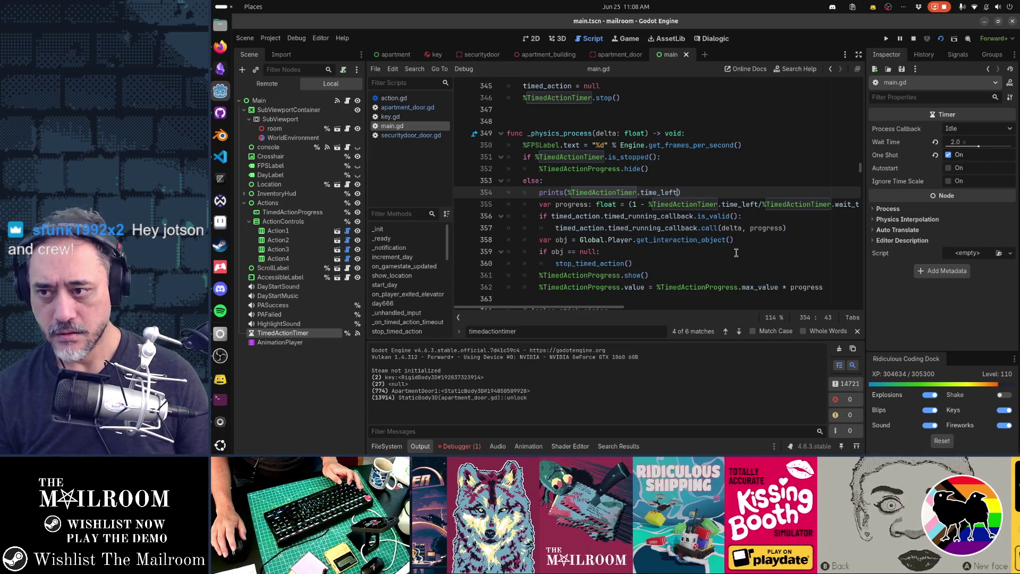
pyautogui.hotkey('alt', 'Left')
pyautogui.hotkey('ctrl', 'x')
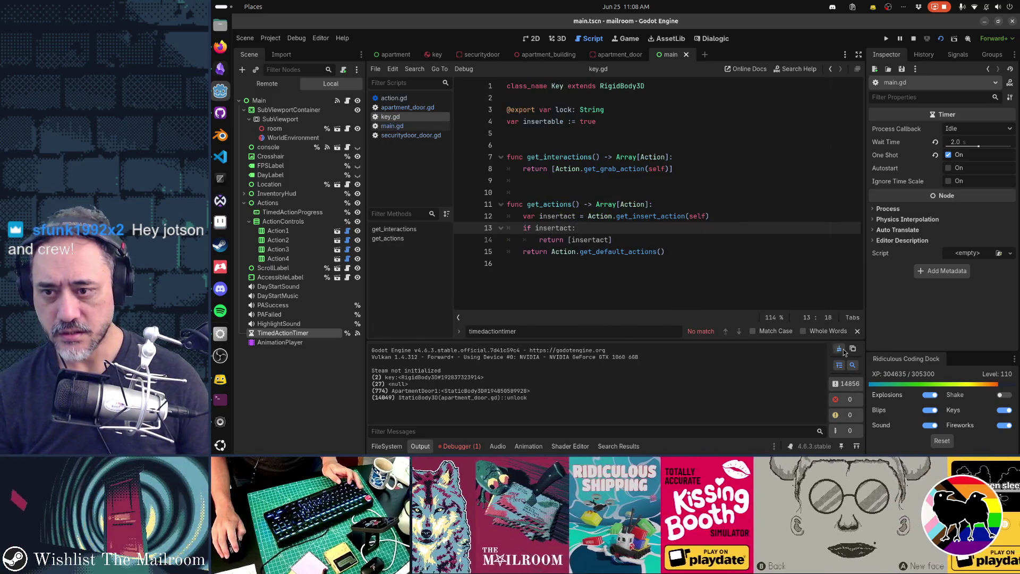
# Run the game and bring its window forward to watch the progress bar at 3A
pyautogui.press('F5')
pyautogui.hotkey('alt', 'Tab')
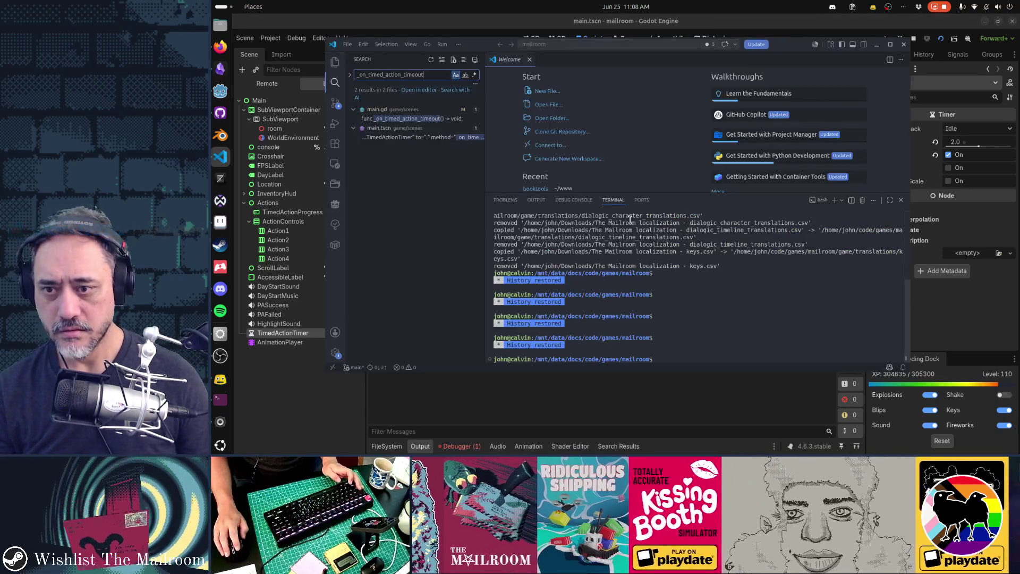
pyautogui.hotkey('alt', 'Tab')
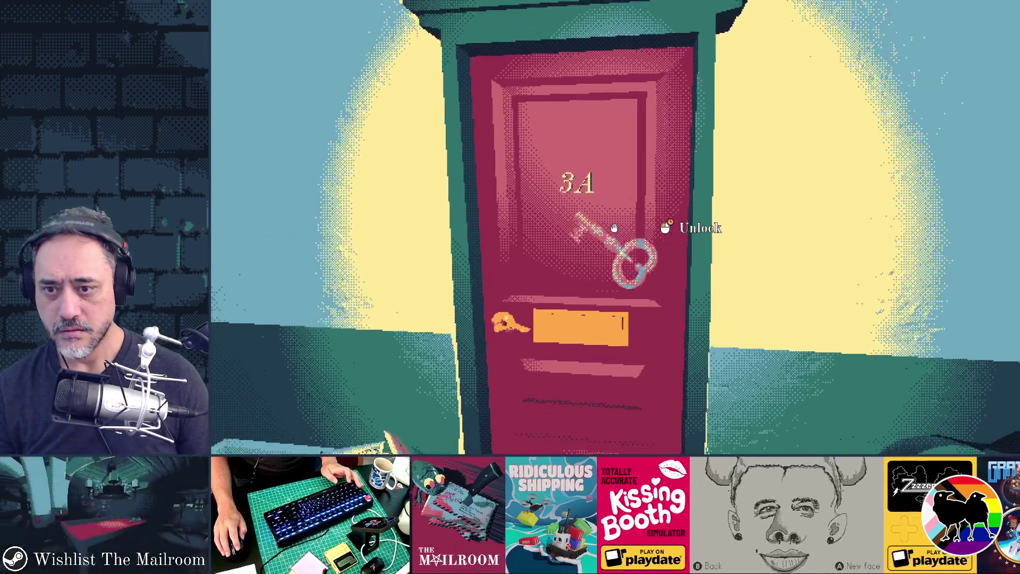
# Hold the key on door 3A until it unlocks, then switch back to the Godot editor
pyautogui.moveTo(614, 228); pyautogui.dragTo(614, 227)
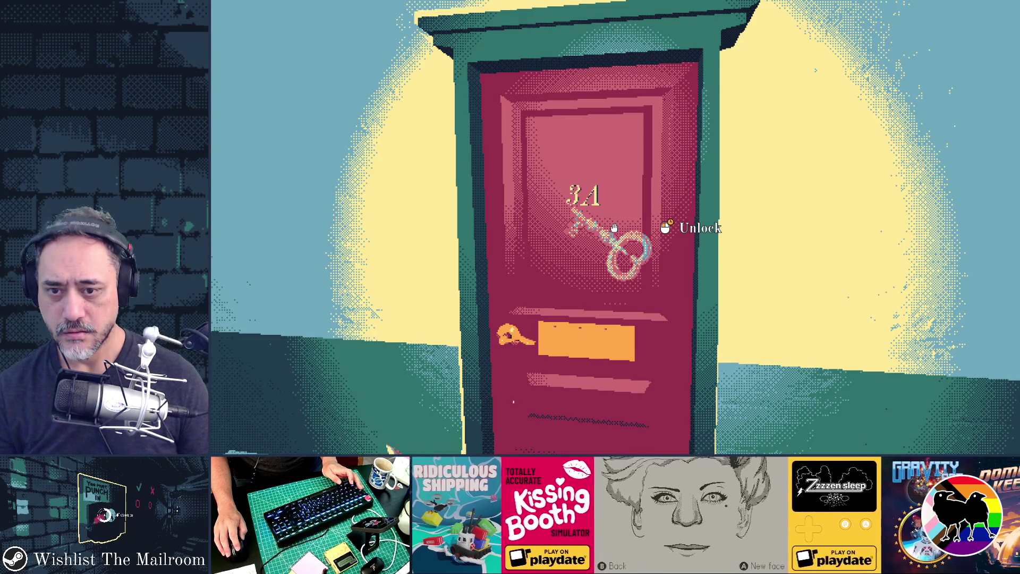
pyautogui.hotkey('alt', 'Tab')
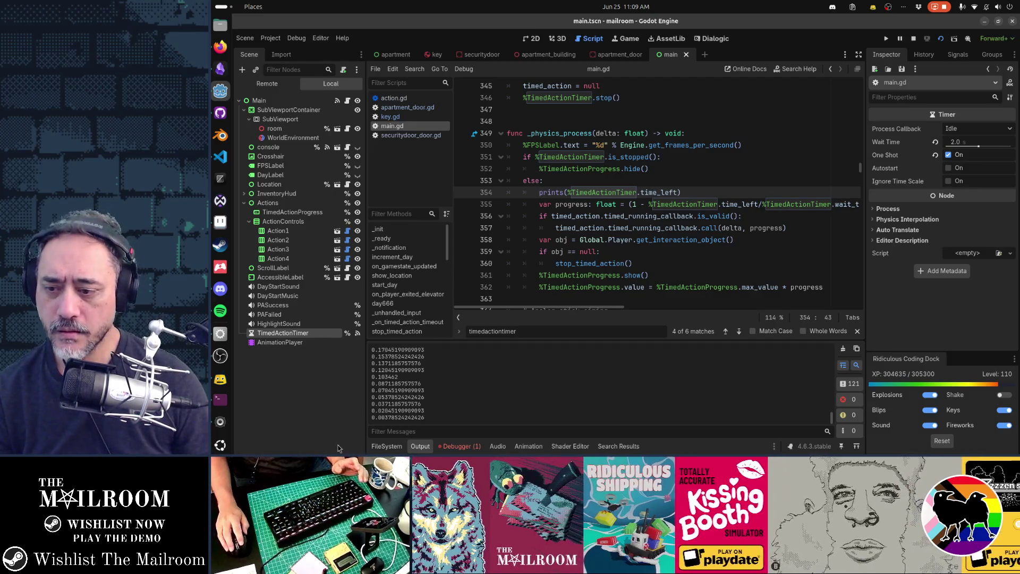
# Inspect the 'callback' access error under Debugger > Errors, clear it, and return to Output
pyautogui.click(471, 445)
pyautogui.click(437, 304)
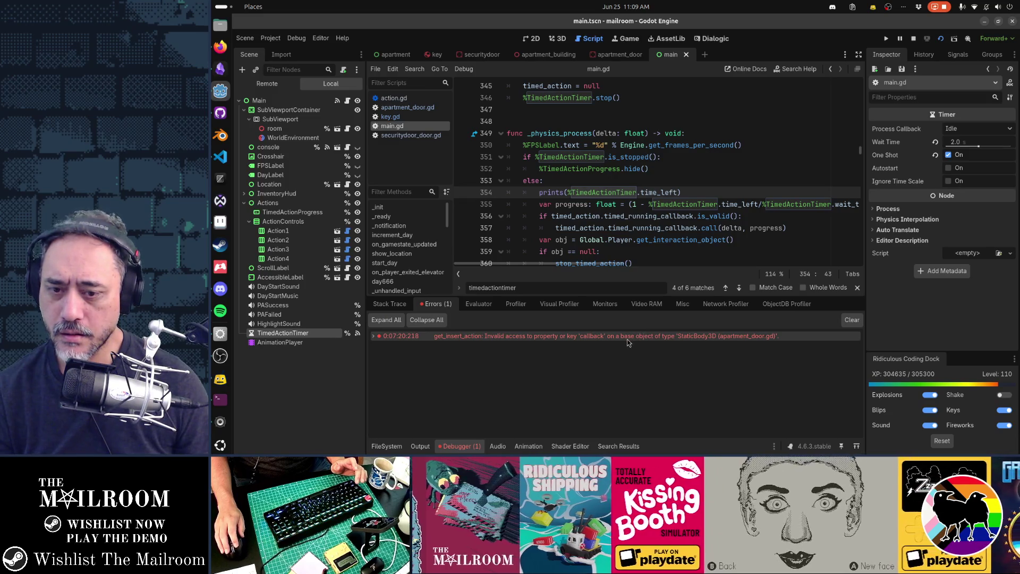
pyautogui.moveTo(627, 340)
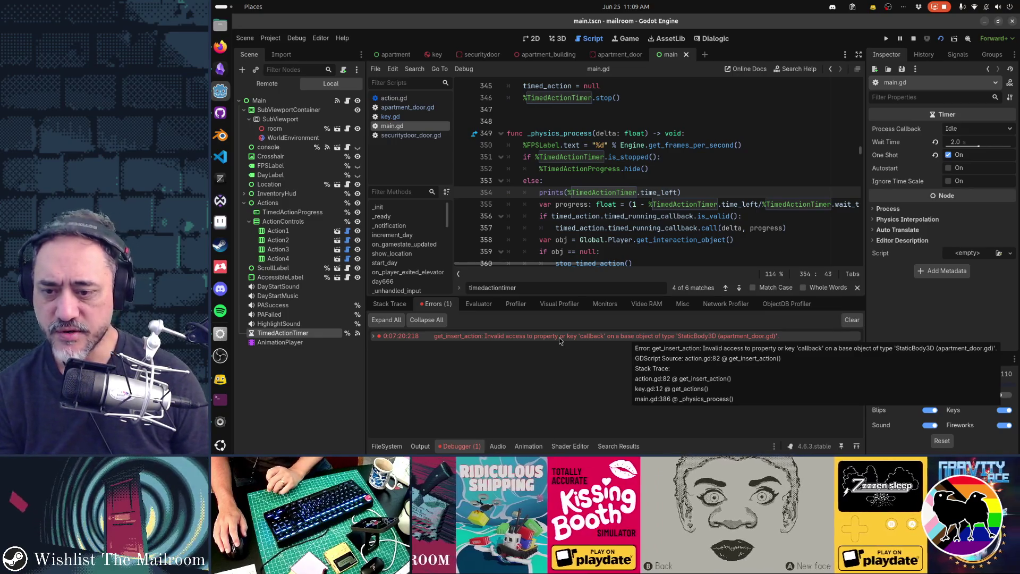
pyautogui.click(850, 320)
pyautogui.hotkey('alt', 'o')
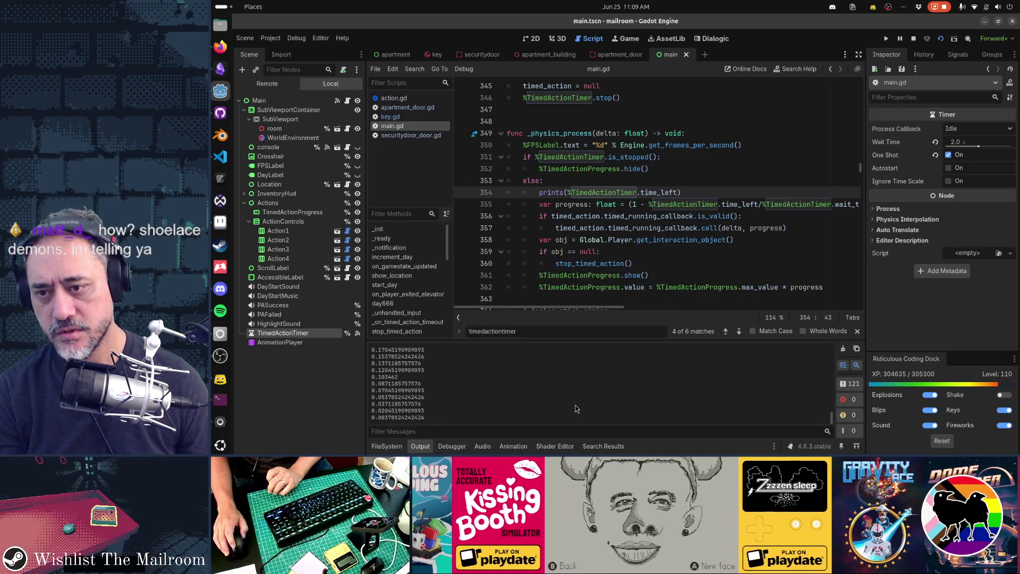
# Append ', %TimedActionTimer.is_stopped()' after time_left in the line 354 debug print
pyautogui.scroll(-3, 628, 249)
pyautogui.scroll(3, 629, 249)
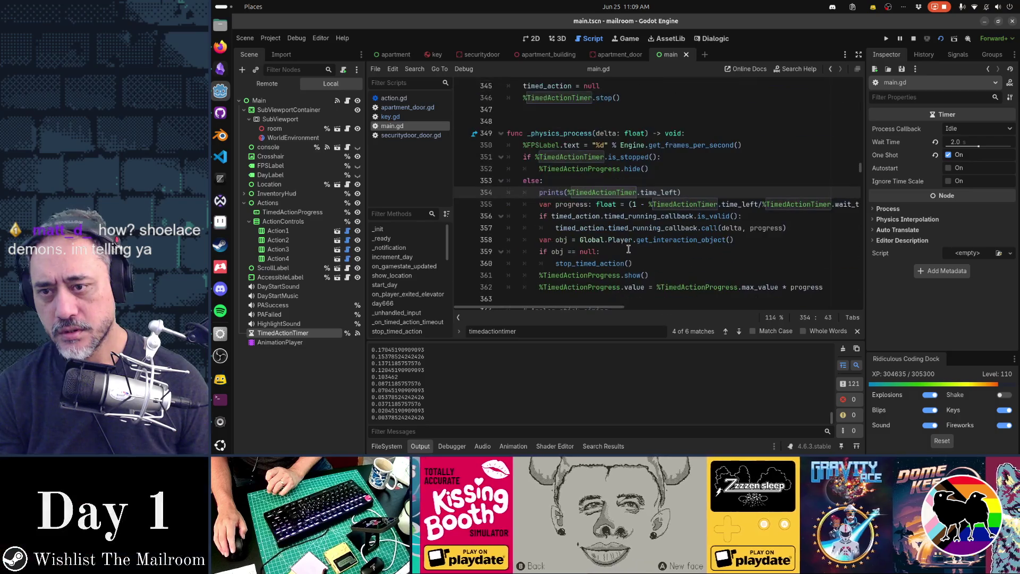
pyautogui.scroll(-3, 629, 248)
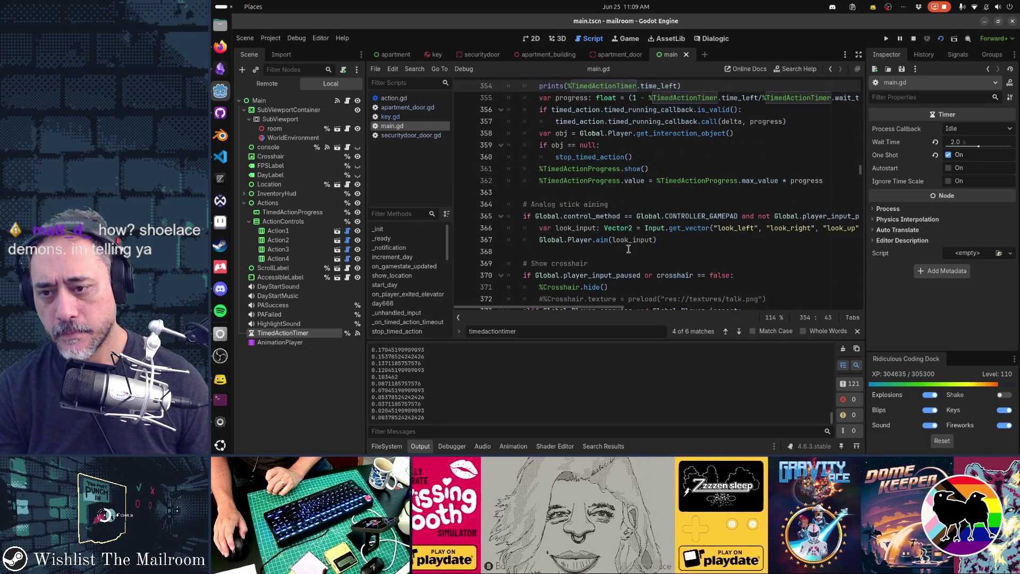
pyautogui.scroll(3, 629, 248)
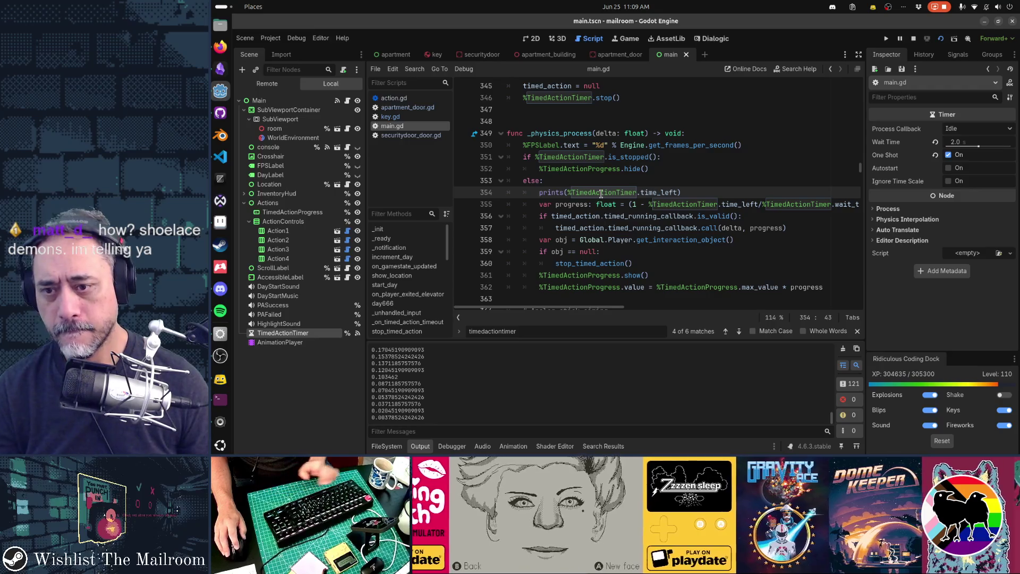
pyautogui.hotkey('ctrl', 'd')
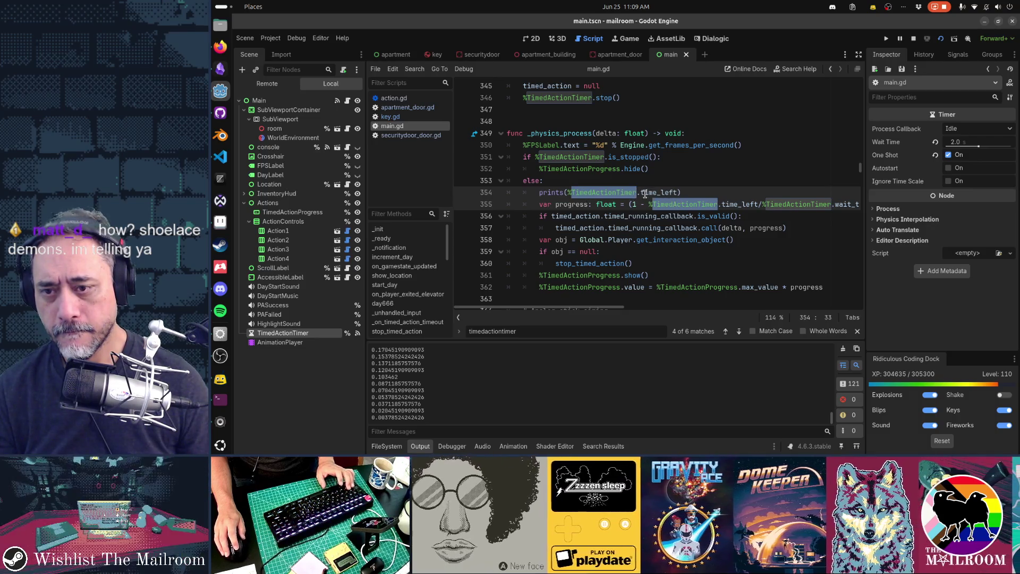
pyautogui.hotkey('ctrl', 'Right')
pyautogui.hotkey('ctrl', 'Right')
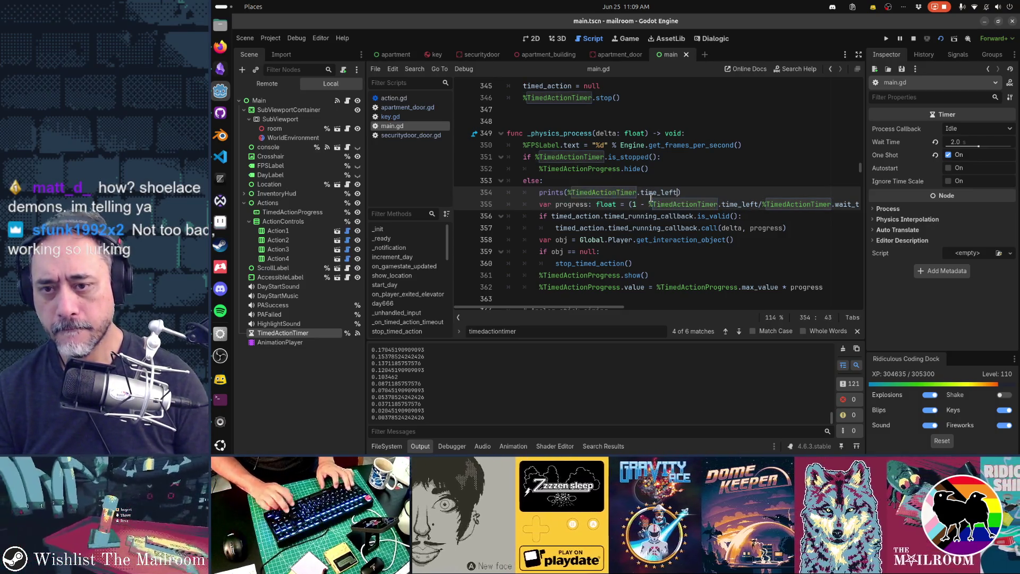
pyautogui.write(', %TimedActionTimer')
pyautogui.hotkey('ctrl', 'v')
pyautogui.write('.')
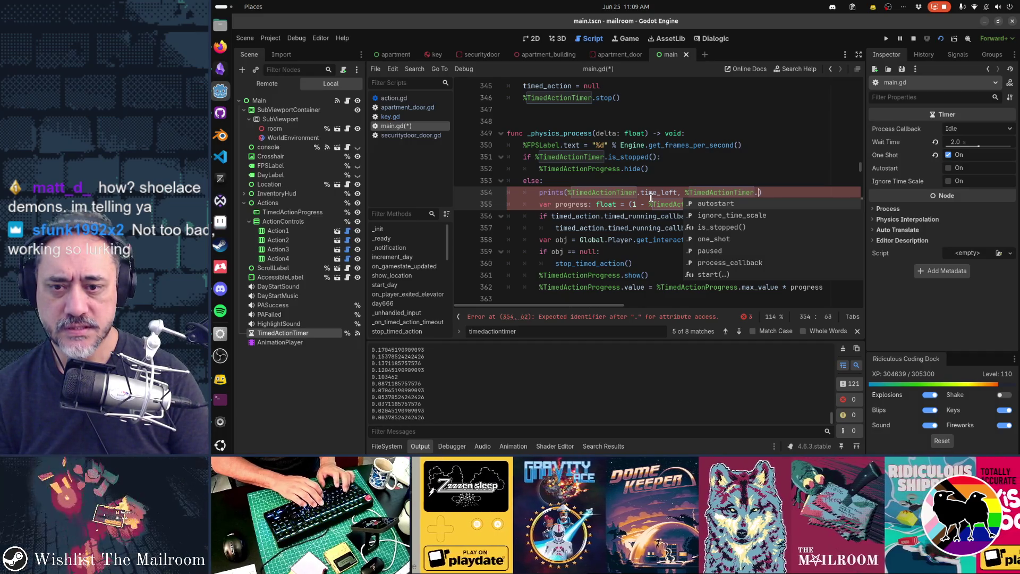
pyautogui.write('is')
pyautogui.press('Return')
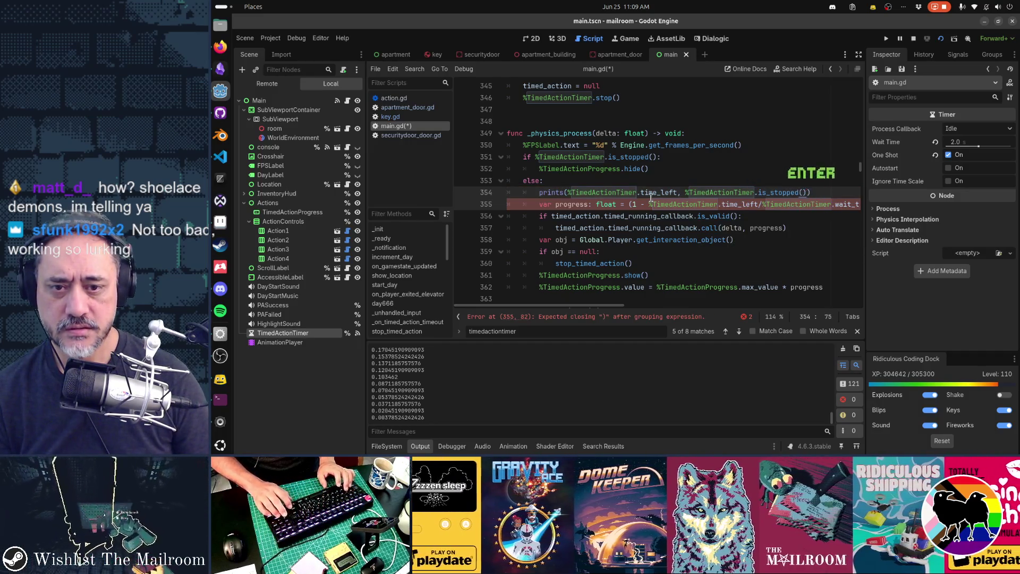
# Save main.gd, clear the Output log, and extend the selection over the progress line
pyautogui.hotkey('ctrl', 's')
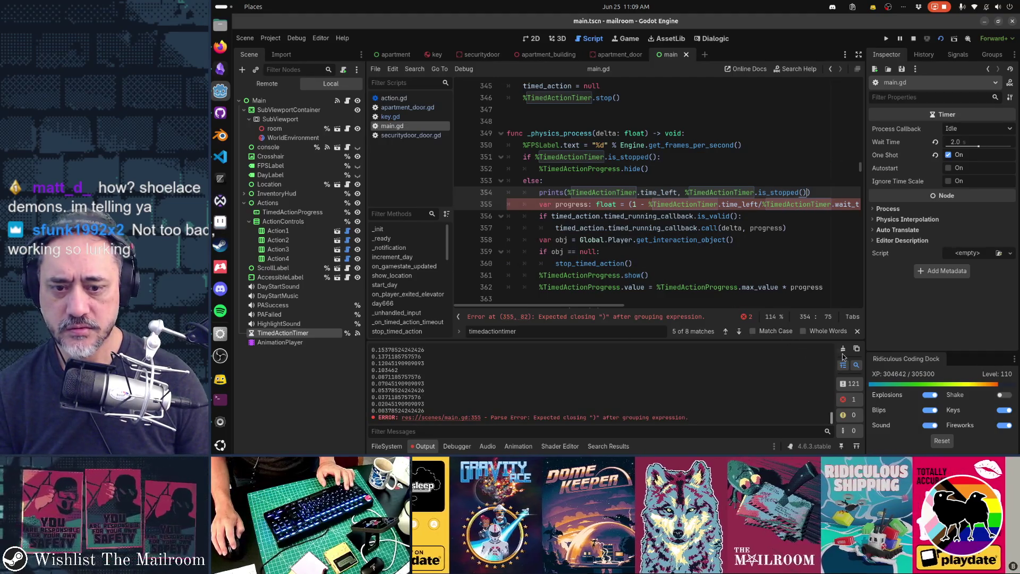
pyautogui.click(843, 353)
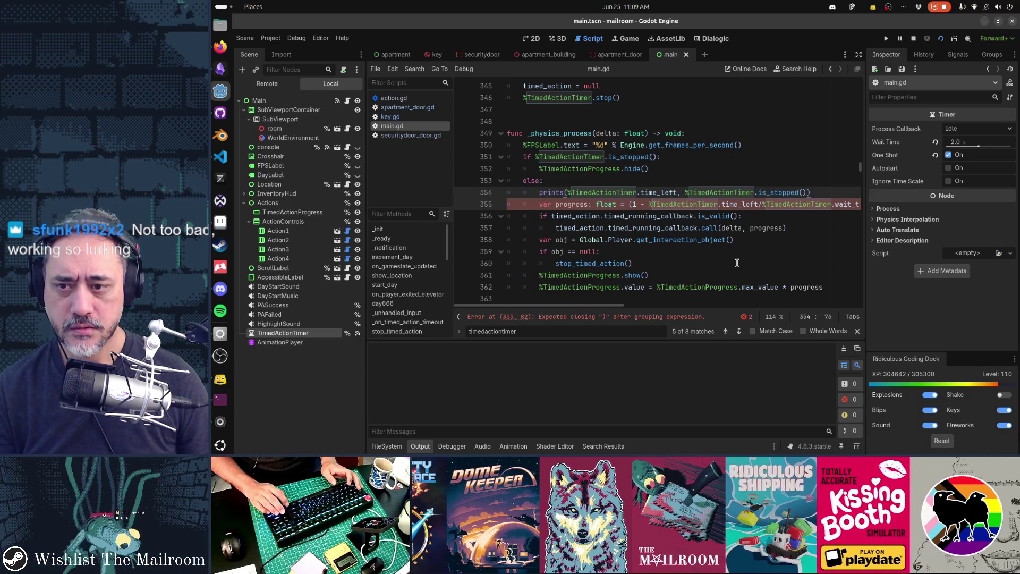
pyautogui.press('Down')
pyautogui.press('End')
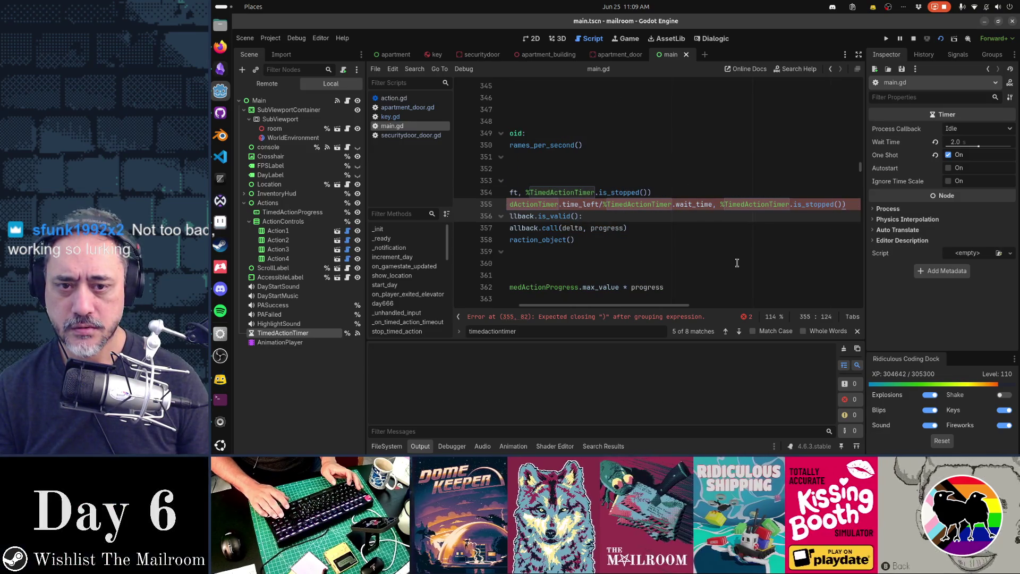
# Cut the debug print and progress lines and save, then restore them and stop the game
pyautogui.hotkey('ctrl', 'x')
pyautogui.hotkey('ctrl', 'x')
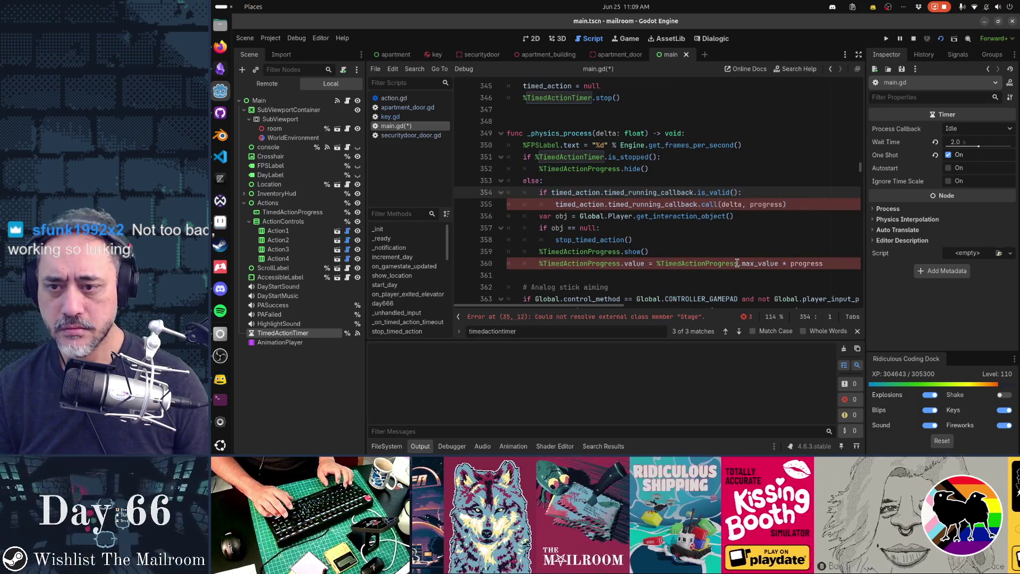
pyautogui.hotkey('ctrl', 's')
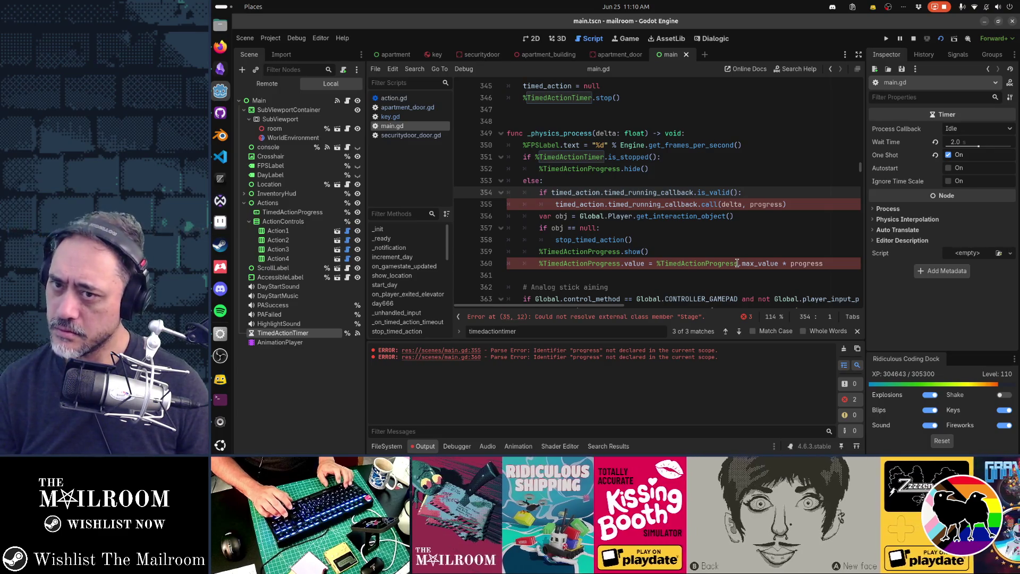
pyautogui.hotkey('ctrl', 'z')
pyautogui.hotkey('ctrl', 'z')
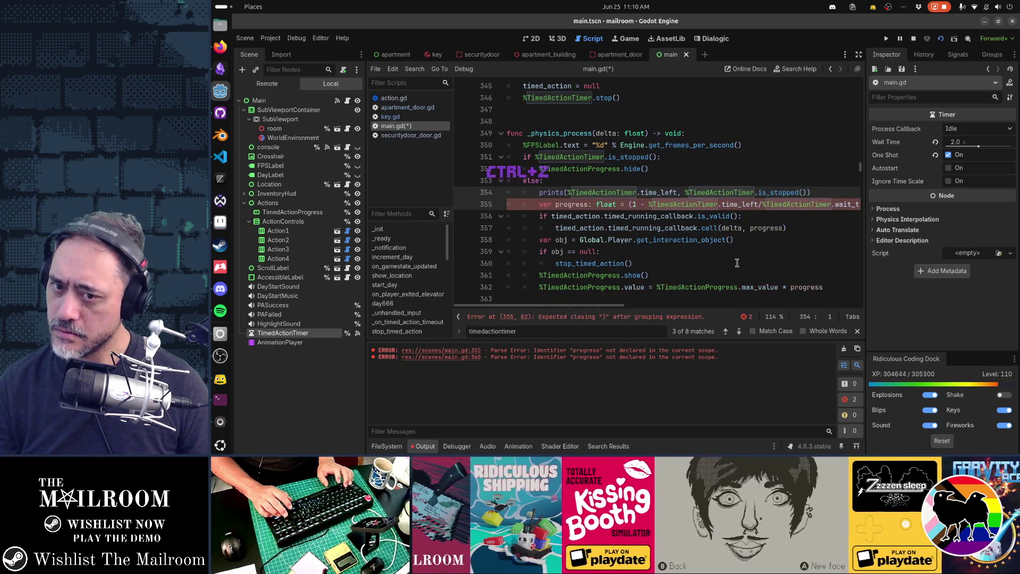
pyautogui.hotkey('ctrl', 's')
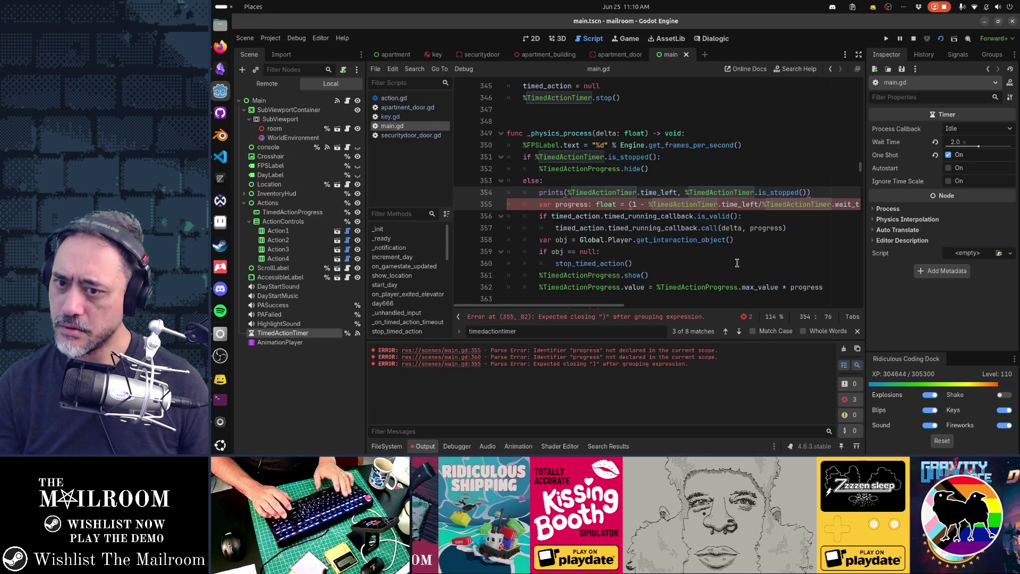
pyautogui.press('F8')
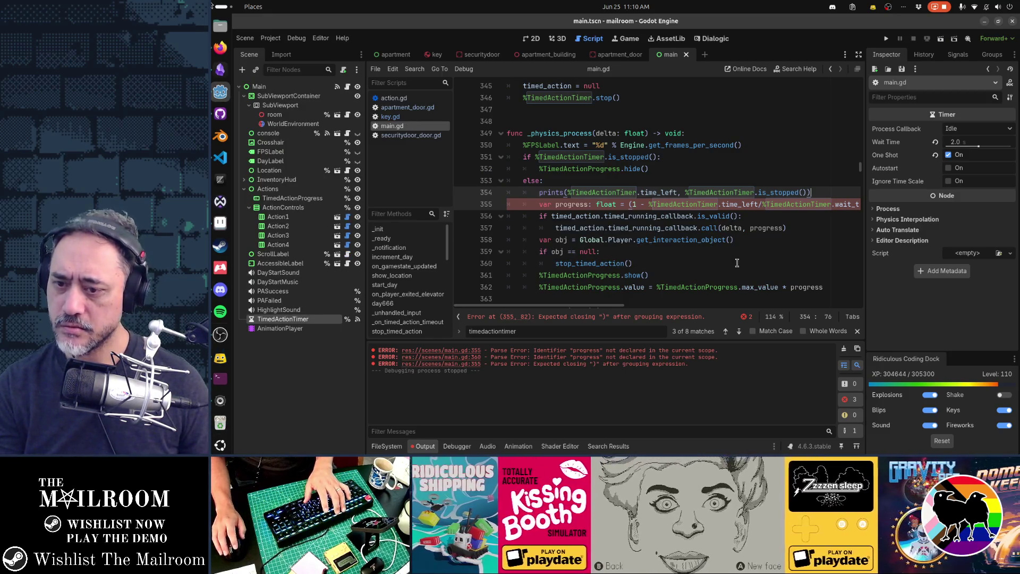
# Select the print and progress lines, cut them, then restore them with undo
pyautogui.press('Down')
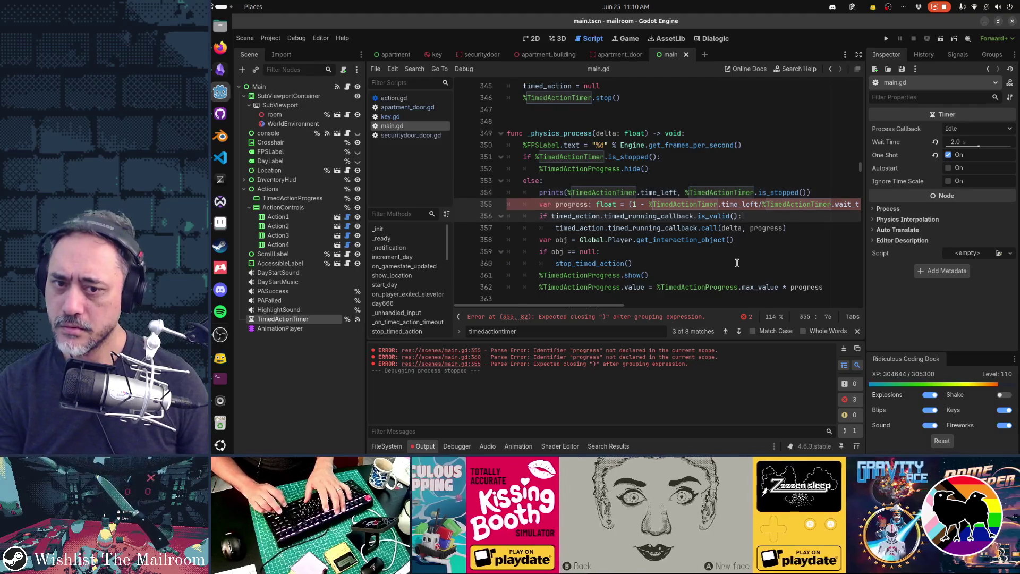
pyautogui.press('End')
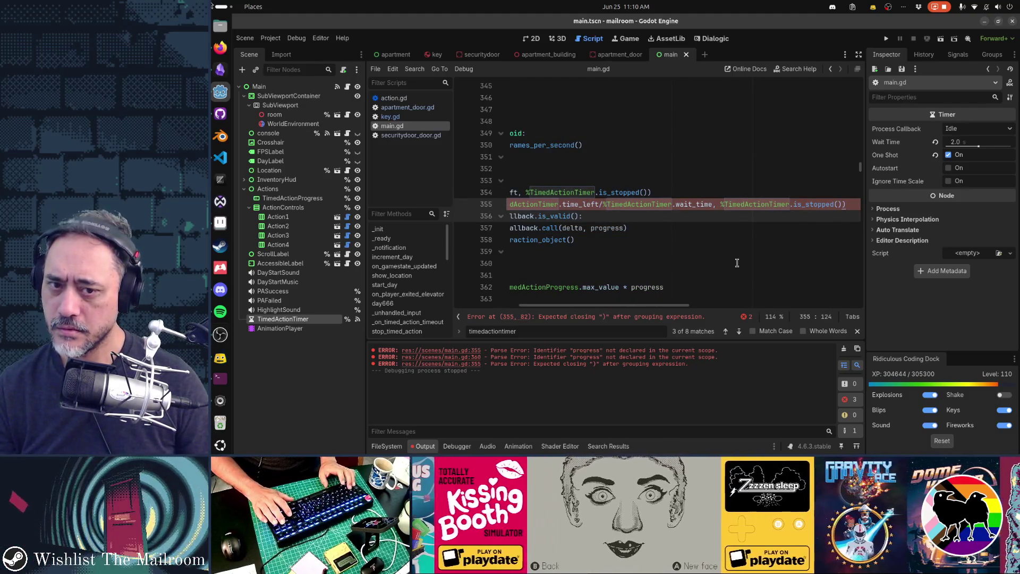
pyautogui.press('Home')
pyautogui.press('Up')
pyautogui.hotkey('ctrl', 'x')
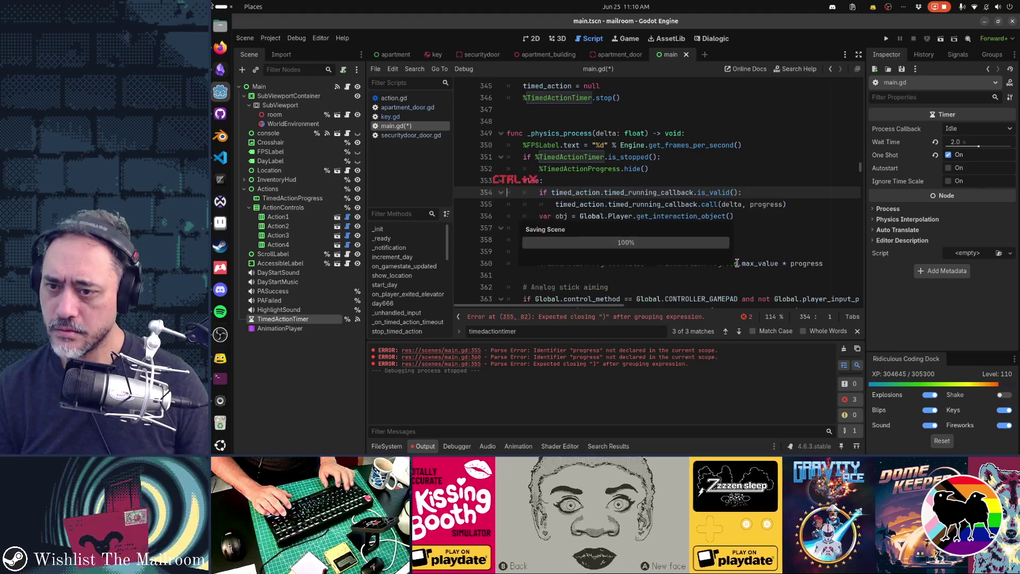
pyautogui.hotkey('ctrl', 'x')
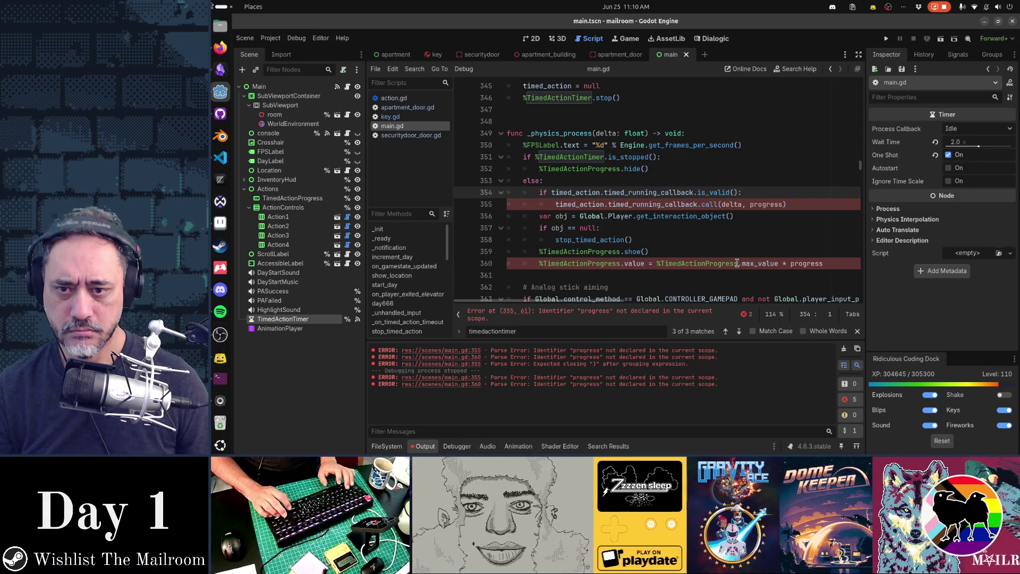
pyautogui.hotkey('ctrl', 'z')
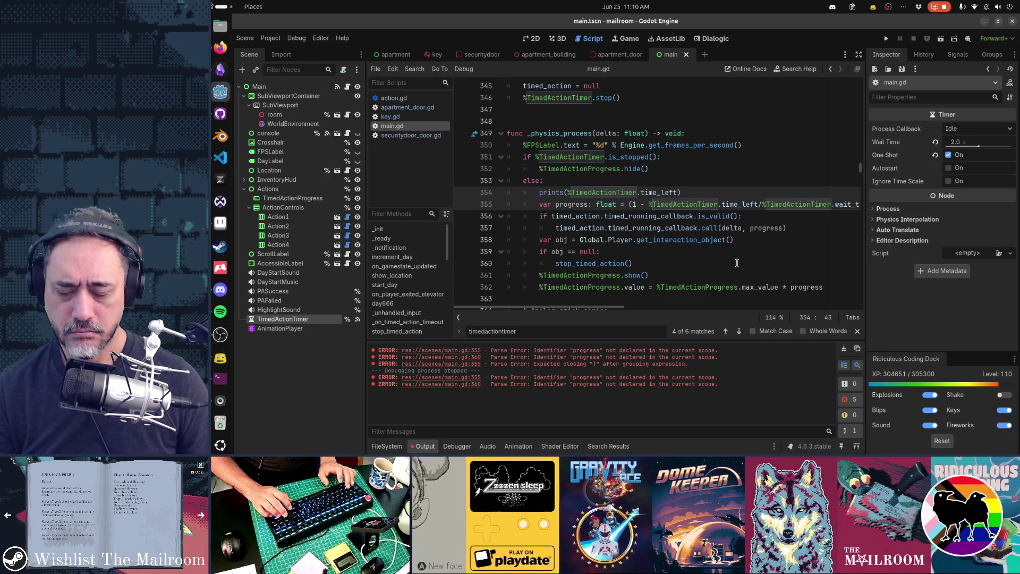
# Rework the print's second argument into %TimedActionTimer.is_stopped()
pyautogui.write(',')
pyautogui.hotkey('ctrl', 'v')
pyautogui.hotkey('ctrl', 'z')
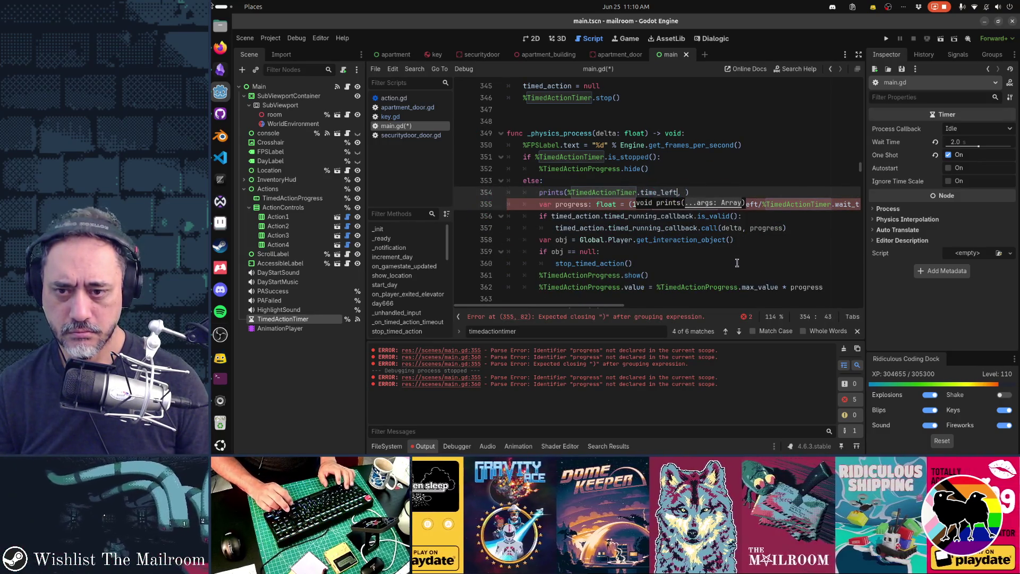
pyautogui.hotkey('ctrl', 'shift', 'Left')
pyautogui.hotkey('ctrl', 'shift', 'Left')
pyautogui.hotkey('ctrl', 'shift', 'Left')
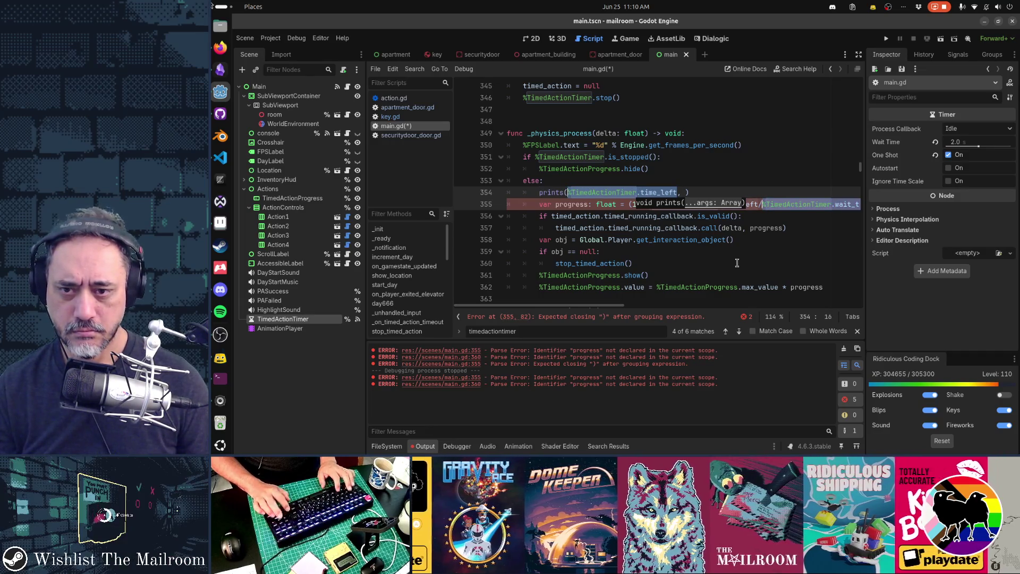
pyautogui.hotkey('ctrl', 'c')
pyautogui.press('End')
pyautogui.press('Left')
pyautogui.hotkey('ctrl', 'v')
pyautogui.hotkey('ctrl', 'shift', 'Left')
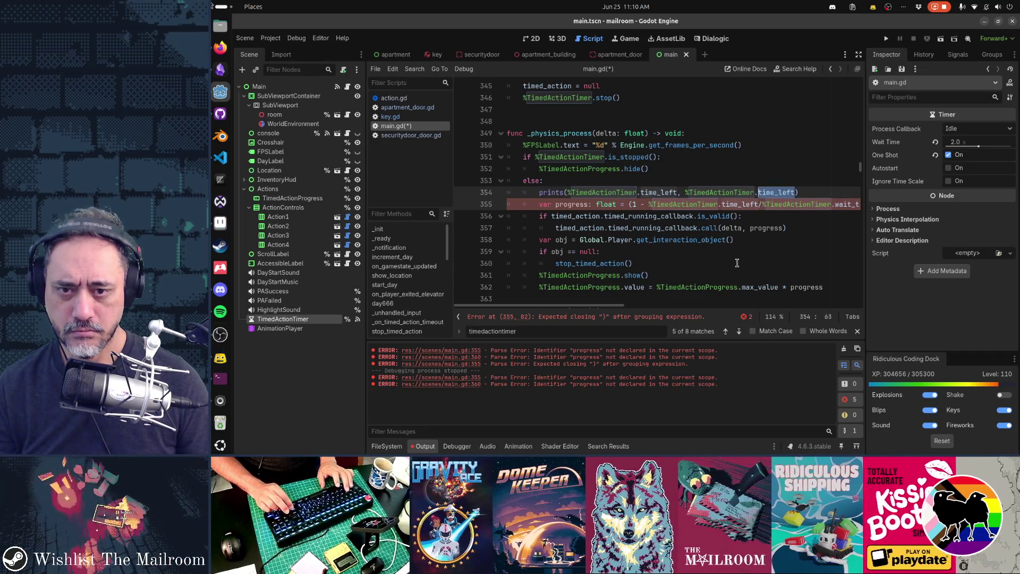
pyautogui.press('Delete')
pyautogui.write('is_sto')
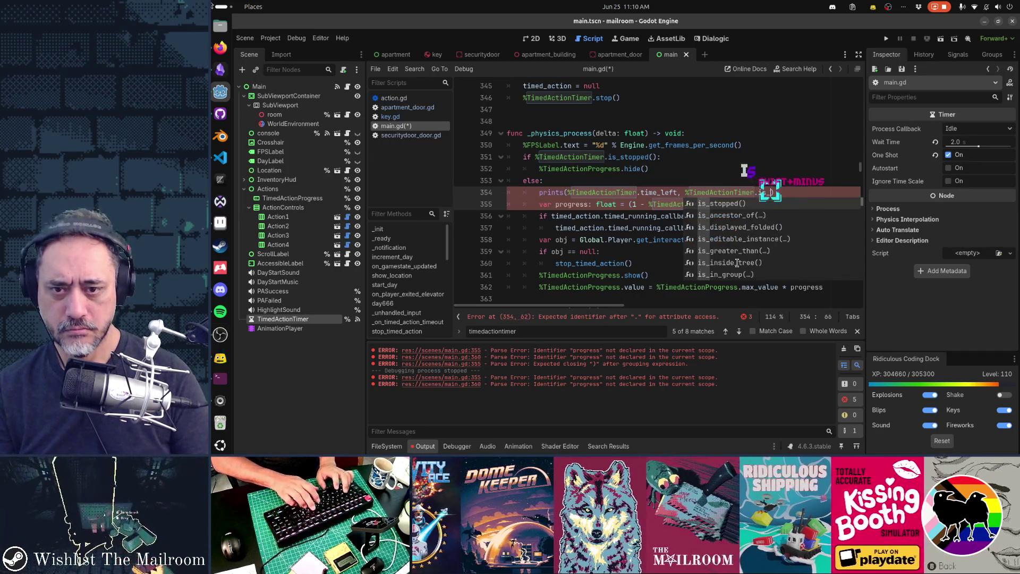
pyautogui.press('Return')
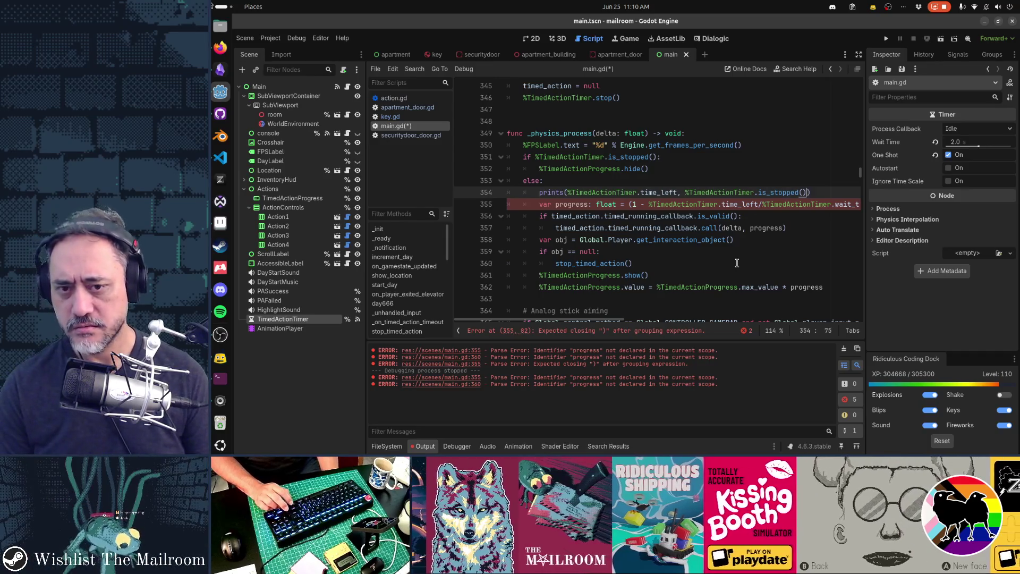
# Delete the is_stopped() second argument, save main.gd, and cut the debug print line
pyautogui.press('BackSpace')
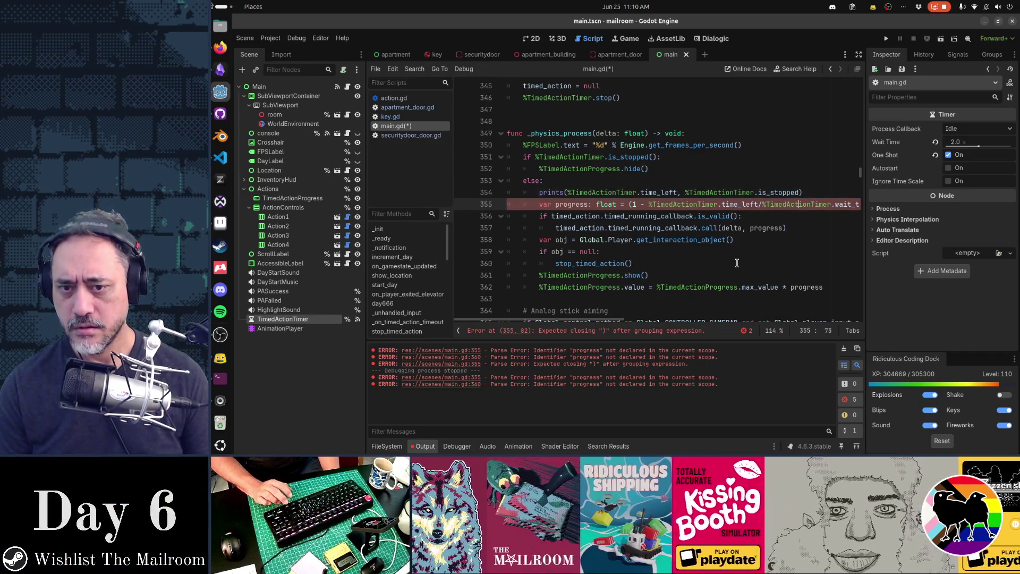
pyautogui.hotkey('ctrl', 'shift', 'Left')
pyautogui.hotkey('ctrl', 'shift', 'Left')
pyautogui.hotkey('ctrl', 'shift', 'Left')
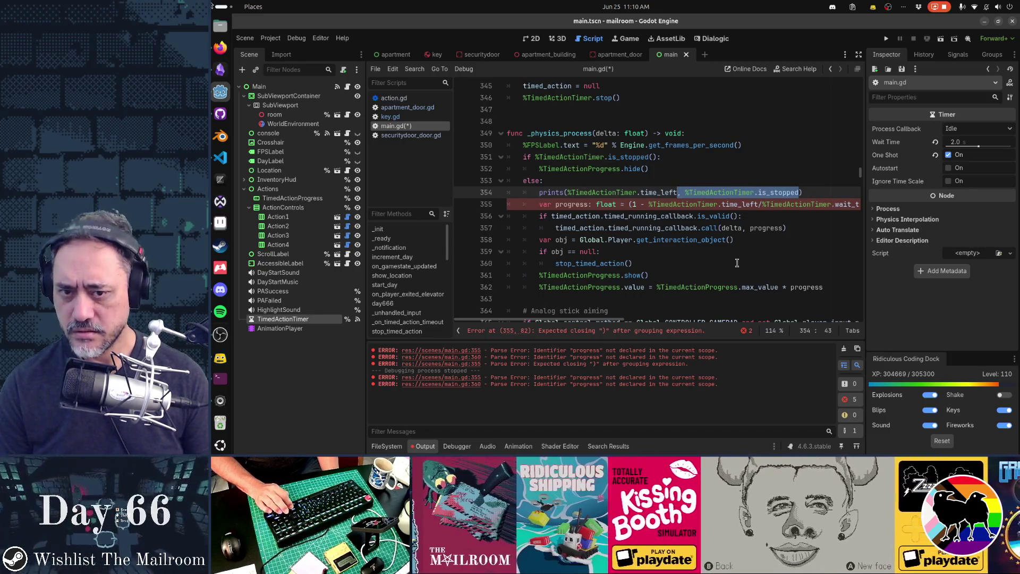
pyautogui.press('BackSpace')
pyautogui.press('BackSpace')
pyautogui.press('BackSpace')
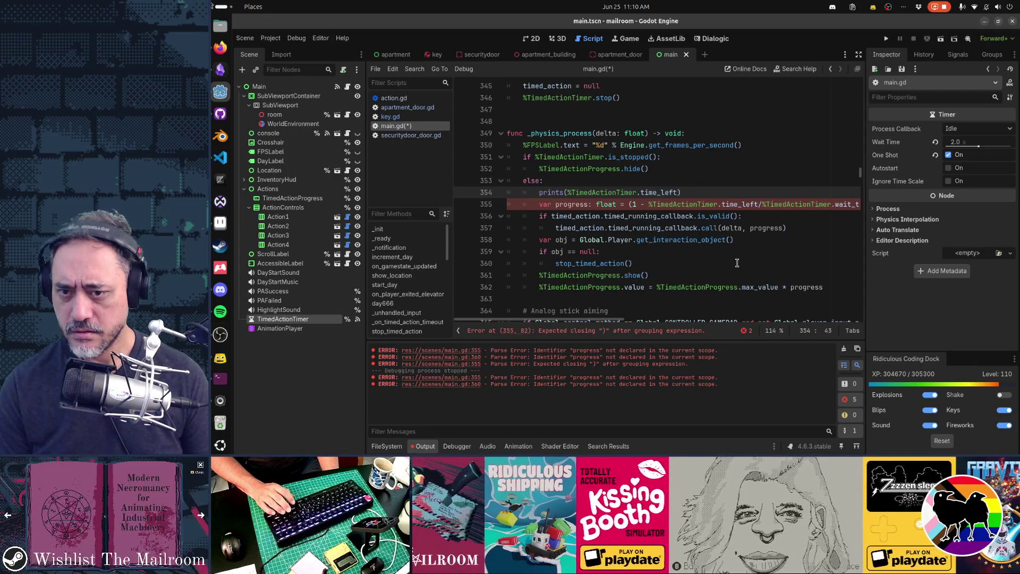
pyautogui.hotkey('ctrl', 's')
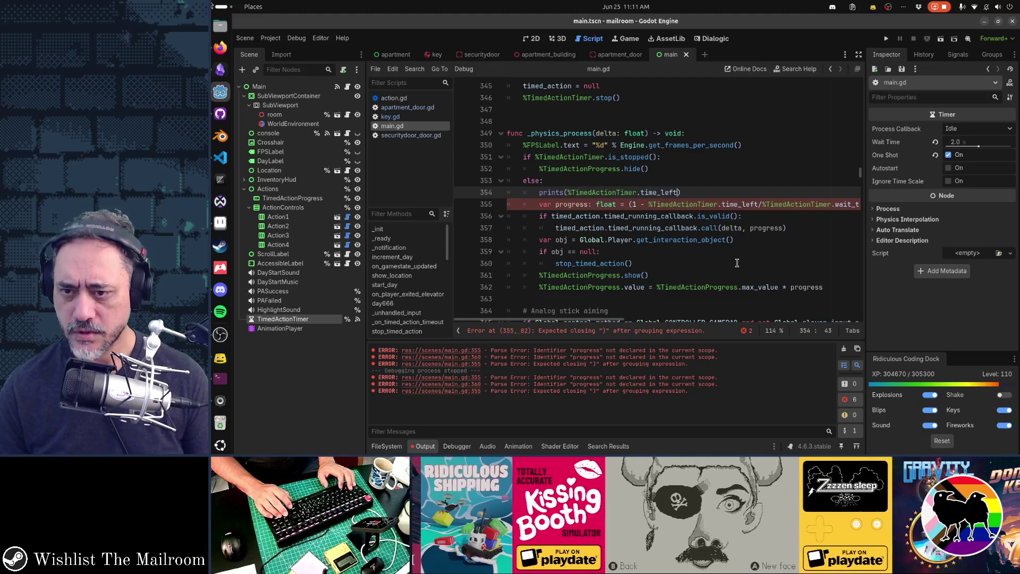
pyautogui.hotkey('ctrl', 'x')
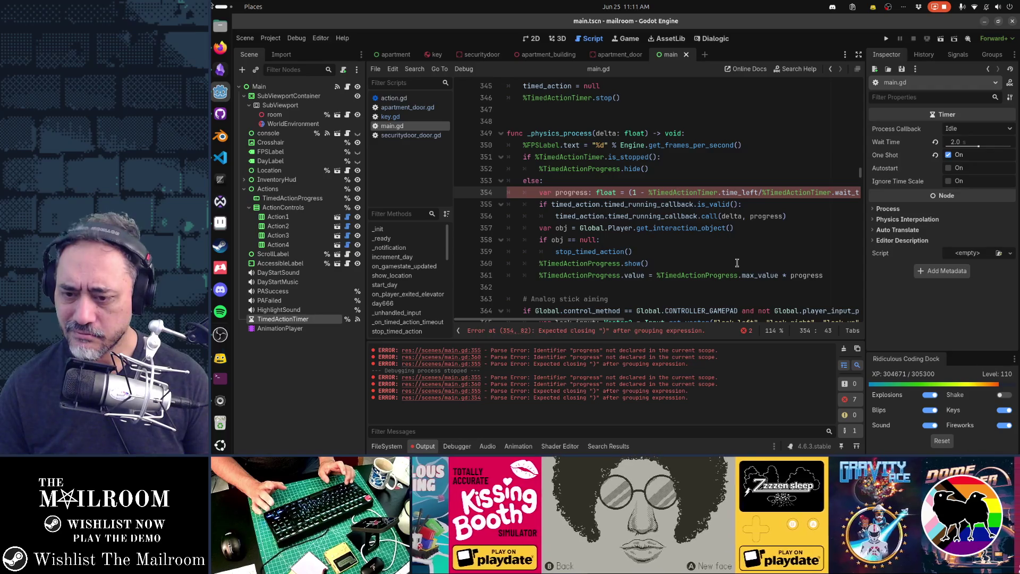
pyautogui.press('End')
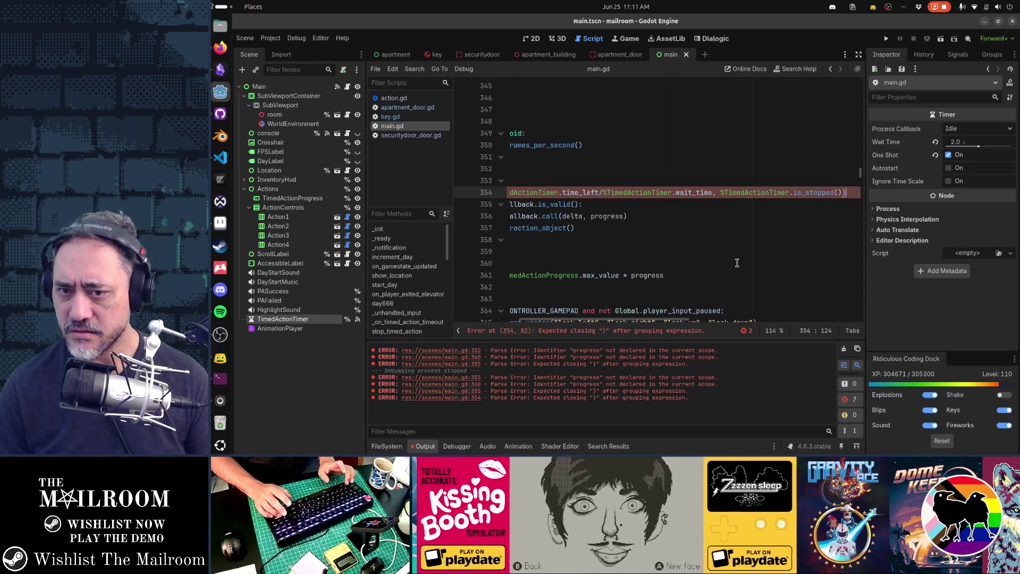
pyautogui.press('Home')
pyautogui.press('Home')
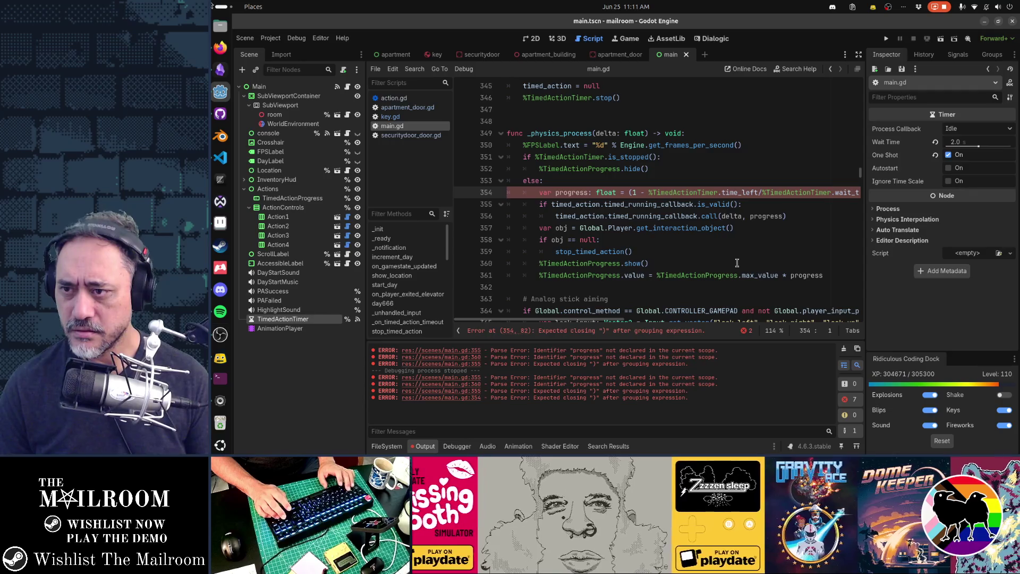
# Close the elevatorspelltutorial scene, reopen main.gd, and view main.gd's changes in GitHub Desktop
pyautogui.hotkey('ctrl', 'w')
pyautogui.hotkey('ctrl', 'shift', 't')
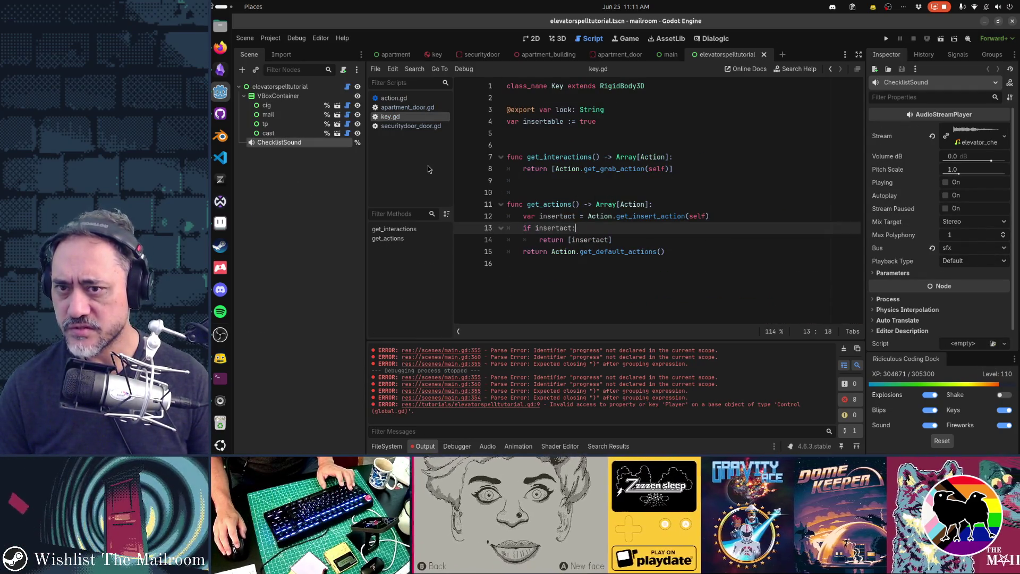
pyautogui.middleClick(722, 55)
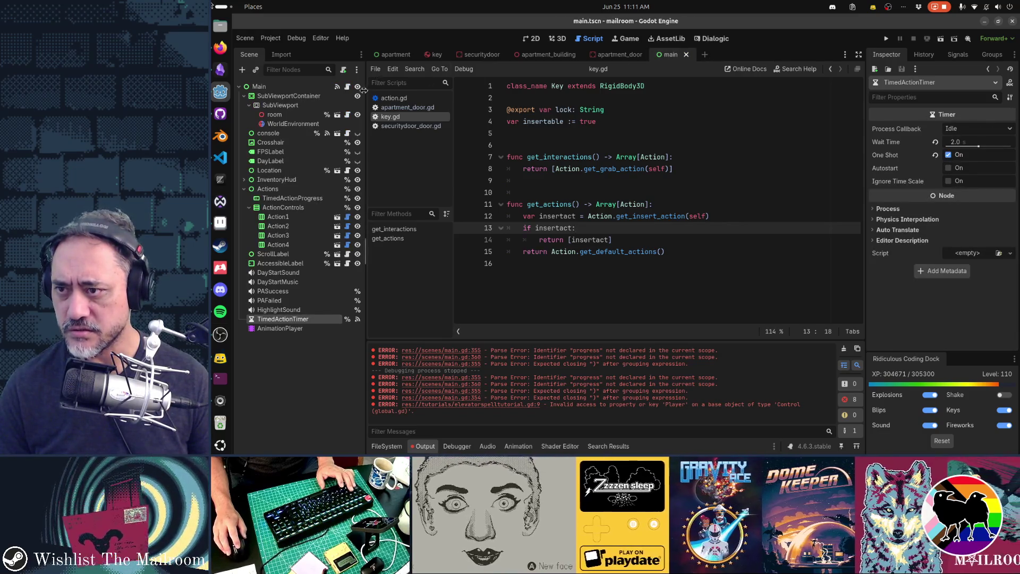
pyautogui.click(337, 86)
pyautogui.scroll(-3, 575, 145)
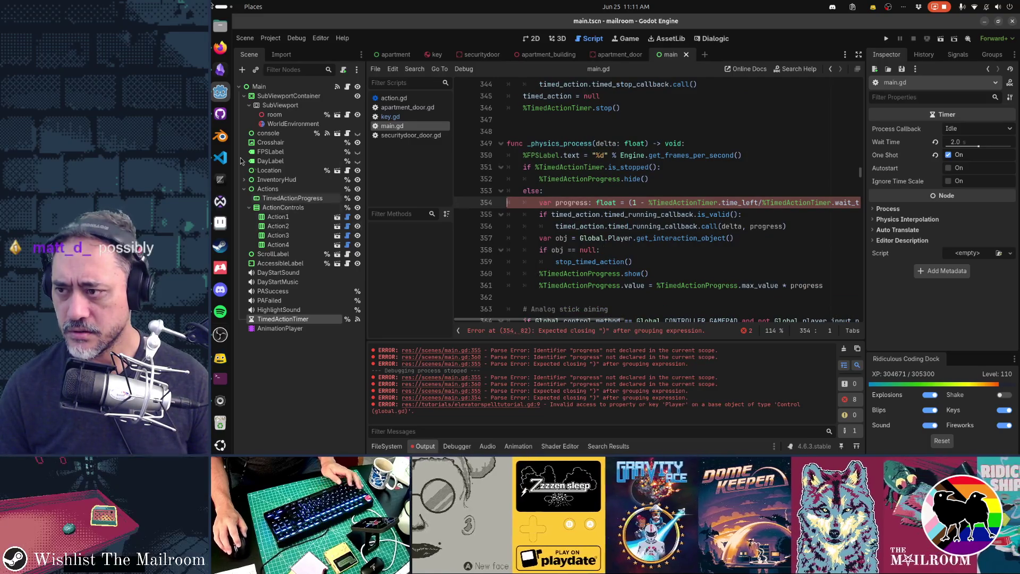
pyautogui.click(222, 122)
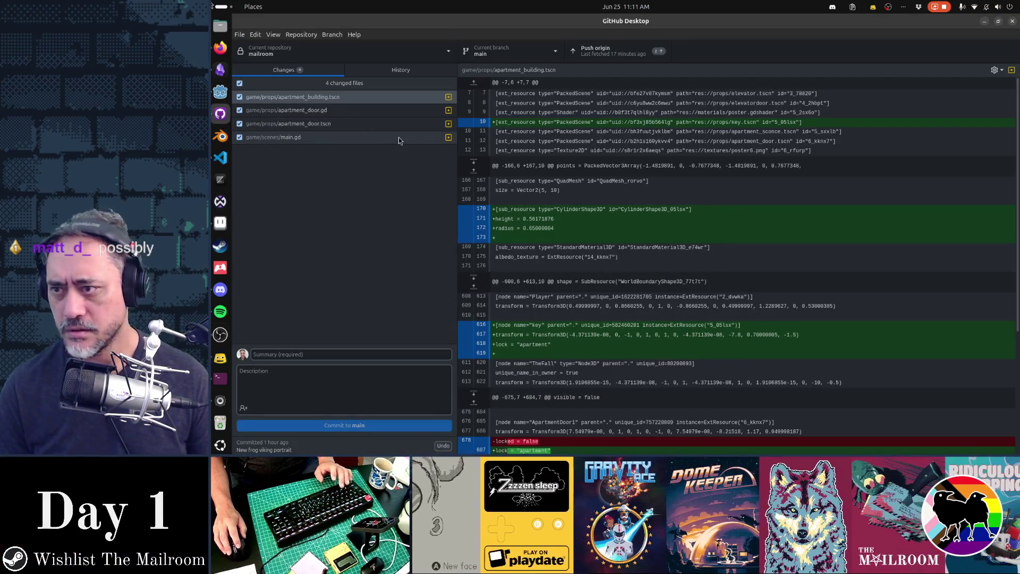
pyautogui.click(385, 140)
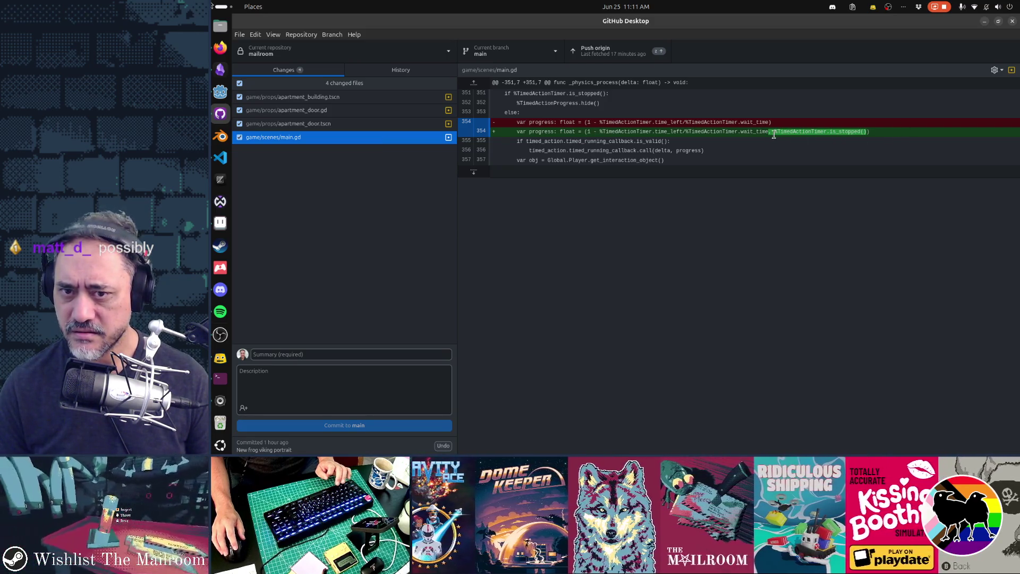
# After seeing is_stopped() appended to main.gd's progress line in the diff, return to Godot
pyautogui.hotkey('alt', 'Tab')
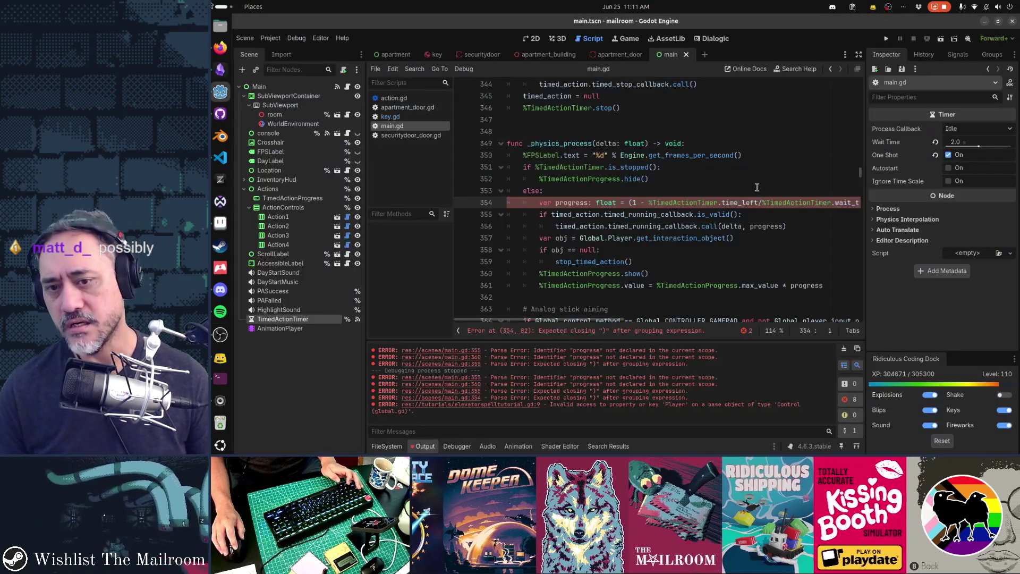
# Move the stray is_stopped() into a new prints(%TimedActionTimer.time_left, ...) line and save main.gd
pyautogui.press('End')
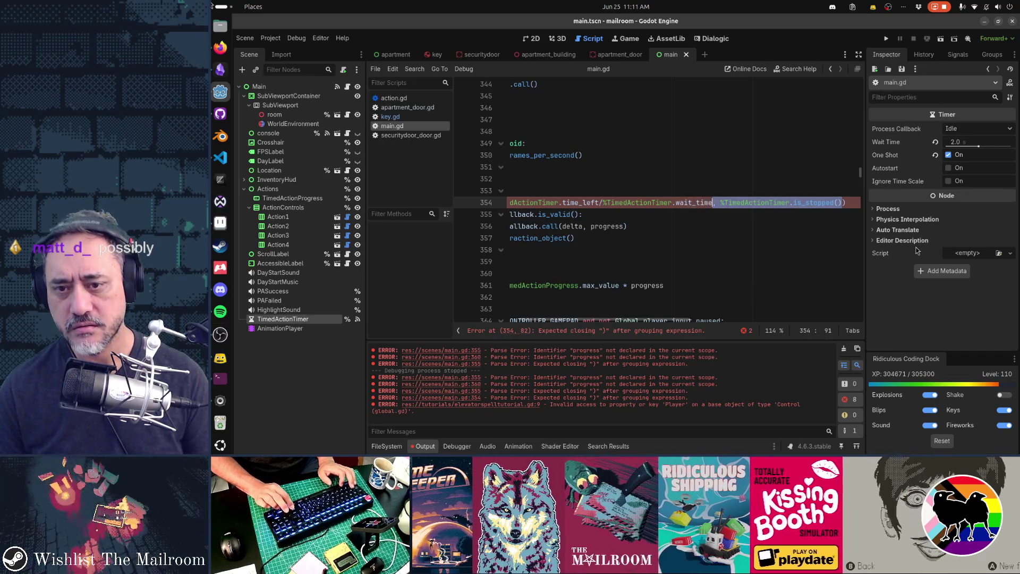
pyautogui.hotkey('ctrl', 'x')
pyautogui.press('Return')
pyautogui.write('#')
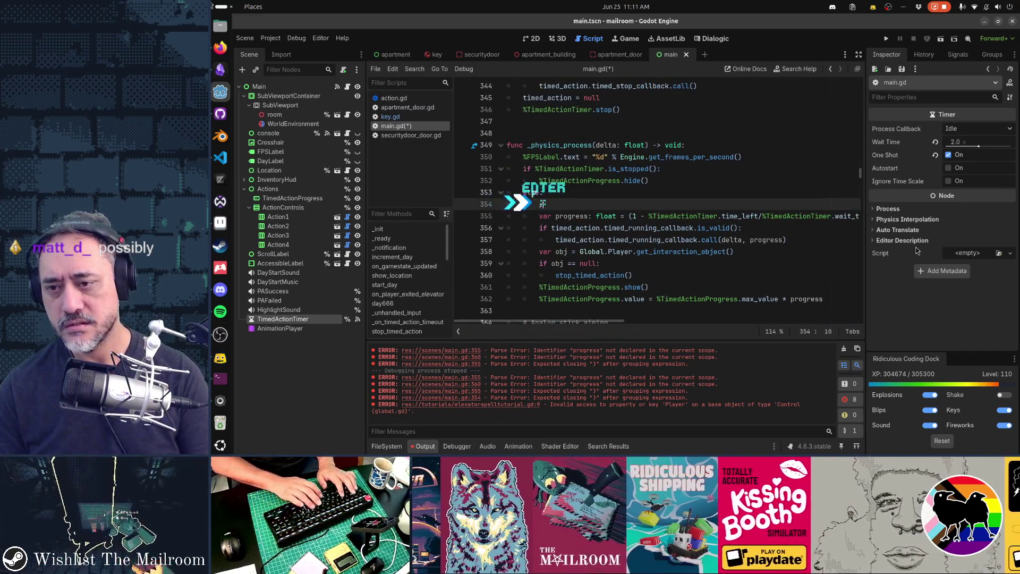
pyautogui.write('prints(, %TimedActionTimer.is_stopped(')
pyautogui.hotkey('ctrl', 'v')
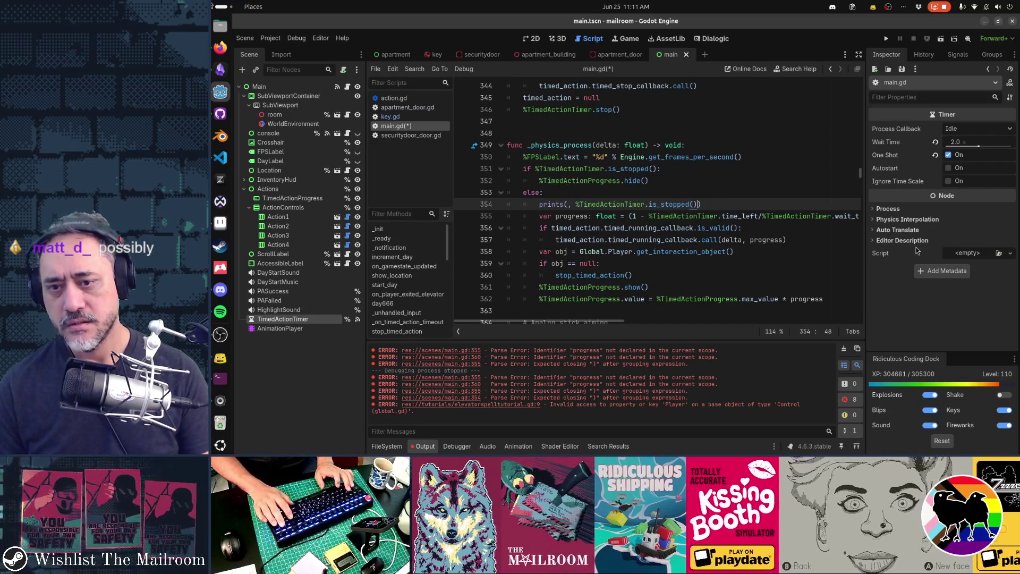
pyautogui.press('Home')
pyautogui.write('%TimedActionTimer.')
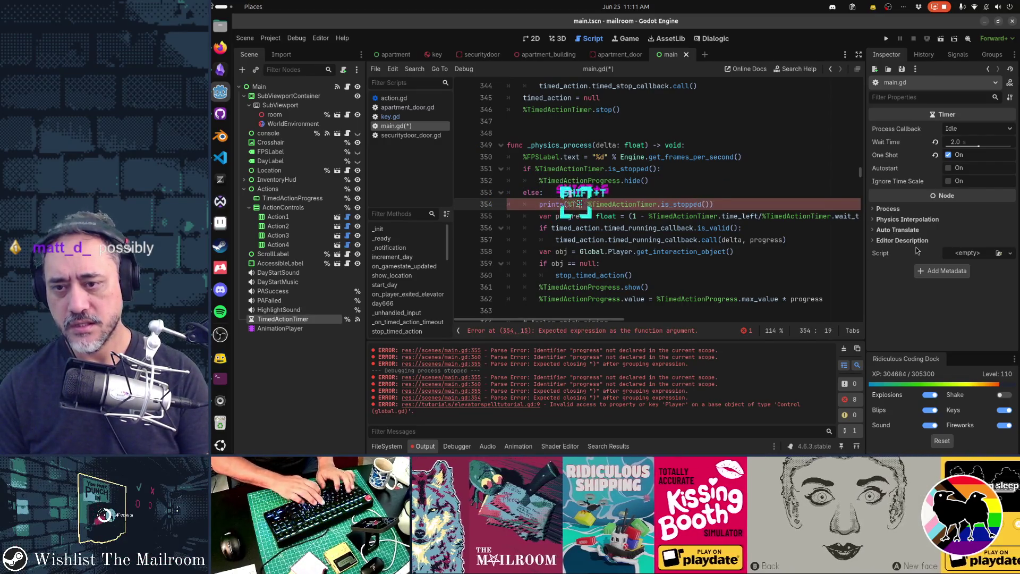
pyautogui.write('time_left')
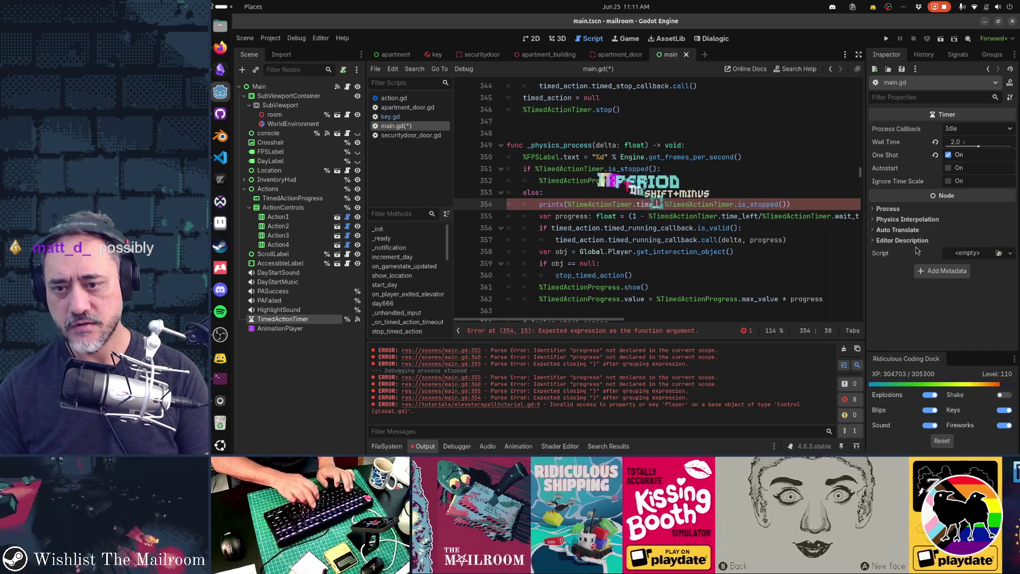
pyautogui.press('End')
pyautogui.hotkey('ctrl', 's')
# Clear the output errors, switch to the apartment scene tab, and run the game
pyautogui.click(849, 351)
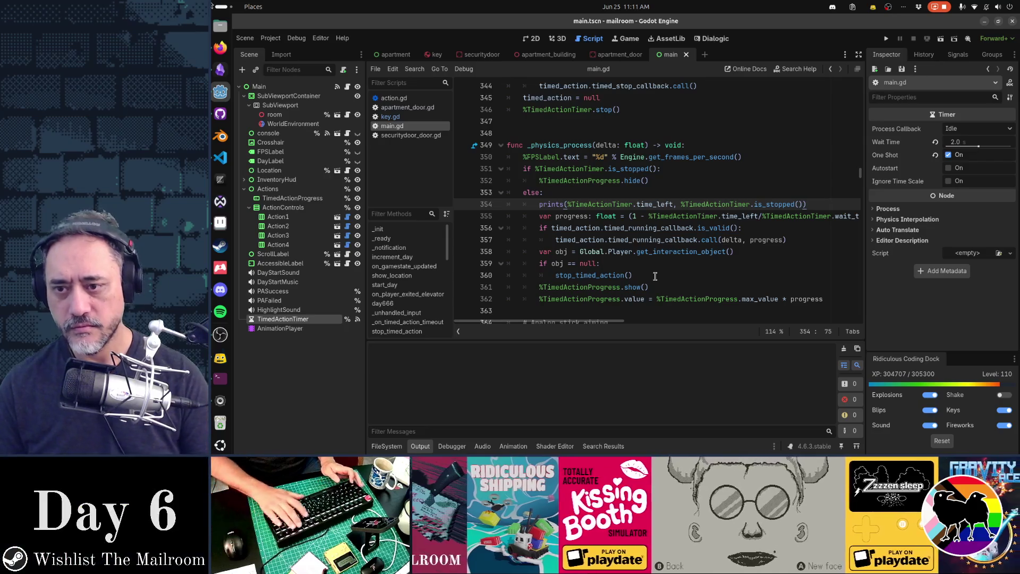
pyautogui.hotkey('alt', 'Tab')
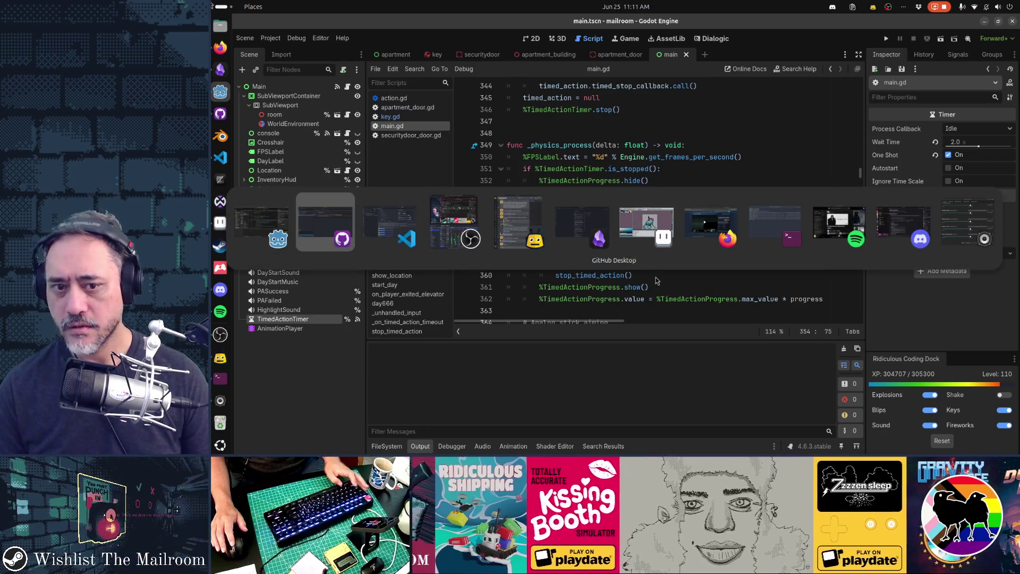
pyautogui.press('Escape')
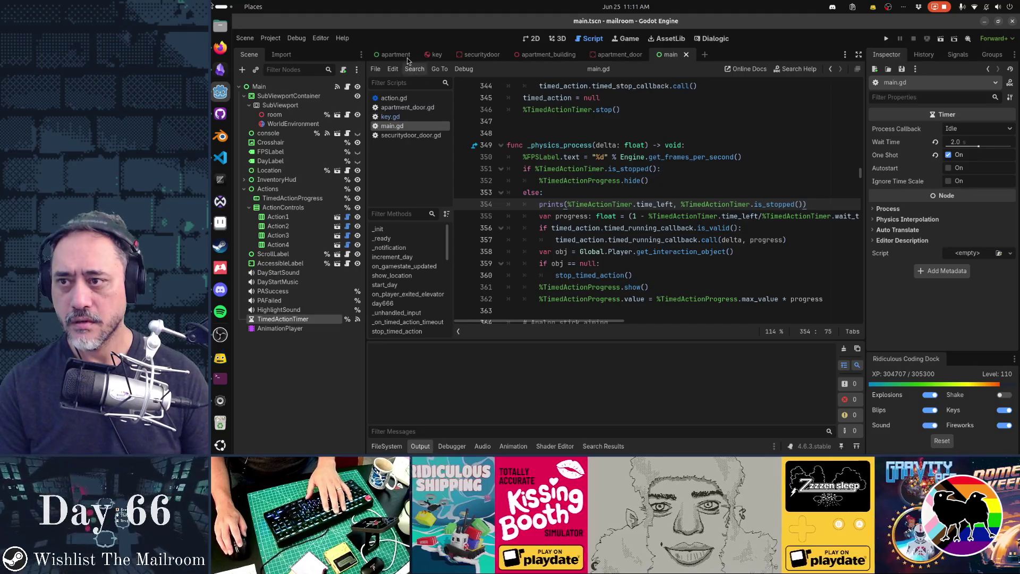
pyautogui.click(396, 54)
pyautogui.press('F5')
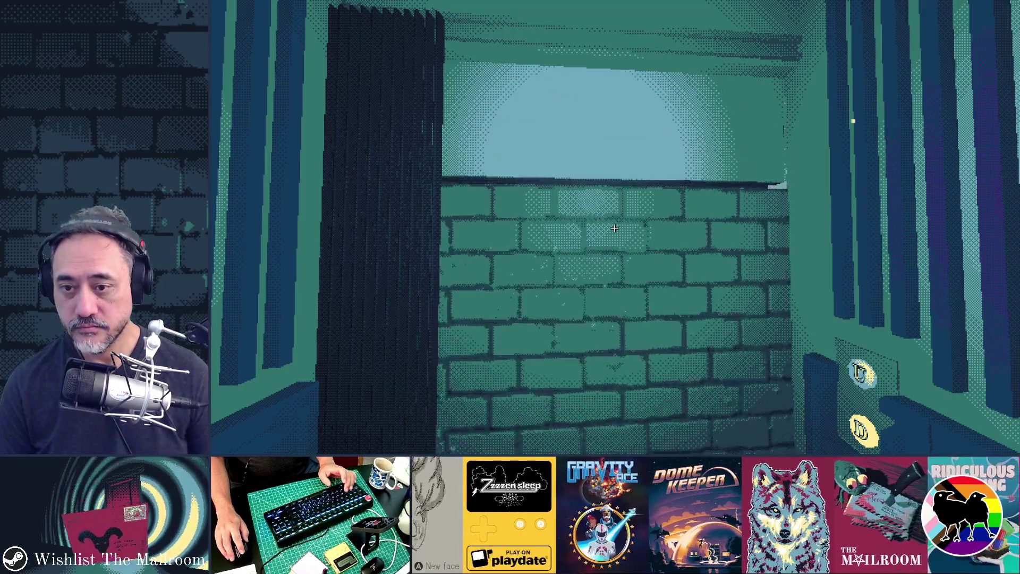
# Walk into the apartment, pick up the red key, and use it to trigger the line 354 error
pyautogui.press('w')
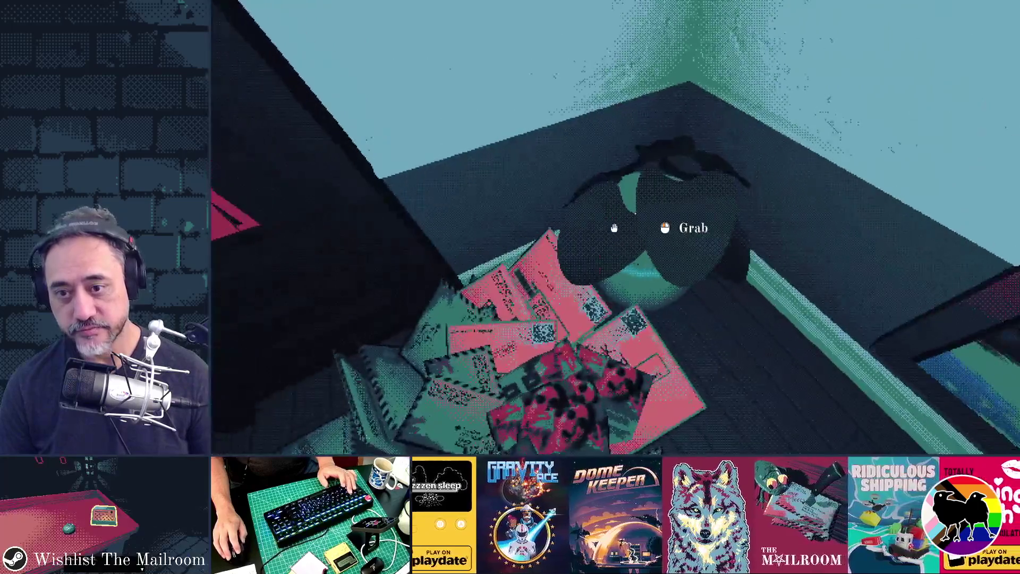
pyautogui.click(614, 228)
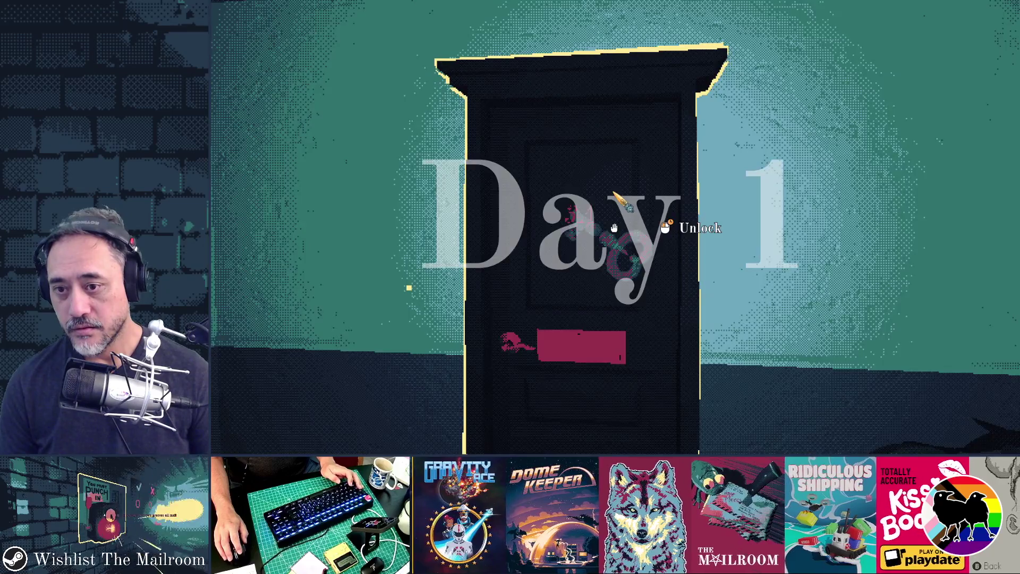
pyautogui.click(614, 228)
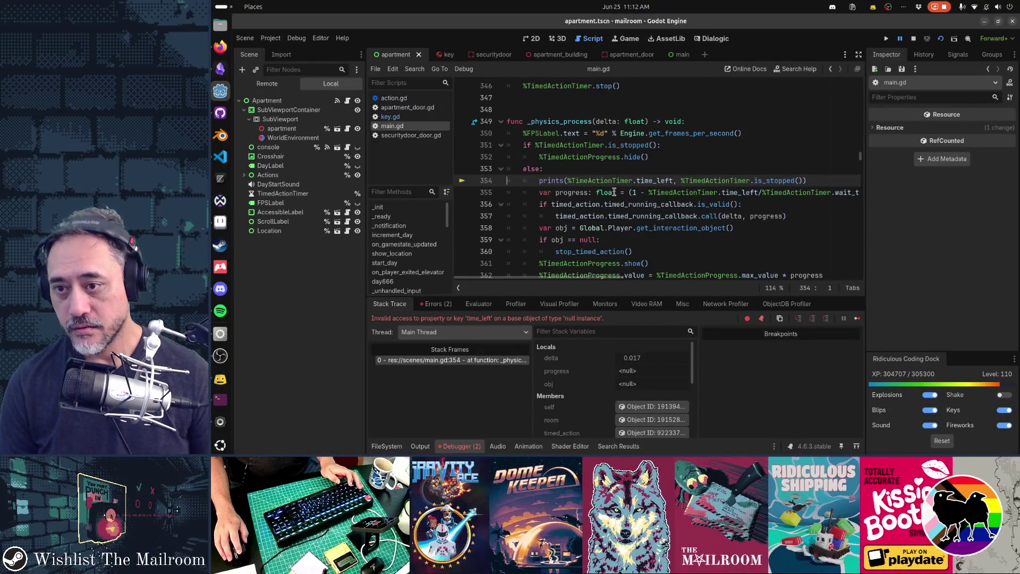
pyautogui.write('d')
# Resume with F12, clear the Output log and the Debugger's Errors list, then bring back the game
pyautogui.moveTo(614, 192)
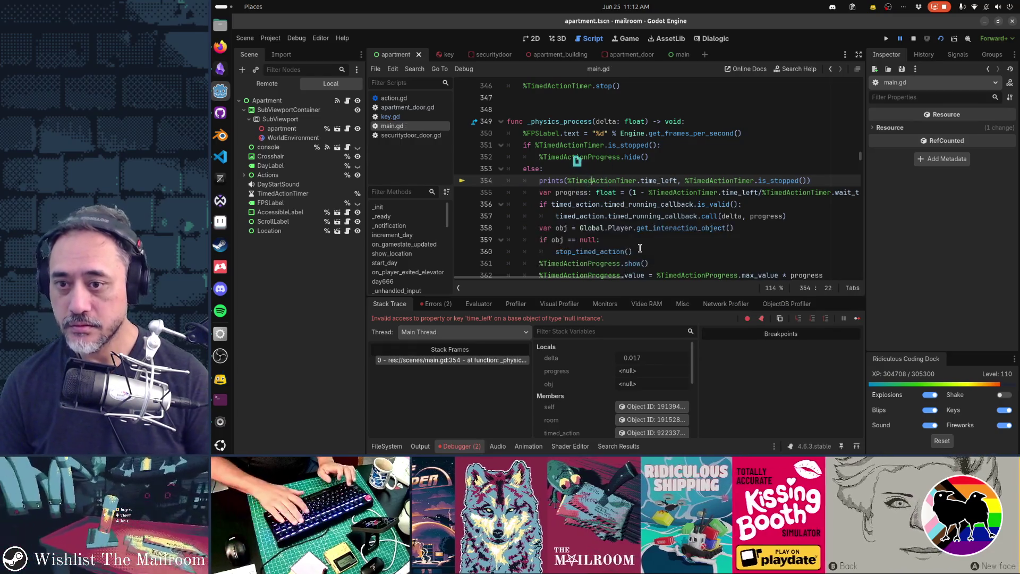
pyautogui.press('F12')
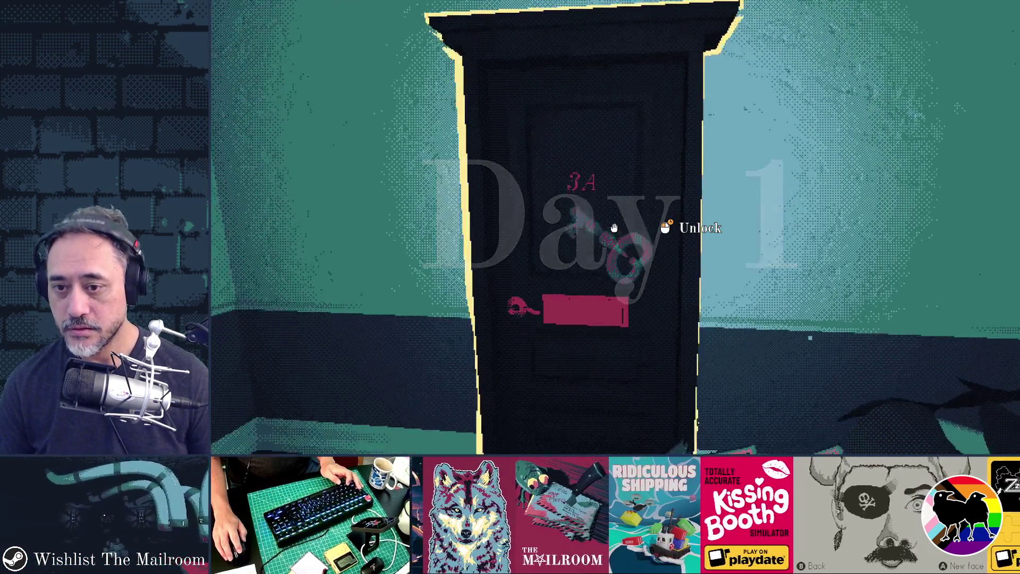
pyautogui.hotkey('alt', 'Tab')
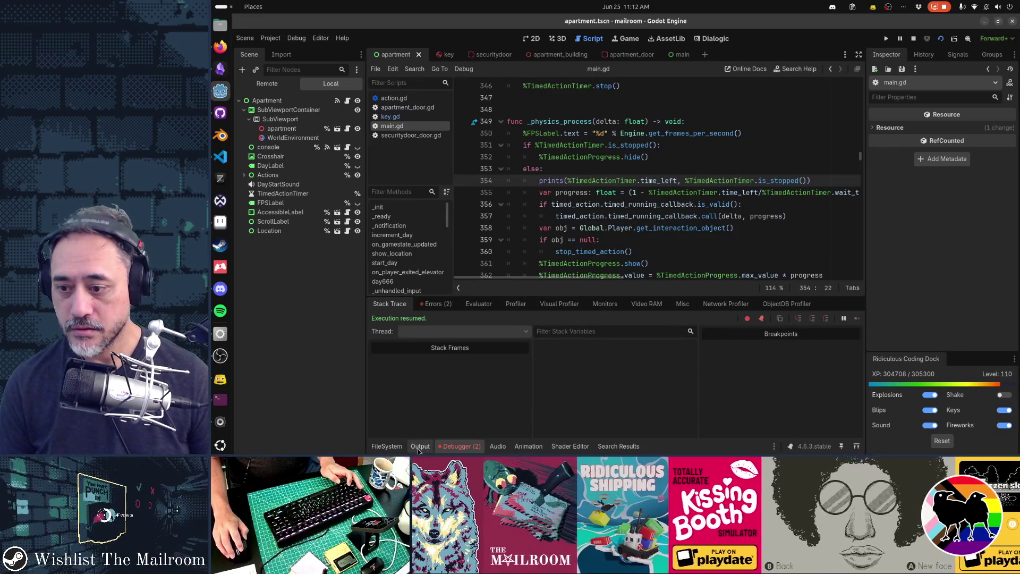
pyautogui.hotkey('alt', 'o')
pyautogui.click(847, 366)
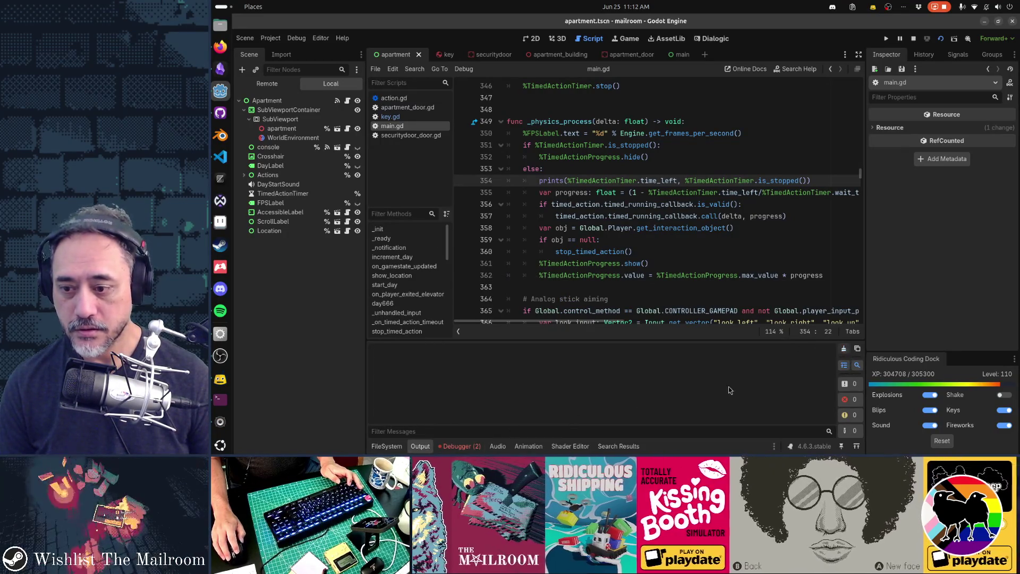
pyautogui.click(460, 447)
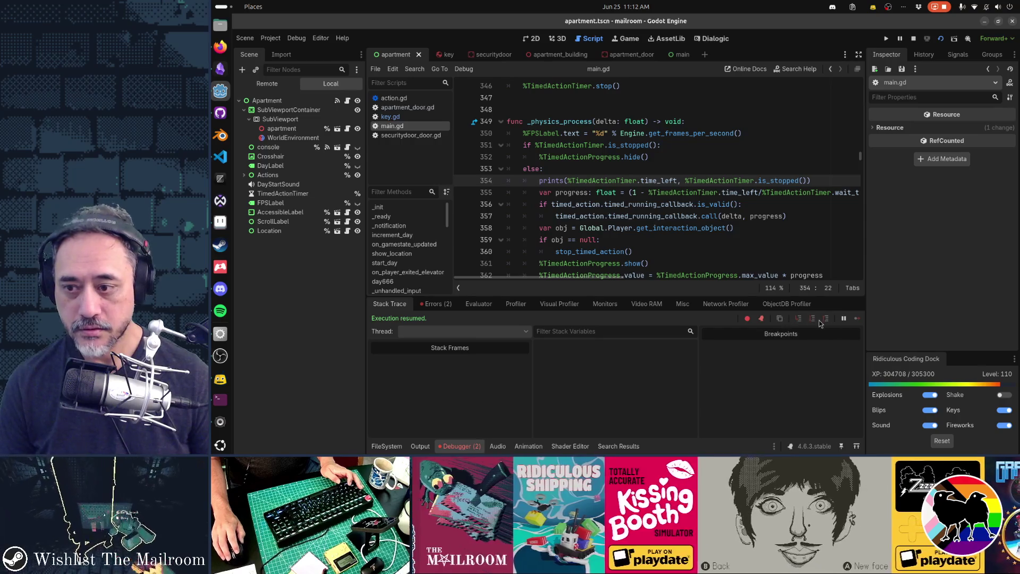
pyautogui.click(429, 303)
pyautogui.click(851, 319)
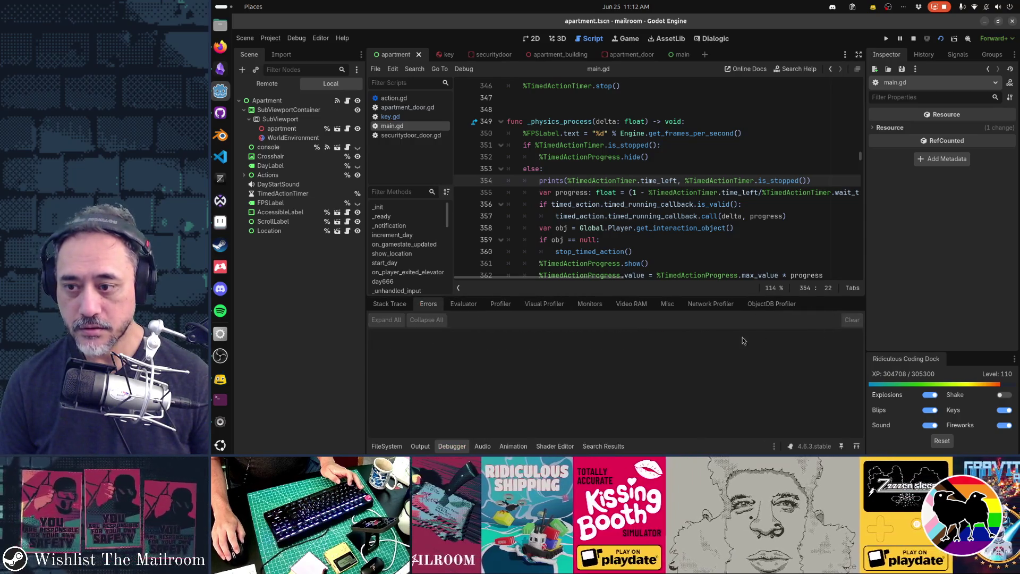
pyautogui.click(433, 449)
pyautogui.press('F5')
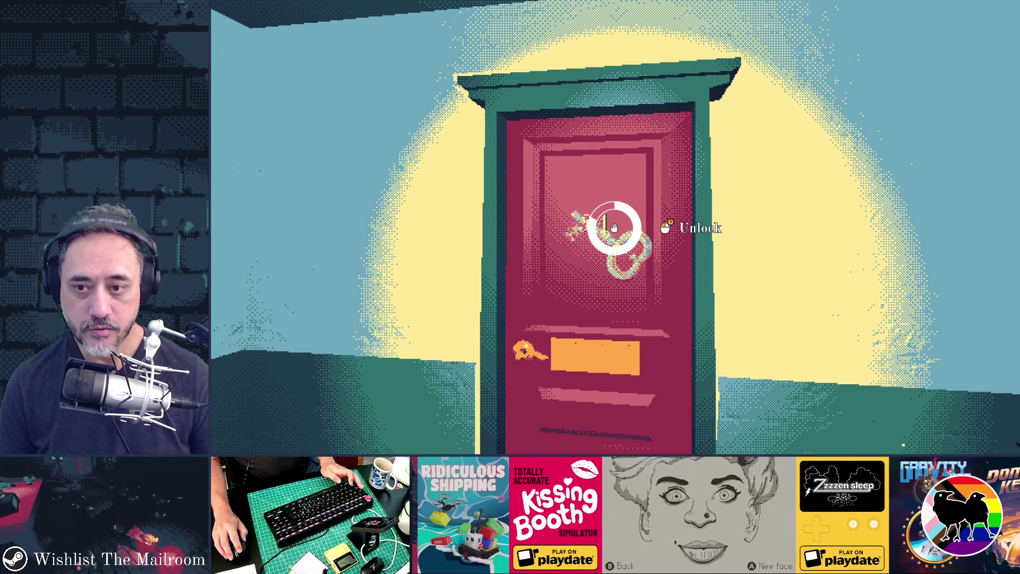
# Stop the game after the door 3A unlock attempt to read the time_left and is_stopped prints
pyautogui.press('F8')
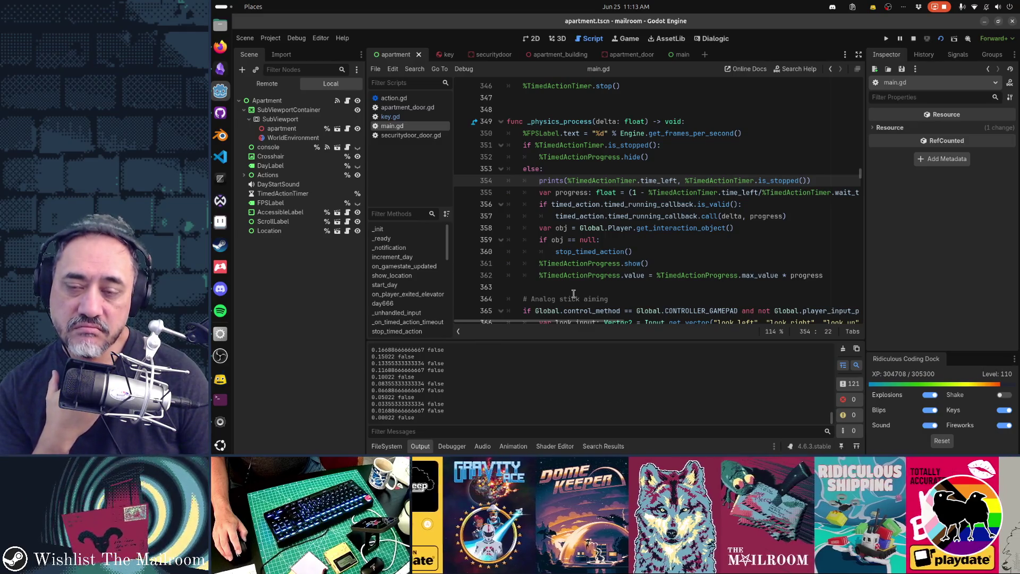
# Cut the timer prints line, then restore it after a stray multi-selection at line 351
pyautogui.press('Right')
pyautogui.press('Right')
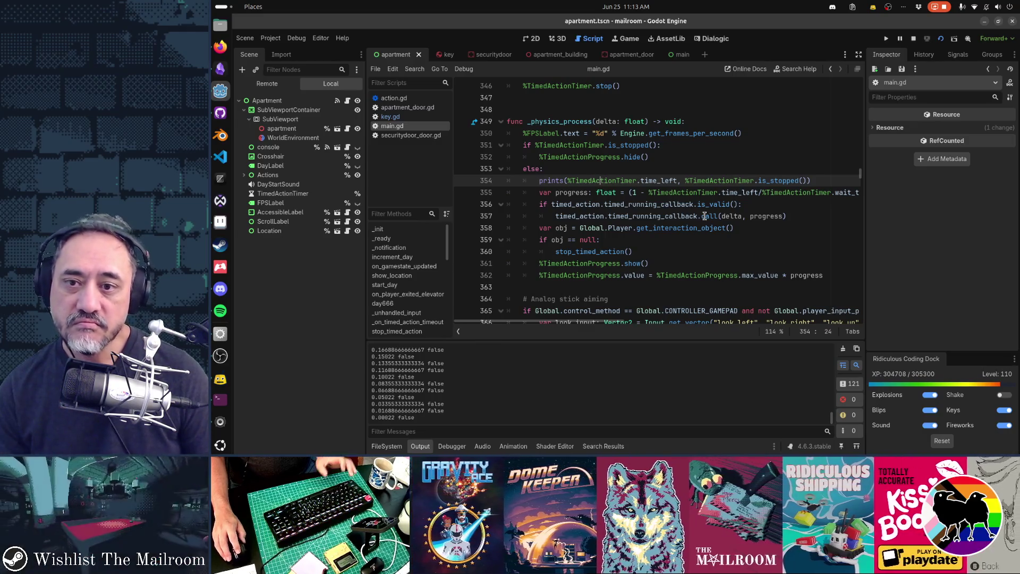
pyautogui.hotkey('ctrl', 'x')
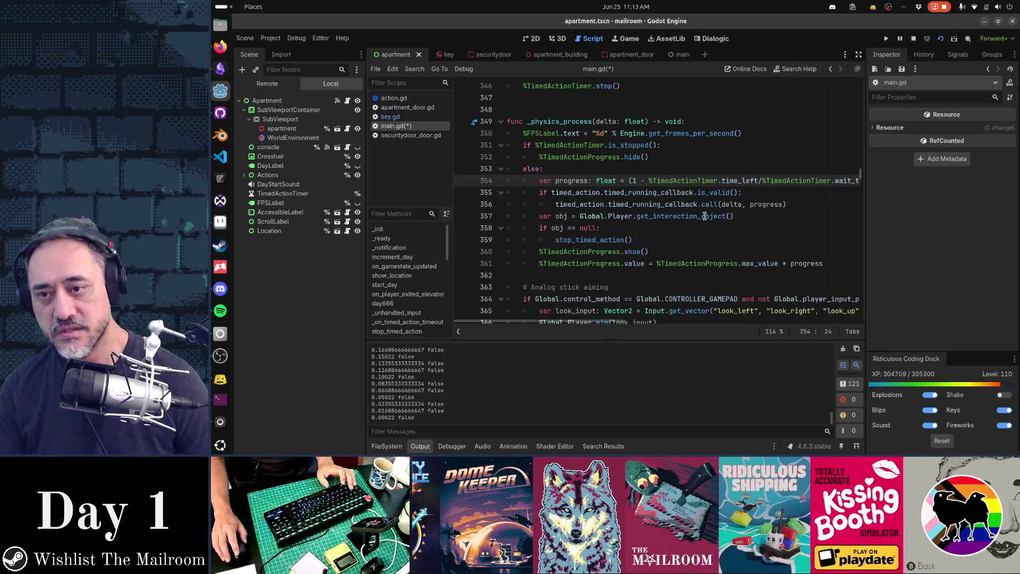
pyautogui.click(577, 145)
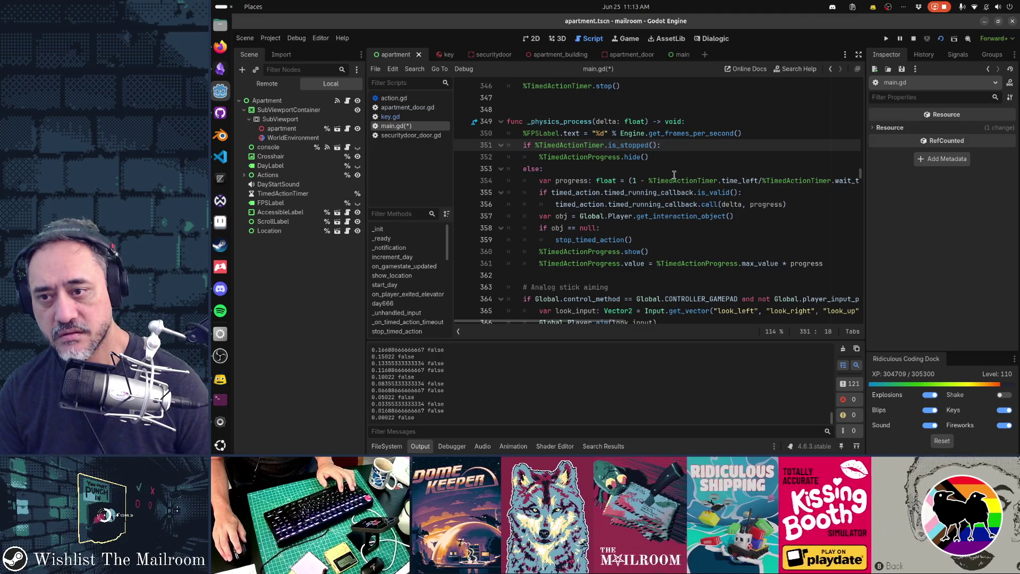
pyautogui.hotkey('ctrl', 'd')
pyautogui.hotkey('ctrl', 'd')
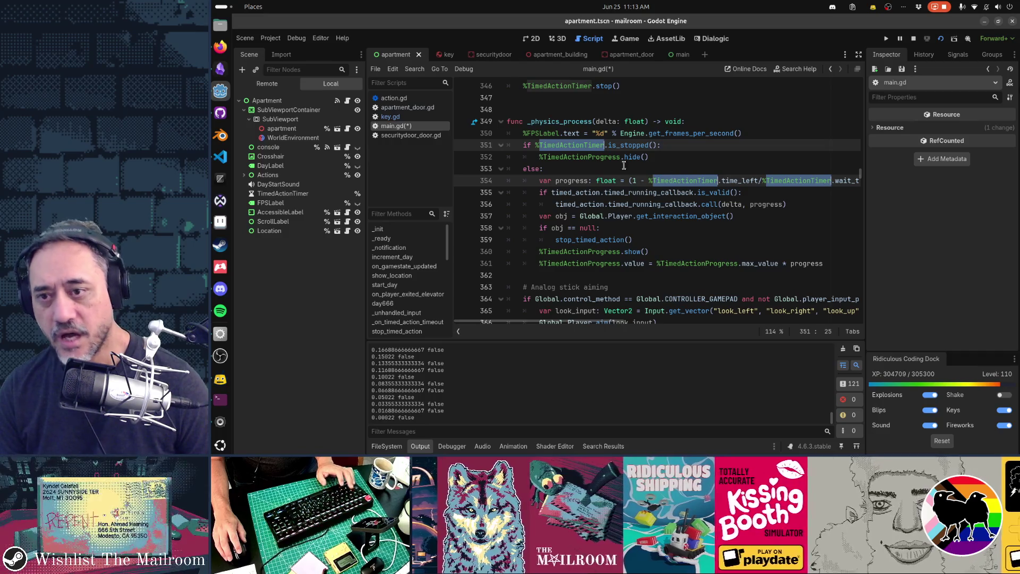
pyautogui.click(600, 147)
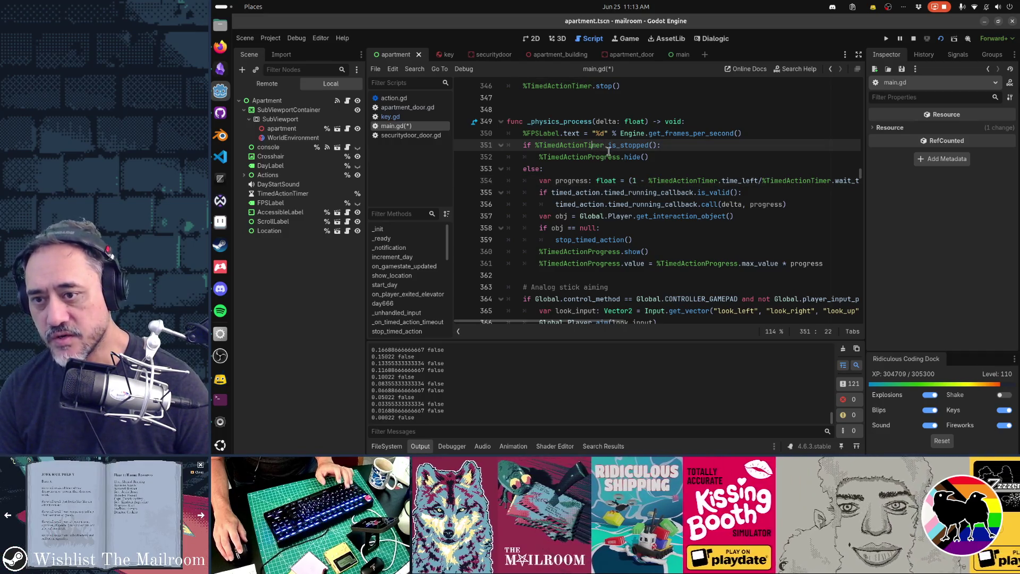
pyautogui.hotkey('ctrl', 'z')
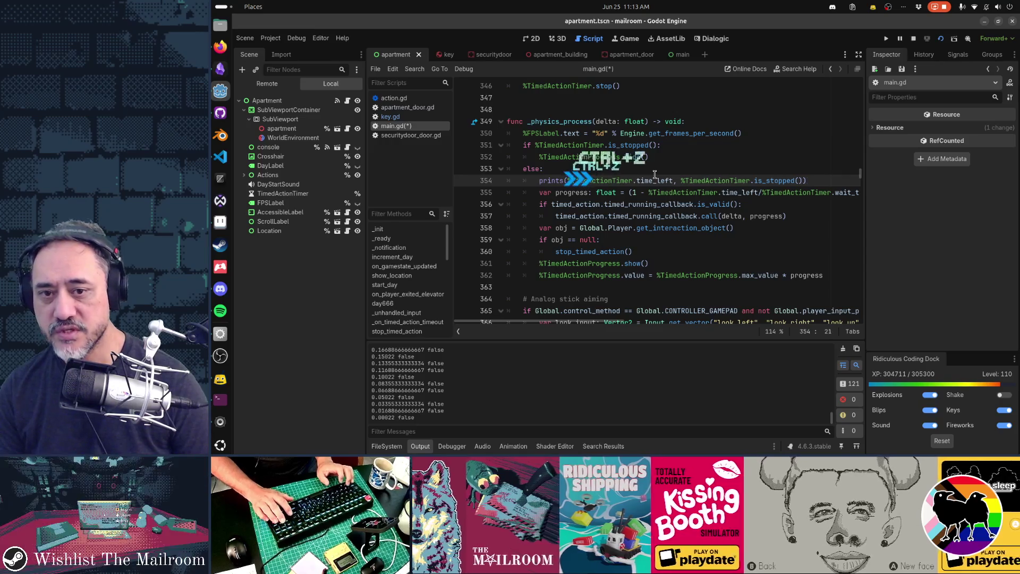
# Paste the prints line unindented above the is_stopped check, rerun, and hold unlock on door 3A
pyautogui.hotkey('ctrl', 'x')
pyautogui.press('Up')
pyautogui.hotkey('ctrl', 'v')
pyautogui.hotkey('shift', 'Tab')
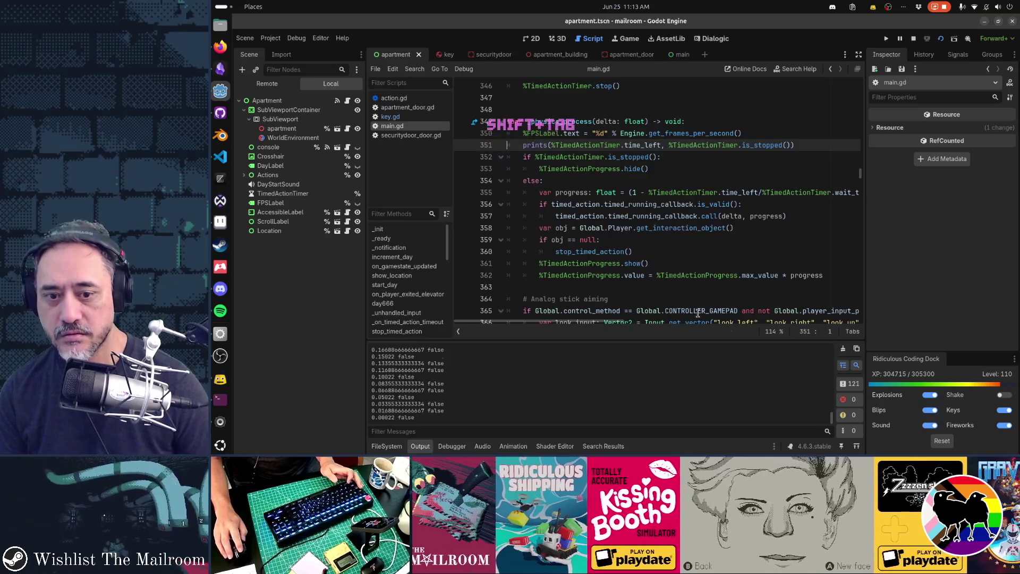
pyautogui.press('F5')
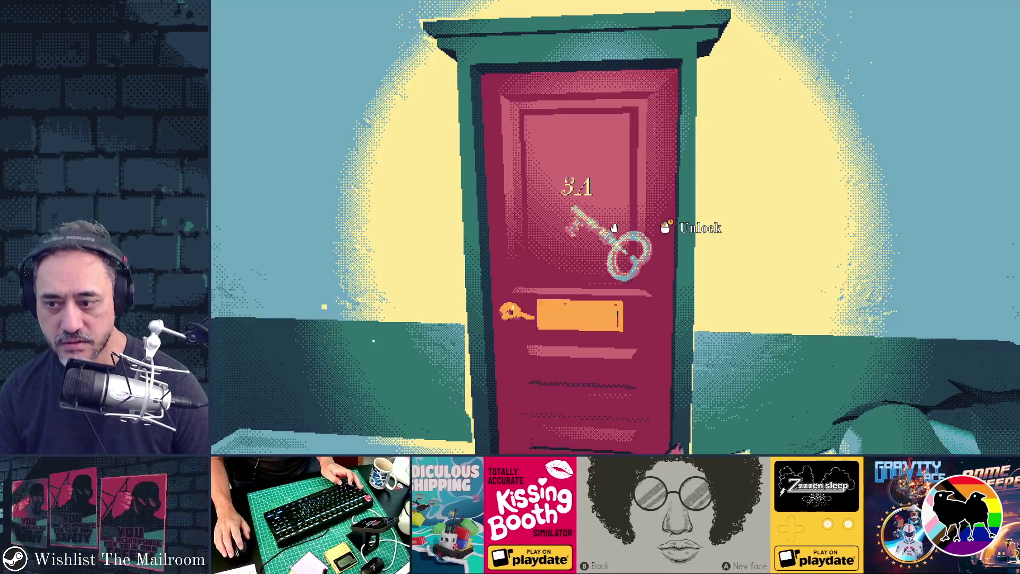
pyautogui.click(613, 228)
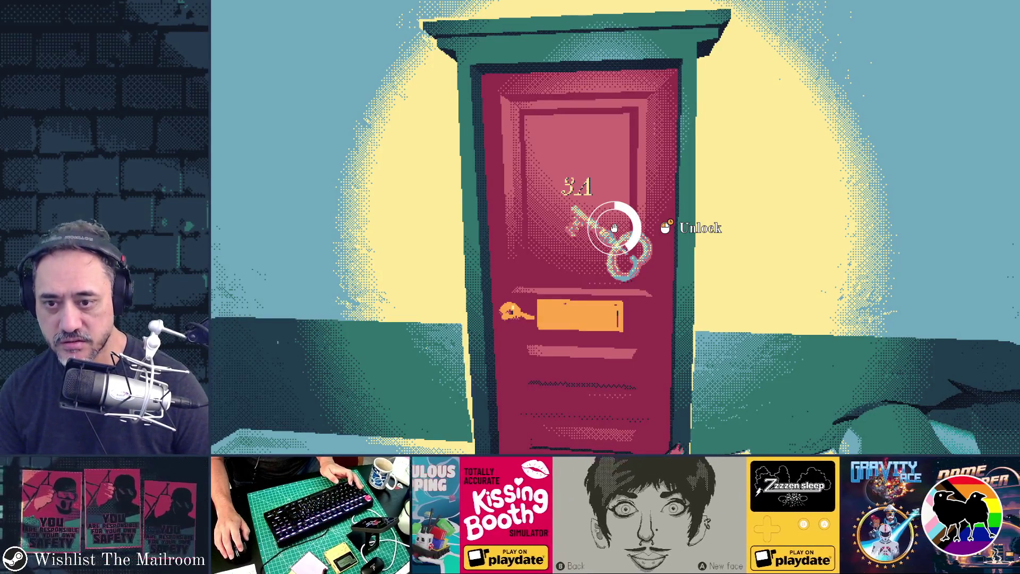
# Retry unlocking door 3A in-game, read the timer values in Output, then cut line 351's prints(...) call
pyautogui.click(614, 227)
pyautogui.hotkey('alt', 'Tab')
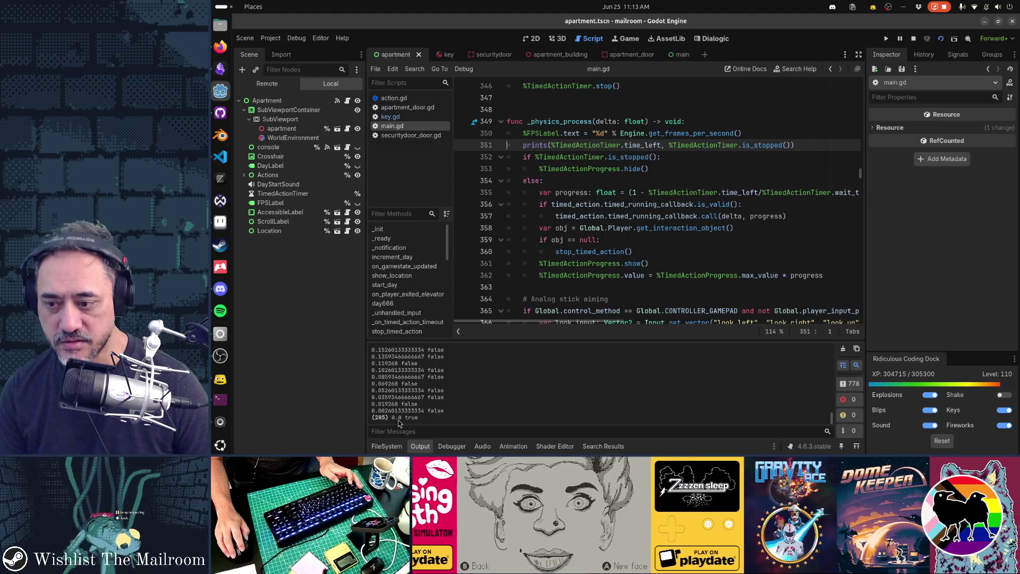
pyautogui.moveTo(634, 198)
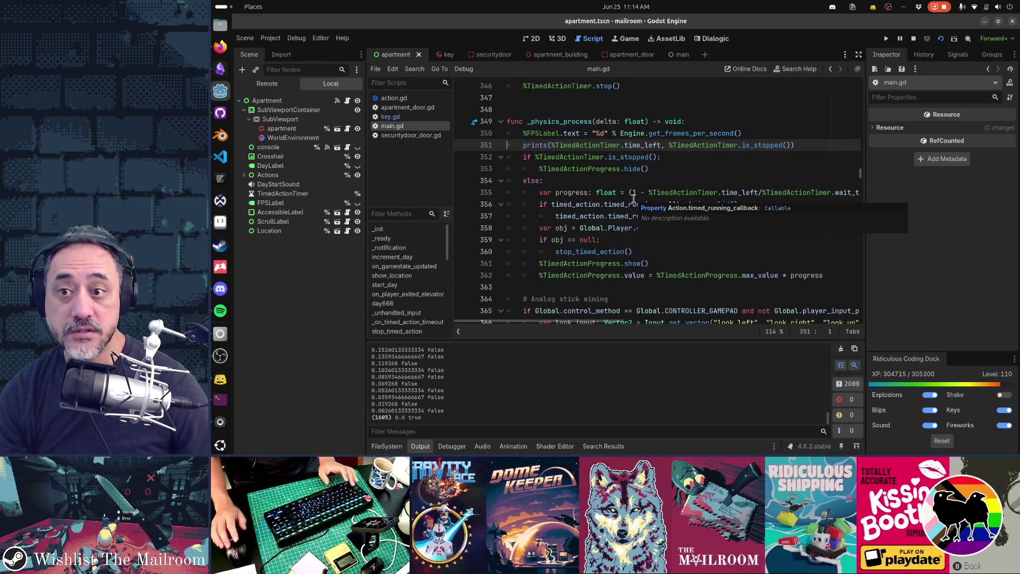
pyautogui.hotkey('ctrl', 'x')
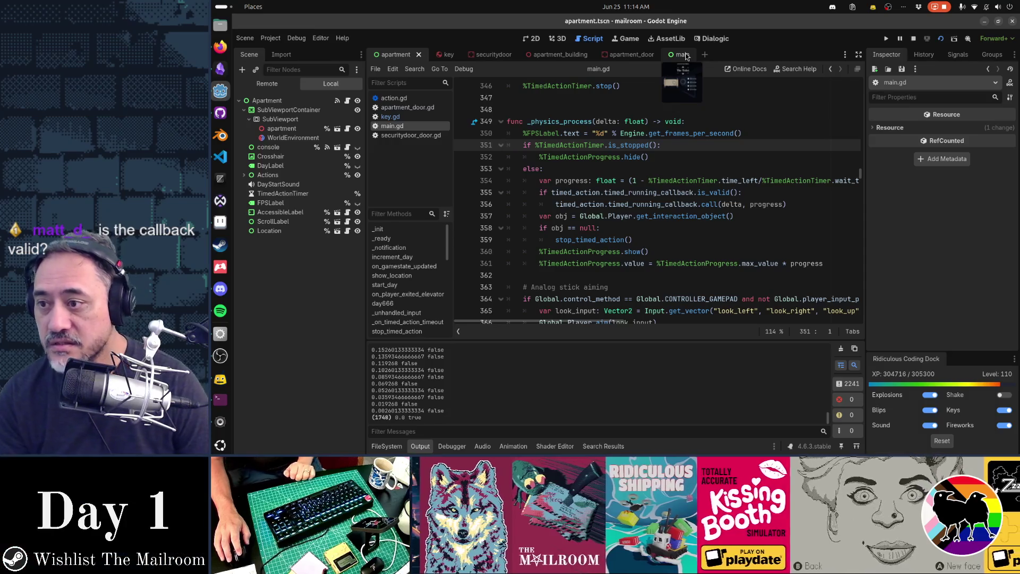
# Inspect TimedActionTimer (2.0 wait time, One Shot on) with the main tab beside apartment, then view its signals
pyautogui.click(286, 193)
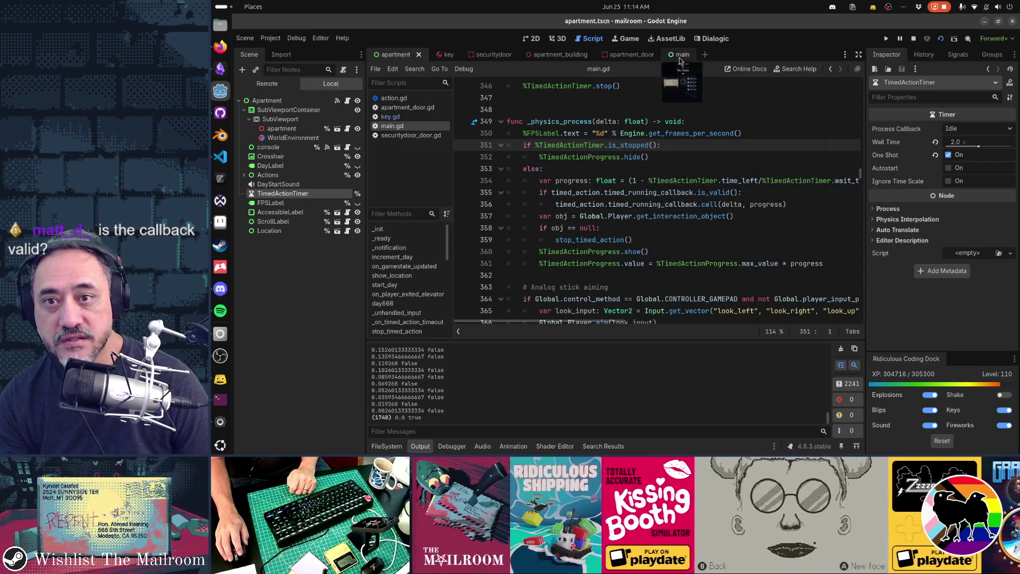
pyautogui.moveTo(680, 59); pyautogui.dragTo(433, 60)
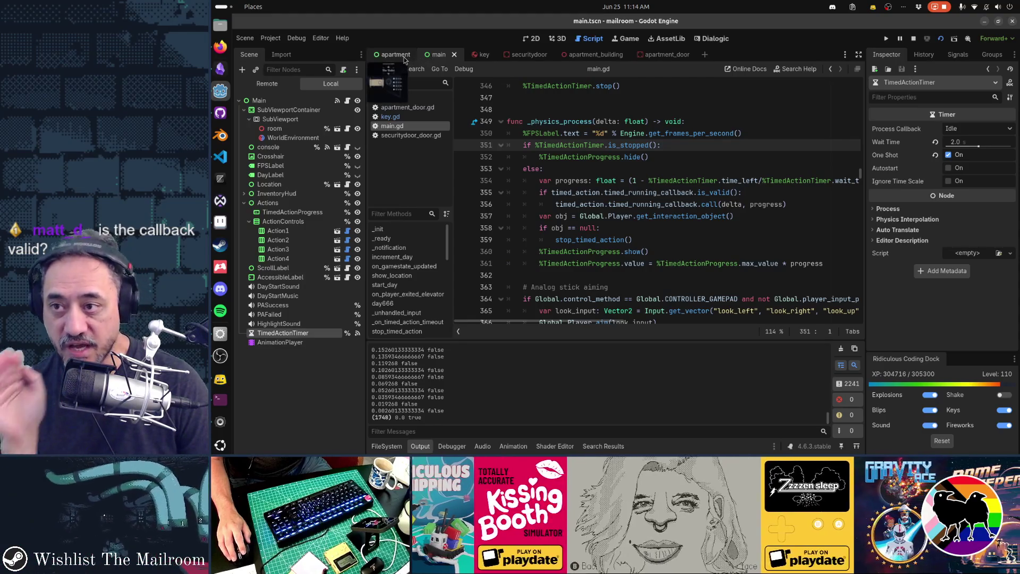
pyautogui.click(404, 55)
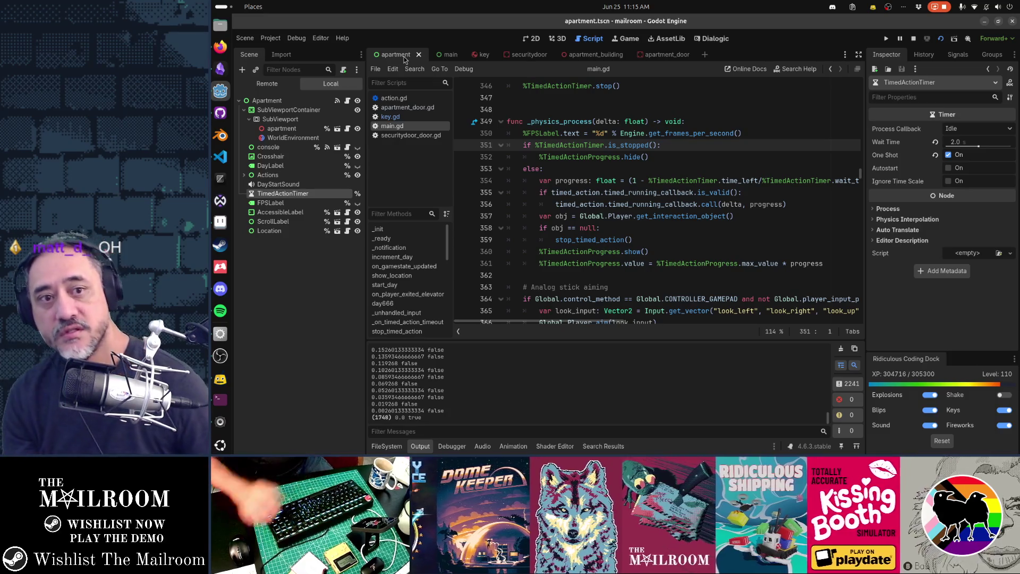
pyautogui.click(958, 54)
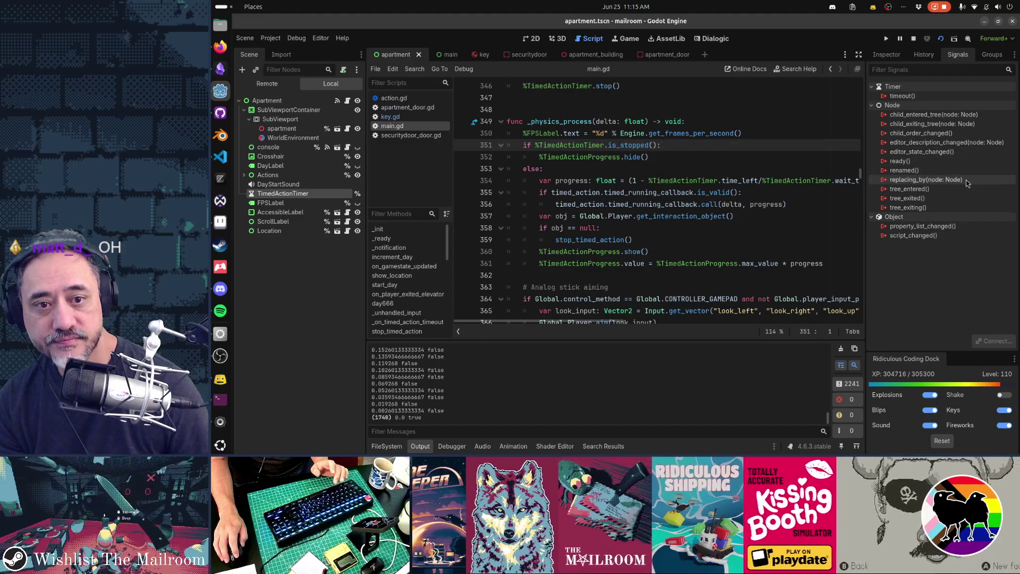
# Connect TimedActionTimer's timeout to a new _on_timed_action_timer_timeout handler in apartment.gd
pyautogui.moveTo(966, 181)
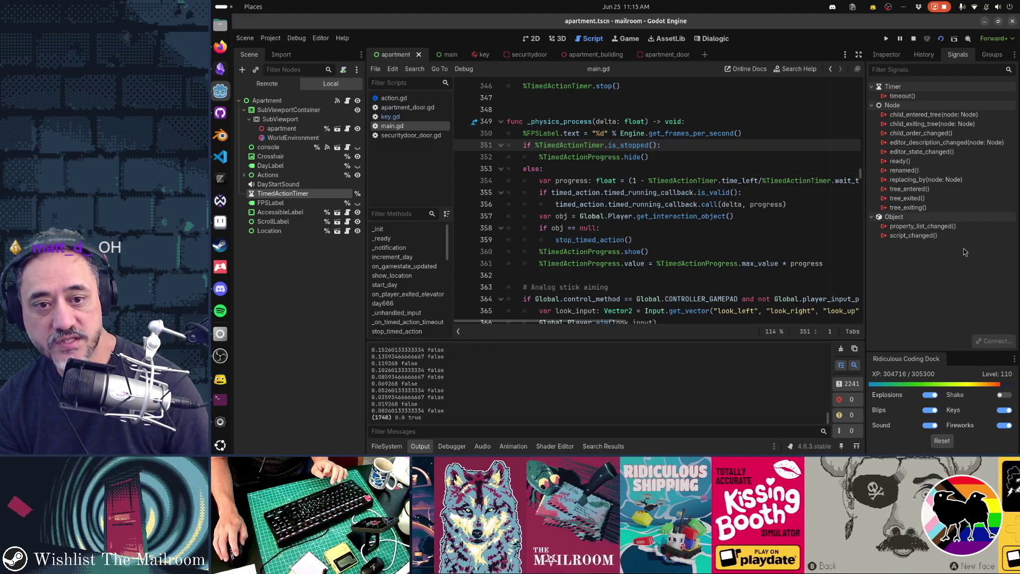
pyautogui.doubleClick(902, 95)
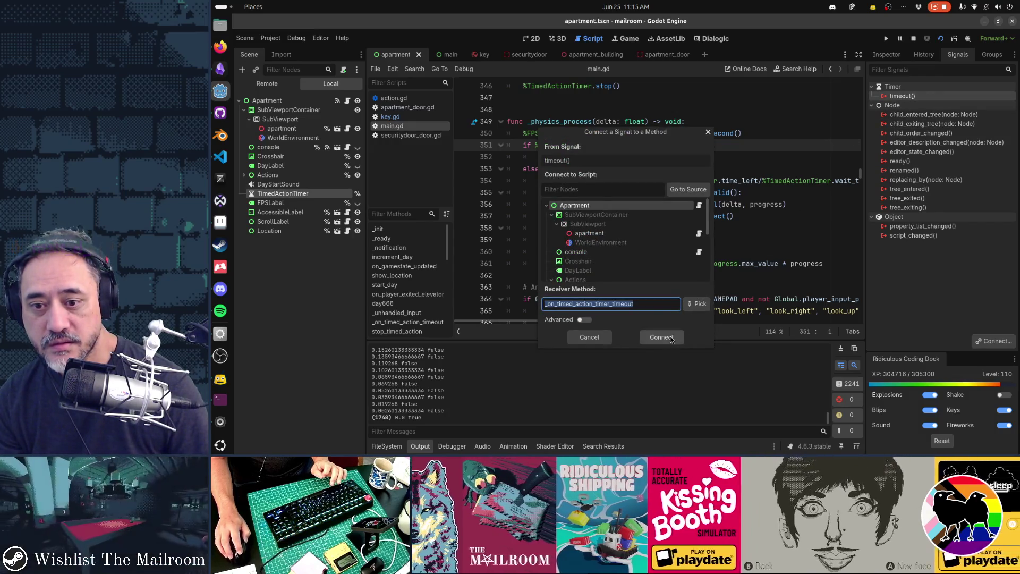
pyautogui.click(661, 337)
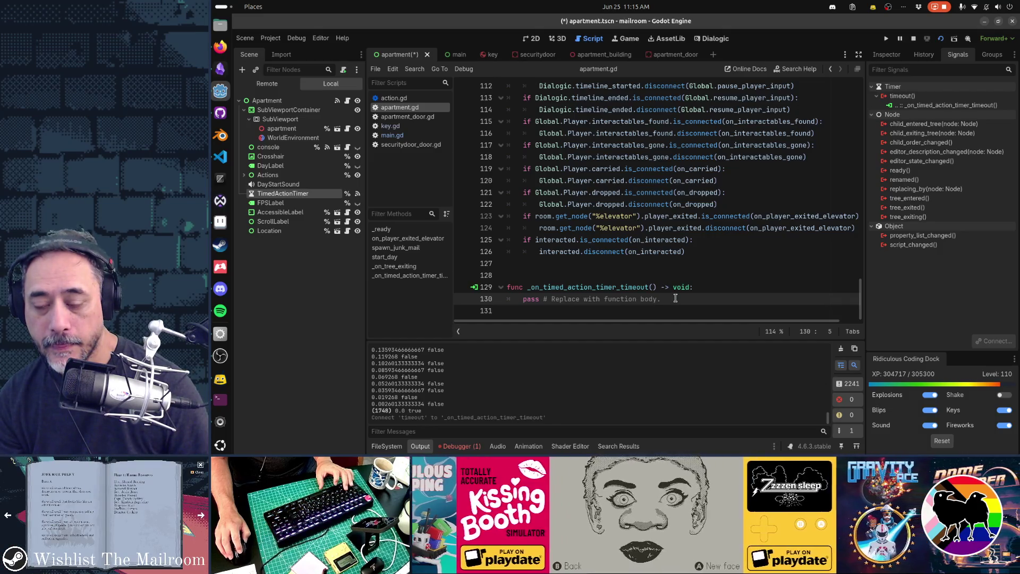
# Replace the new handler's pass placeholder with a super() call, then return to main.gd
pyautogui.moveTo(675, 298)
pyautogui.mouseDown()
pyautogui.moveTo(483, 287)
pyautogui.moveTo(482, 266)
pyautogui.mouseUp()
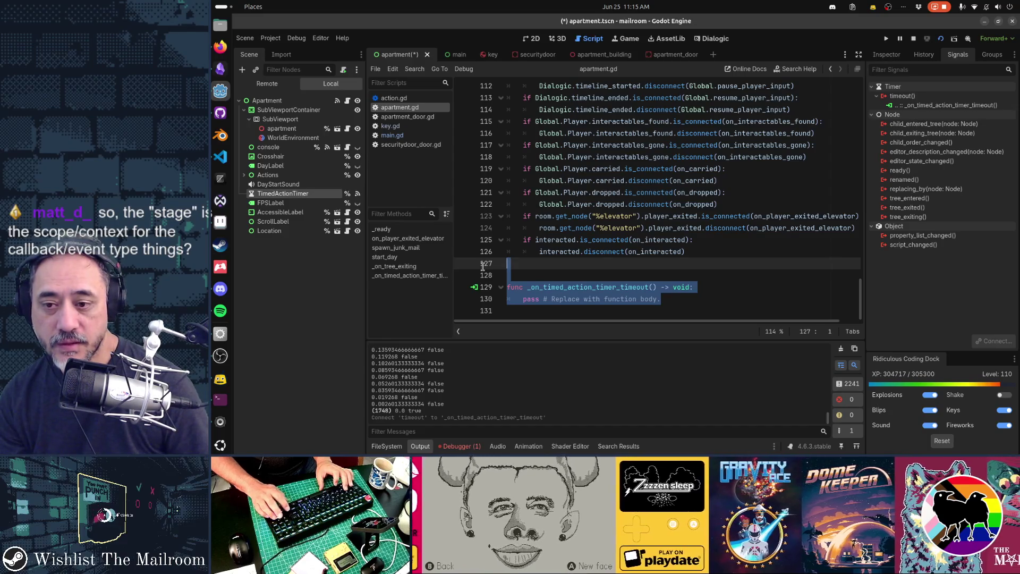
pyautogui.press('Right')
pyautogui.hotkey('shift', 'Home')
pyautogui.press('BackSpace')
pyautogui.write('super(')
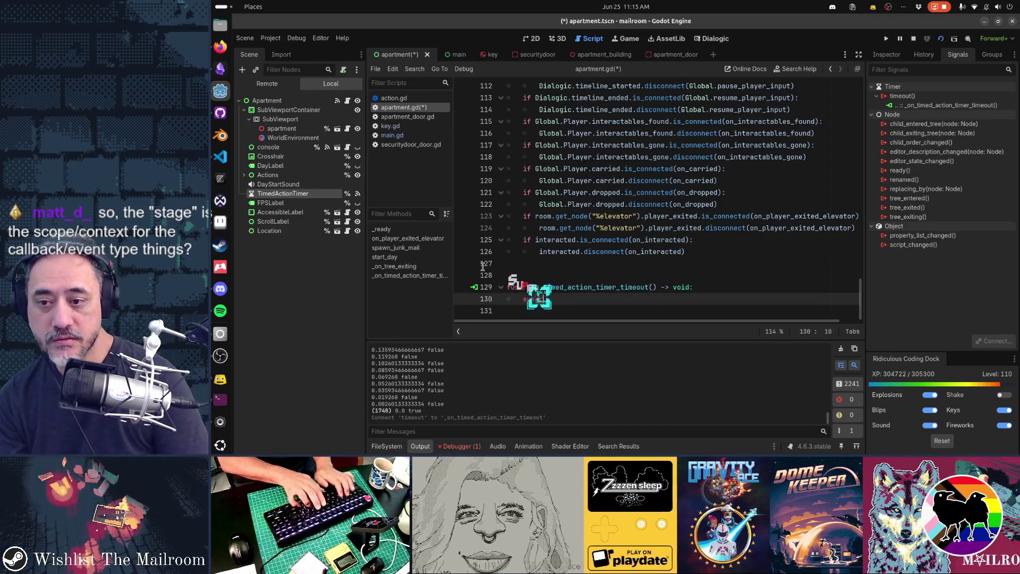
pyautogui.press('Down')
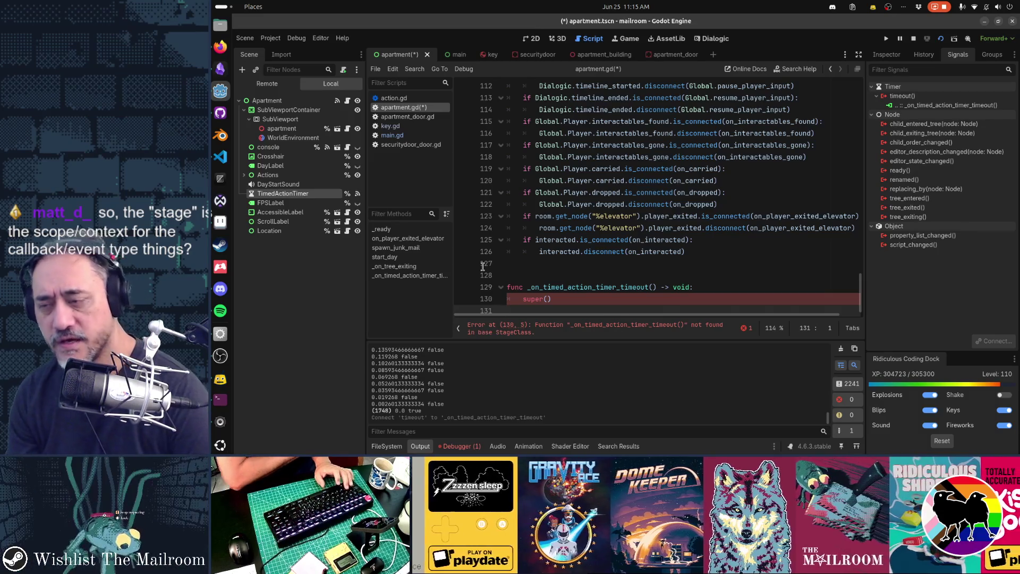
pyautogui.click(393, 135)
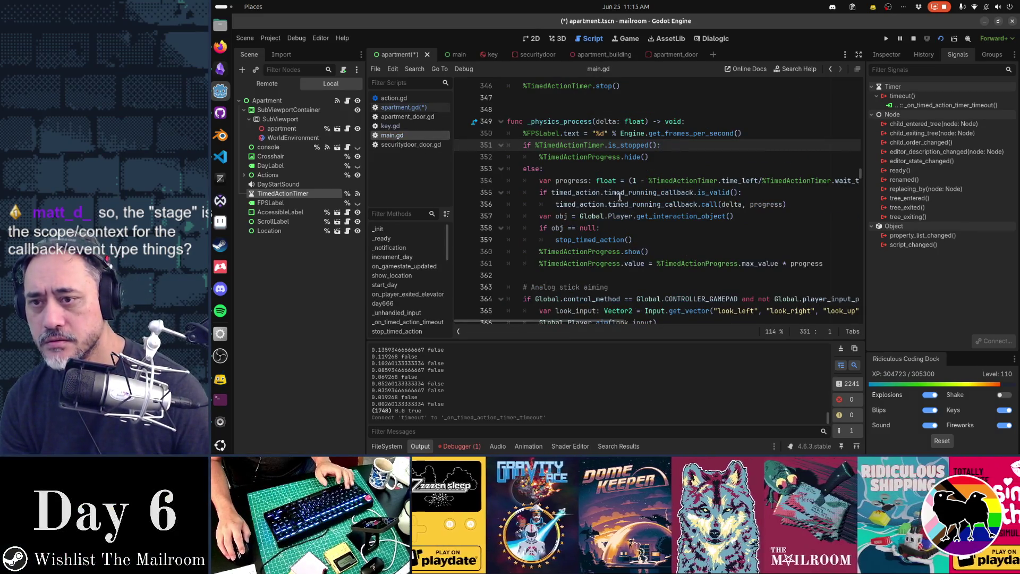
# Find and select the existing _on_timed_action_timeout handler name in main.gd
pyautogui.click(620, 197)
pyautogui.hotkey('ctrl', 'f')
pyautogui.write('_on')
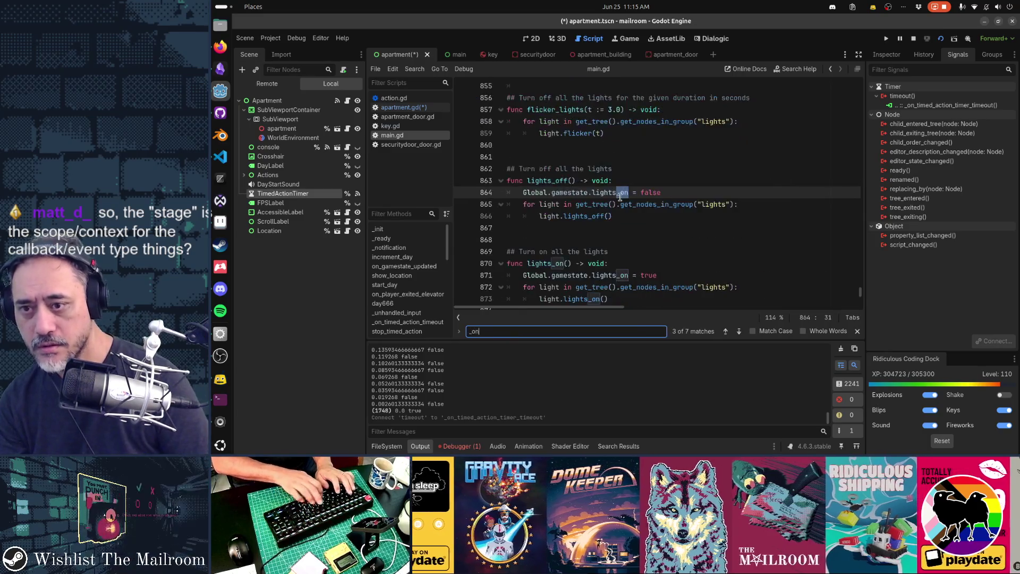
pyautogui.write('_timer_action')
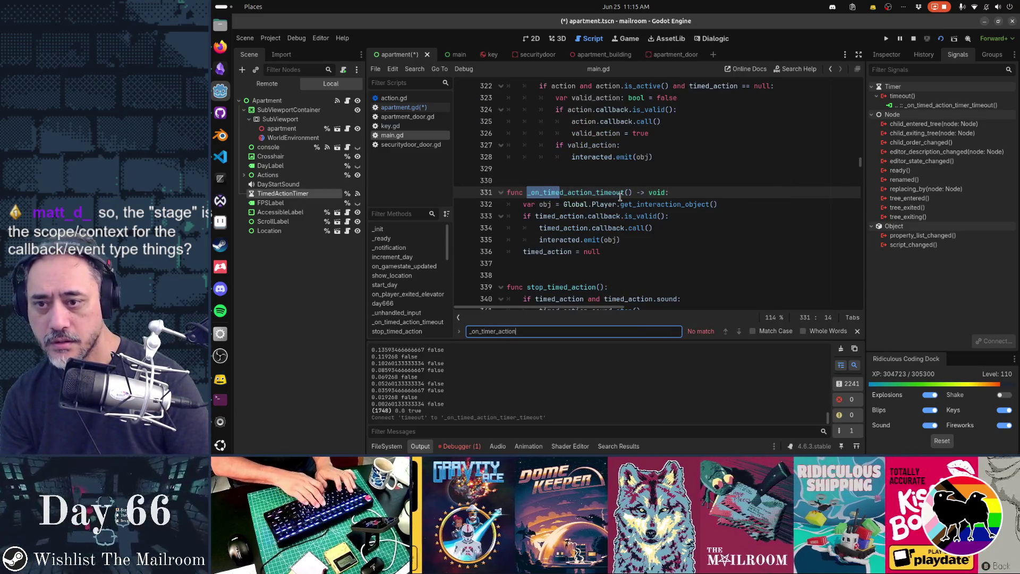
pyautogui.press('Escape')
pyautogui.hotkey('ctrl', 'shift', 'Right')
pyautogui.hotkey('ctrl', 'shift', 'Right')
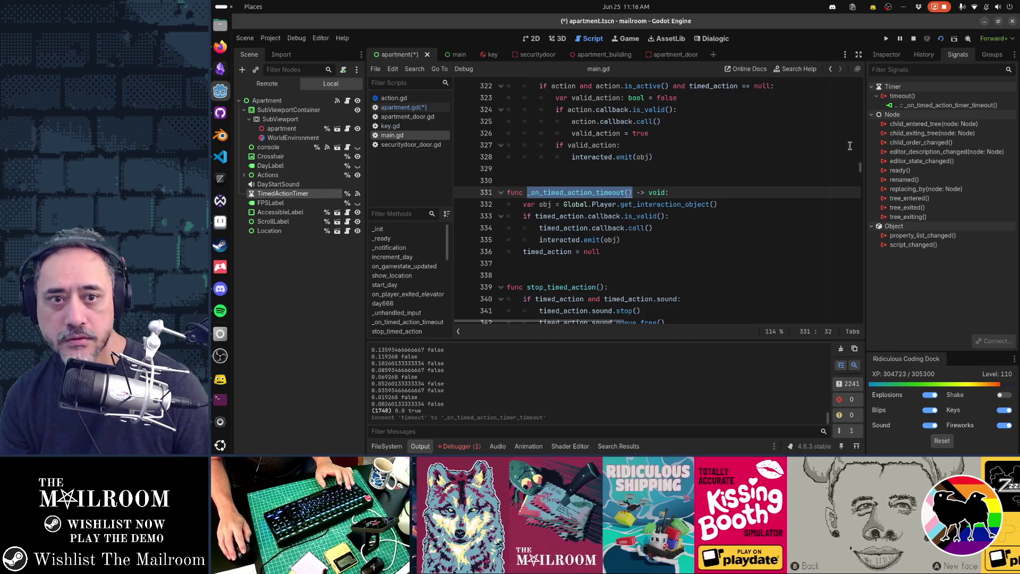
# Disconnect the current timeout connection and enter _on_timed_action_timeout as the receiver method
pyautogui.click(923, 105)
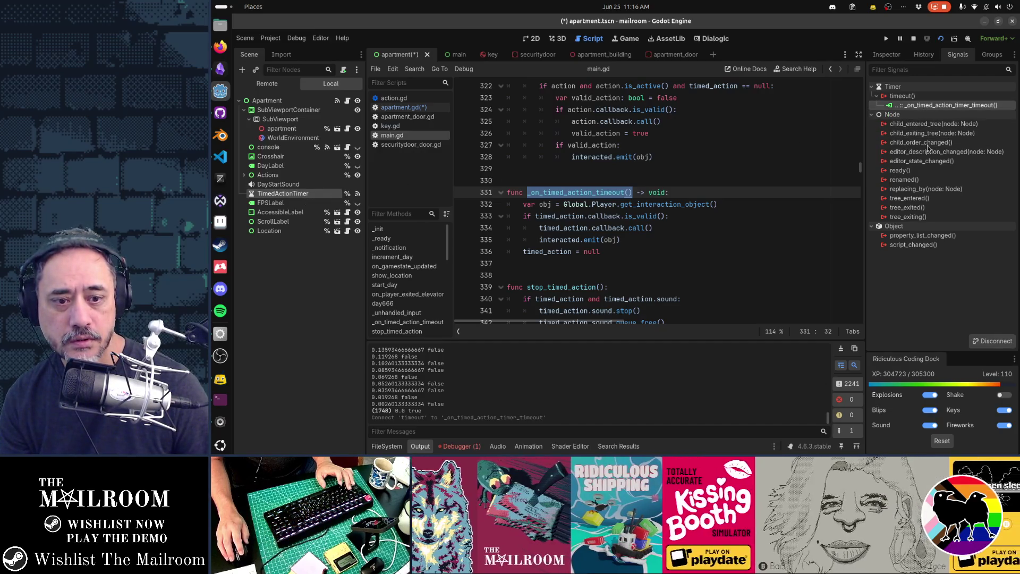
pyautogui.click(979, 341)
pyautogui.doubleClick(903, 96)
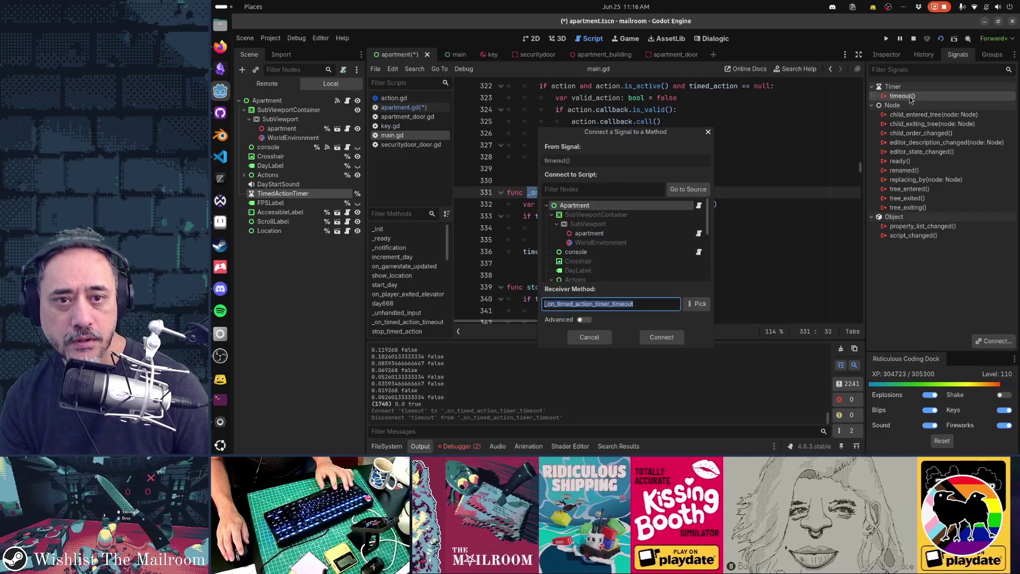
pyautogui.hotkey('ctrl', 'v')
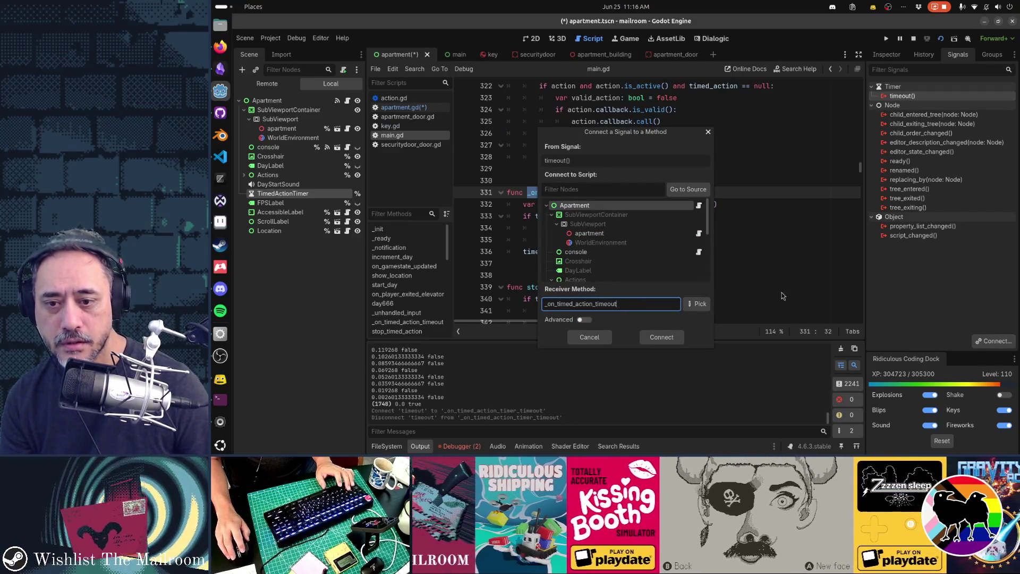
# Browse the method list for timeout handlers, then connect timeout to _on_timed_action_timeout
pyautogui.click(697, 304)
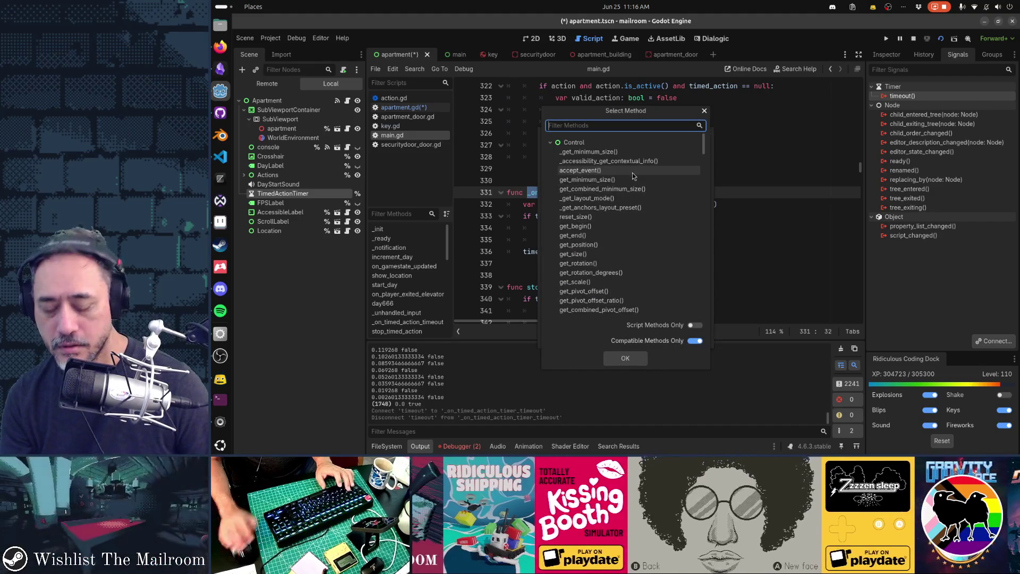
pyautogui.write('timed_ac')
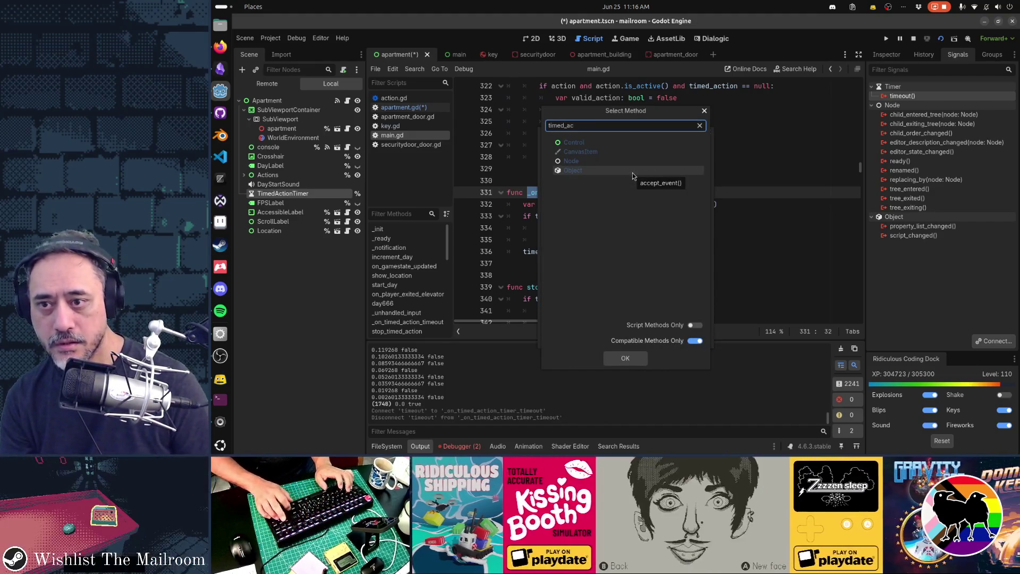
pyautogui.press('BackSpace')
pyautogui.press('BackSpace')
pyautogui.press('BackSpace')
pyautogui.write('timeout')
pyautogui.hotkey('ctrl', 'a')
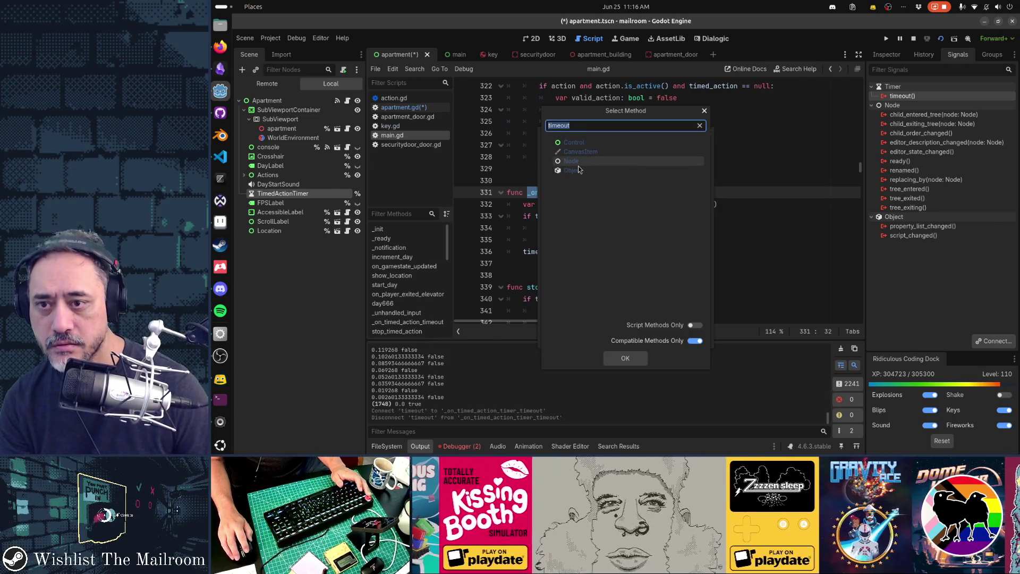
pyautogui.press('BackSpace')
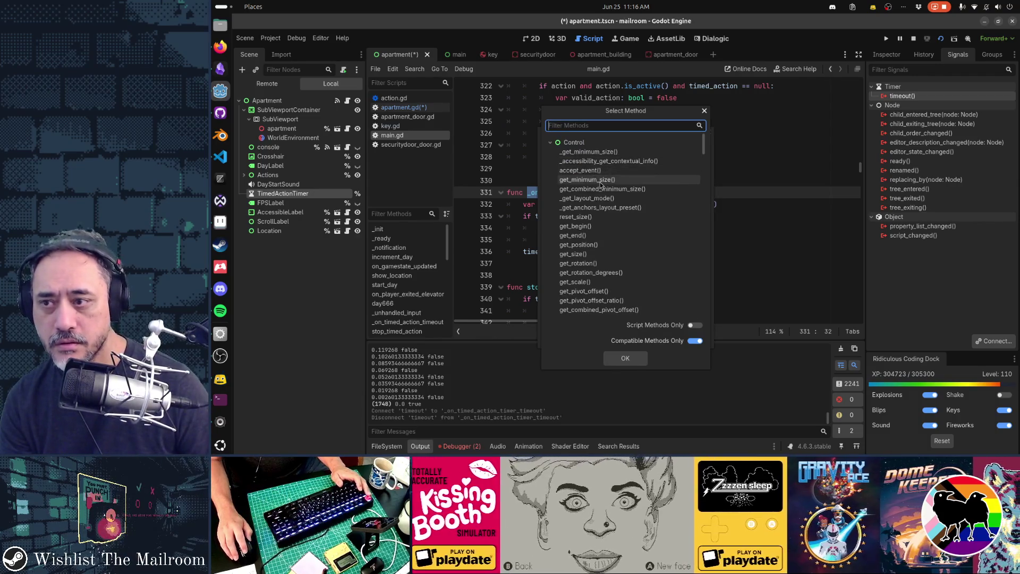
pyautogui.scroll(-5, 611, 202)
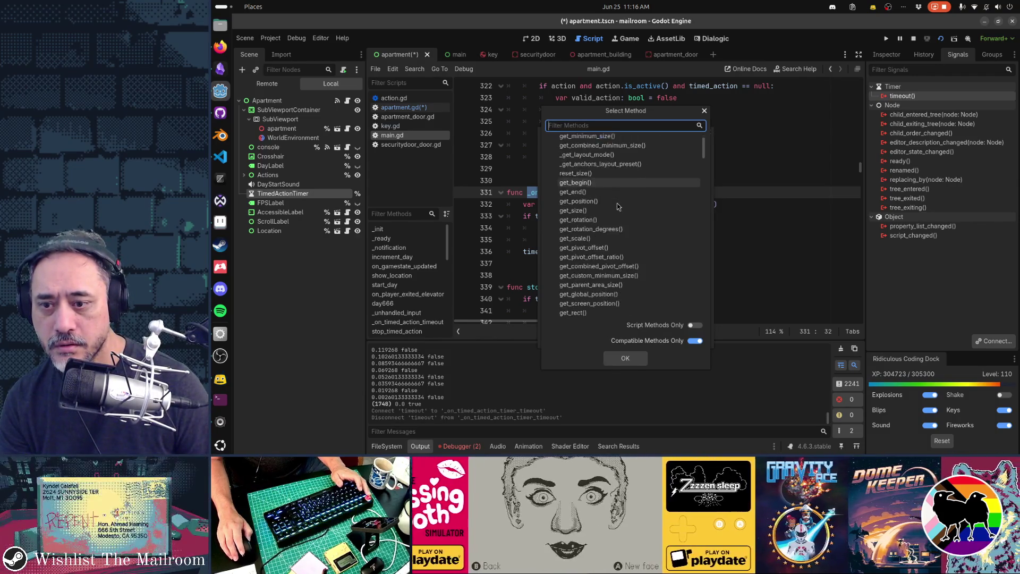
pyautogui.scroll(-3, 617, 212)
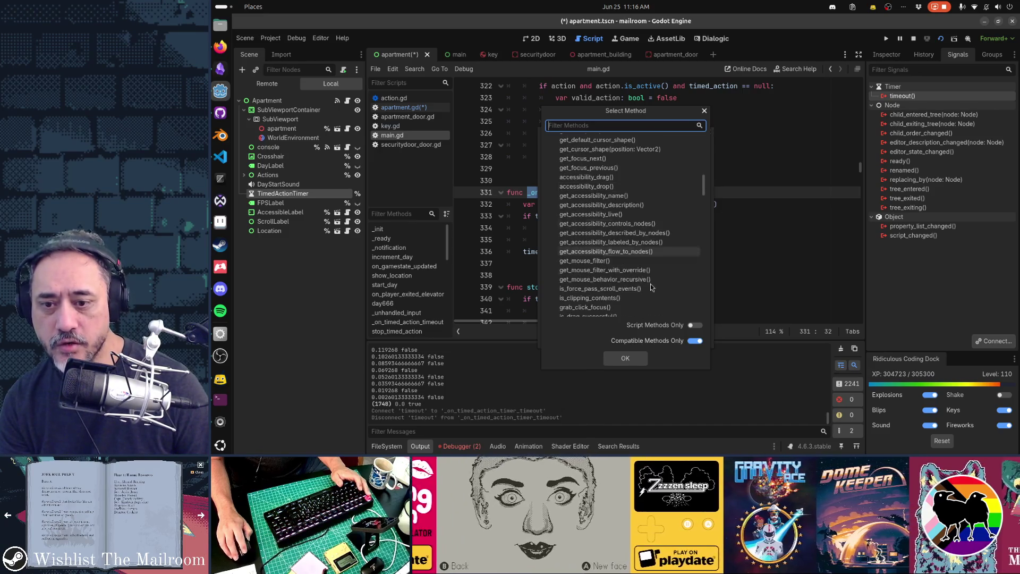
pyautogui.click(693, 326)
pyautogui.click(692, 326)
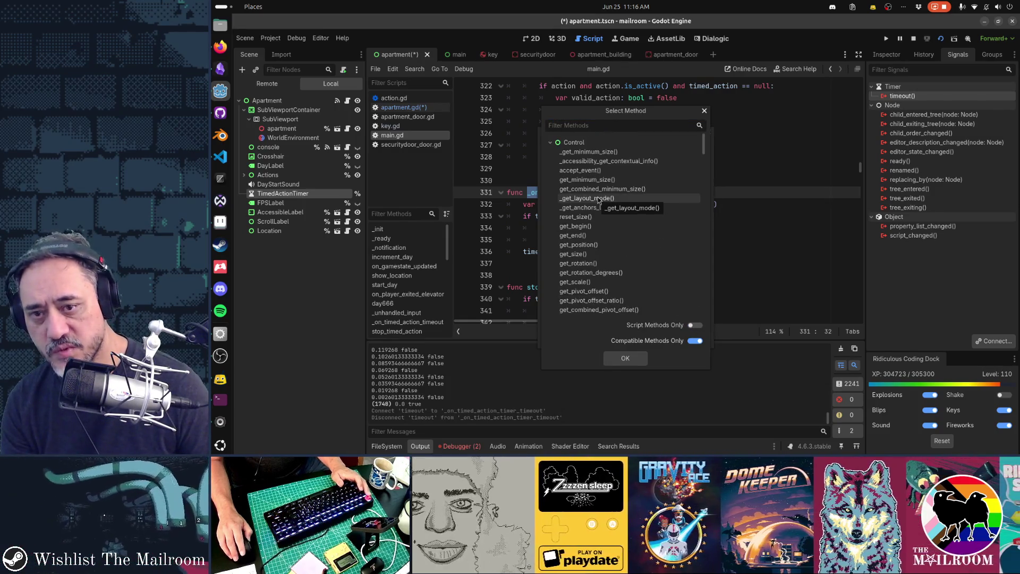
pyautogui.press('Escape')
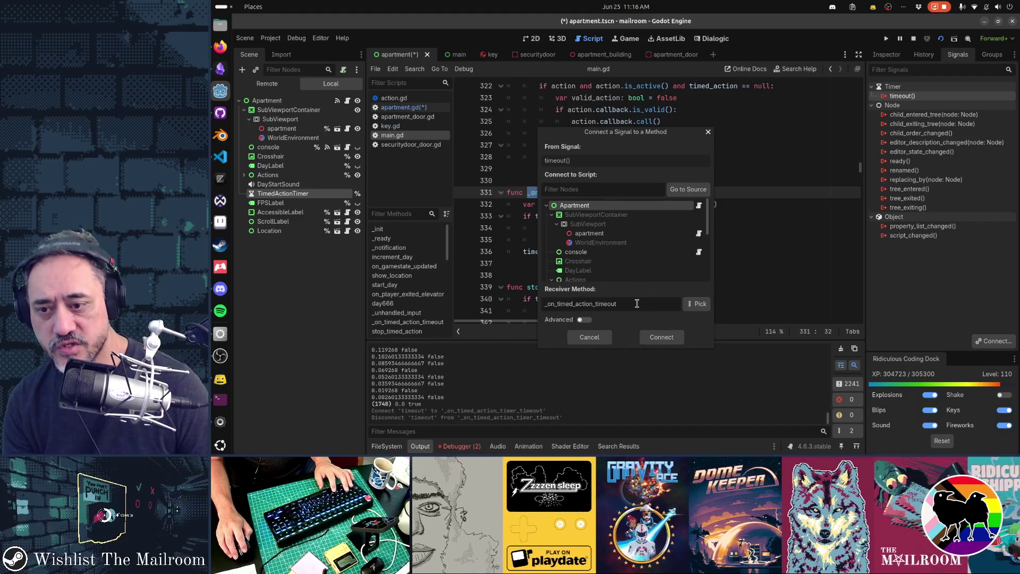
pyautogui.click(660, 337)
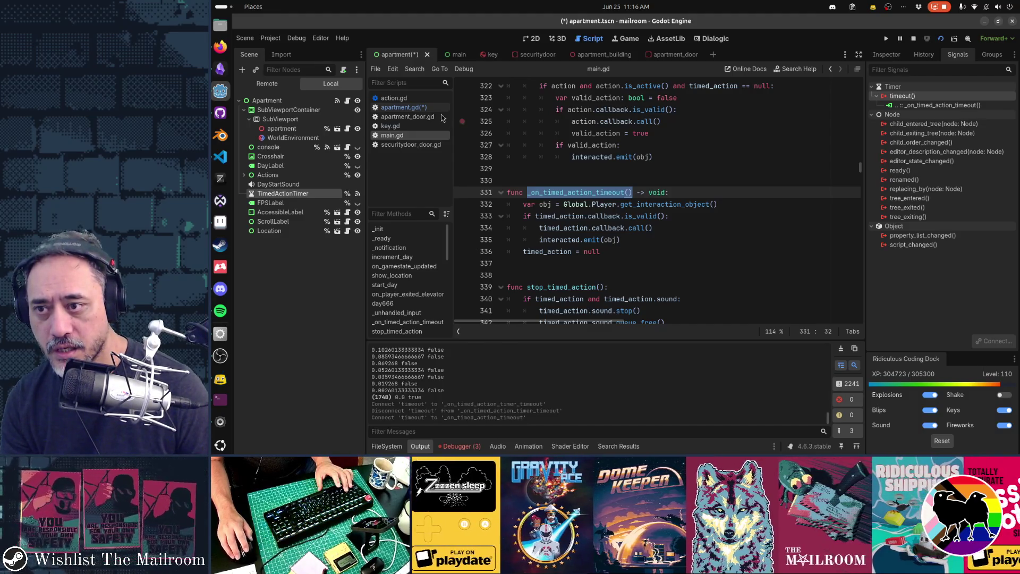
# Delete the broken _on_timed_action_timer_timeout function (lines 128–130) from apartment.gd
pyautogui.click(425, 108)
pyautogui.scroll(-1, 686, 199)
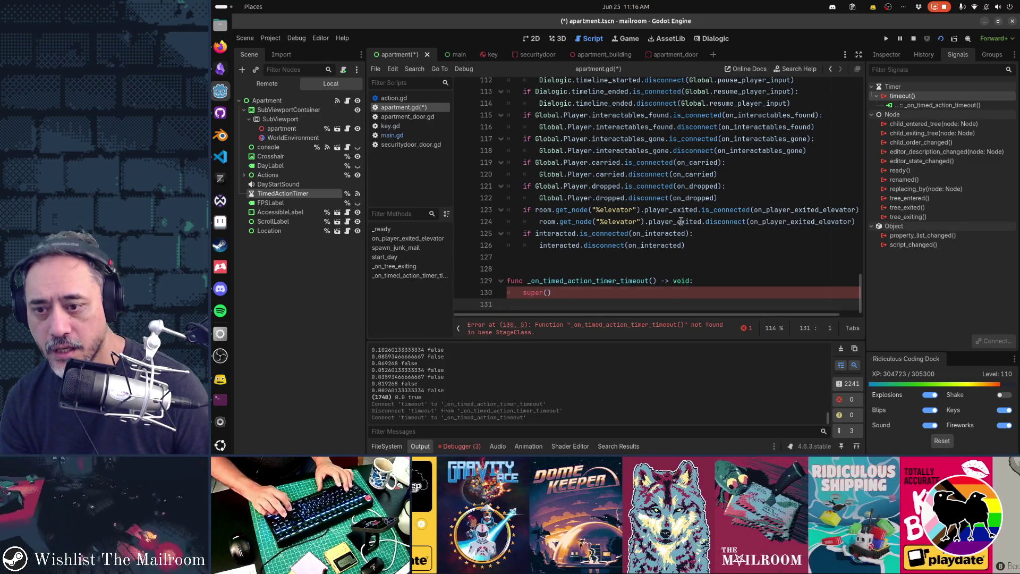
pyautogui.hotkey('shift', 'Up')
pyautogui.hotkey('shift', 'Up')
pyautogui.hotkey('shift', 'Up')
pyautogui.press('BackSpace')
pyautogui.hotkey('ctrl', 'Home')
# Search apartment.gd for remaining timer references, then save the script
pyautogui.hotkey('ctrl', 'f')
pyautogui.write('tiimed_action')
pyautogui.press('Left')
pyautogui.press('Left')
pyautogui.press('Left')
pyautogui.press('BackSpace')
pyautogui.press('BackSpace')
pyautogui.press('BackSpace')
pyautogui.press('End')
pyautogui.write('_tim')
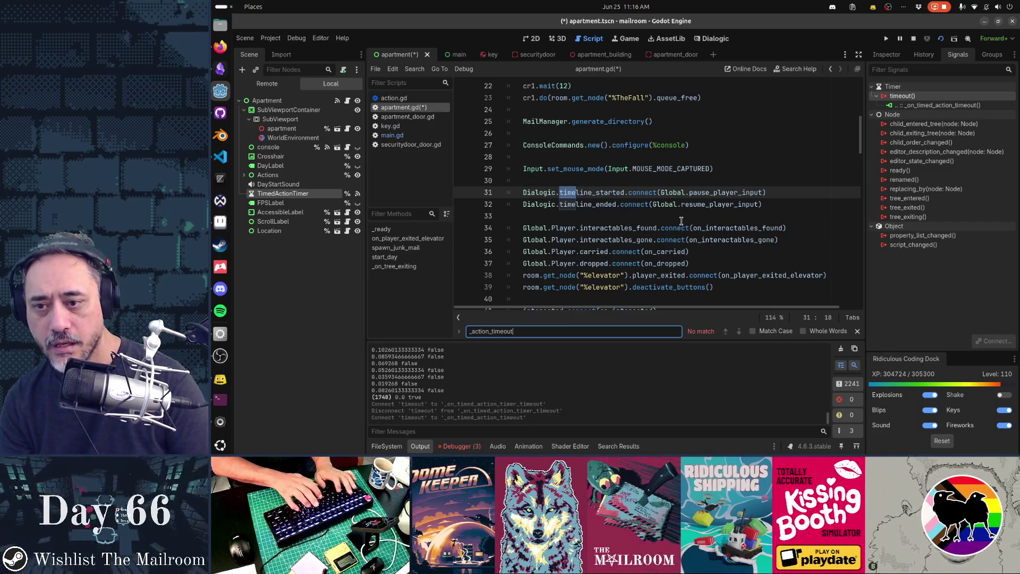
pyautogui.hotkey('ctrl', 'a')
pyautogui.write('time')
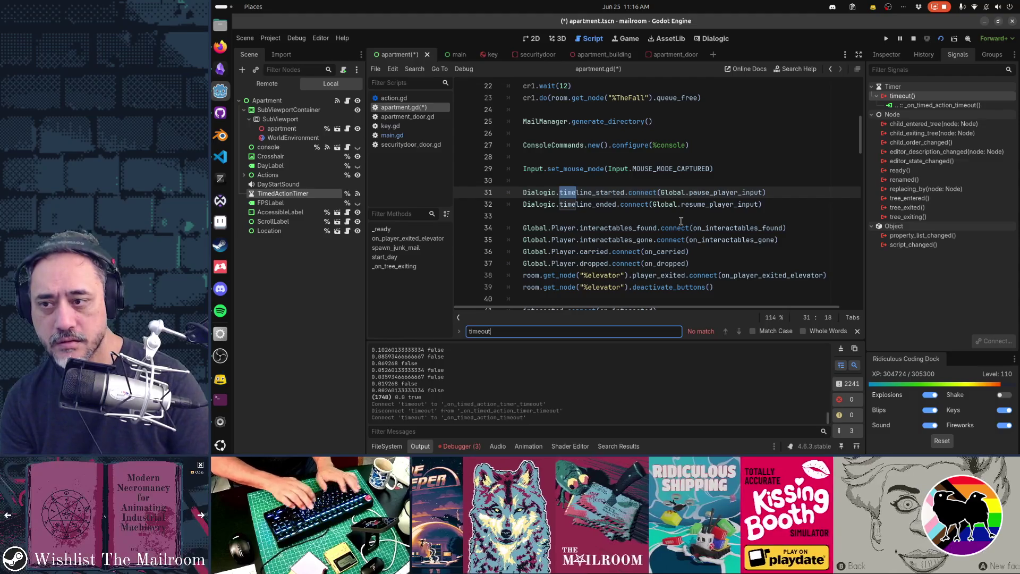
pyautogui.press('Escape')
pyautogui.hotkey('ctrl', 's')
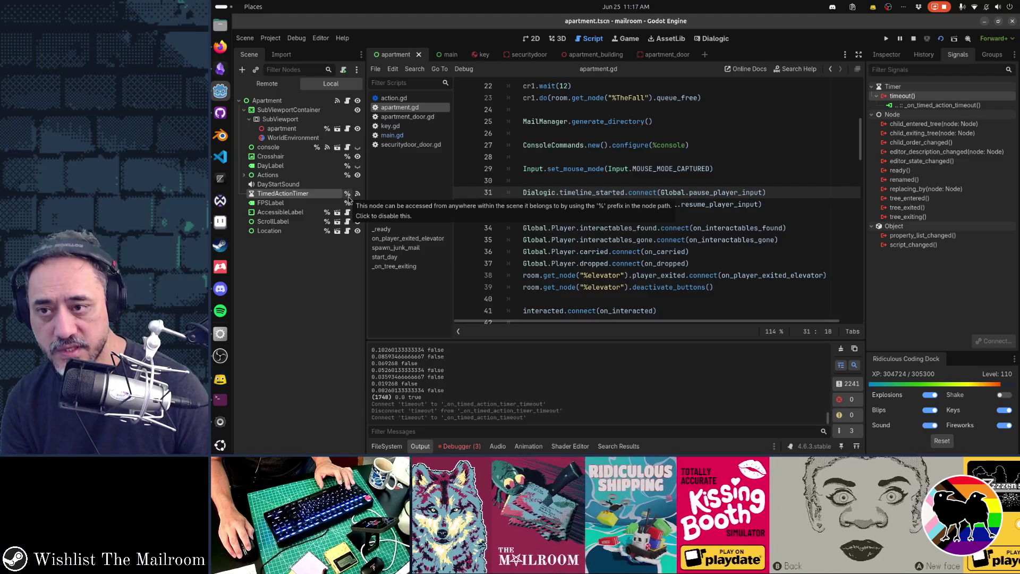
# Check the timer's timeout signal connection in the Signals dock
pyautogui.click(953, 106)
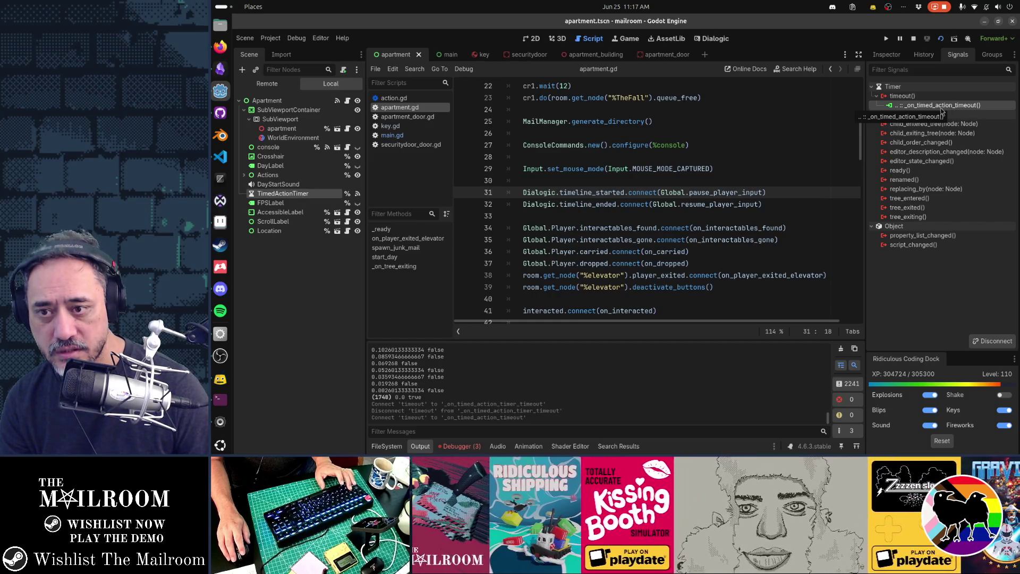
pyautogui.scroll(-20, 662, 204)
pyautogui.scroll(20, 661, 204)
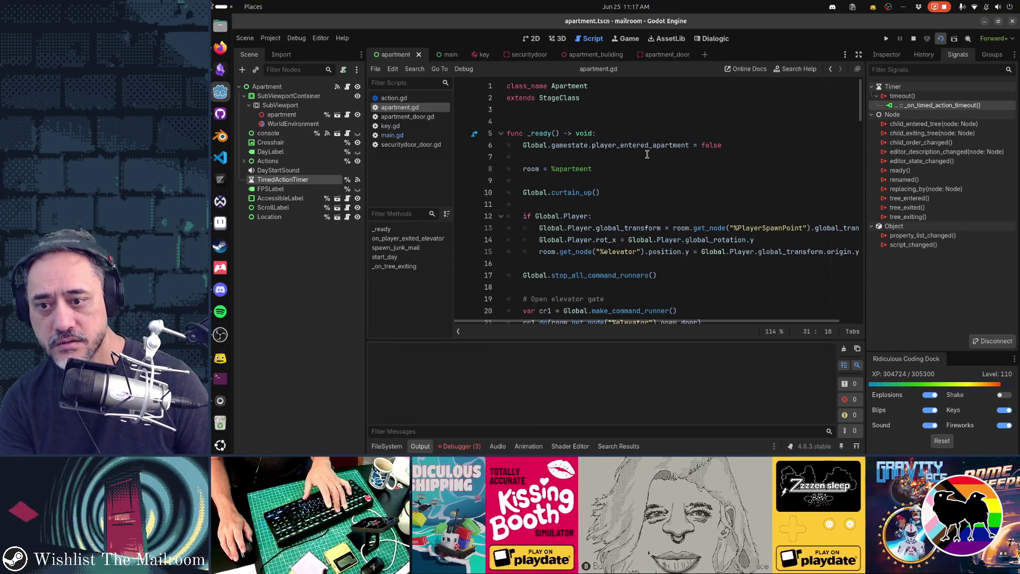
# Run the game, pick up the red key from the letter pile, and unlock door 3A
pyautogui.press('F5')
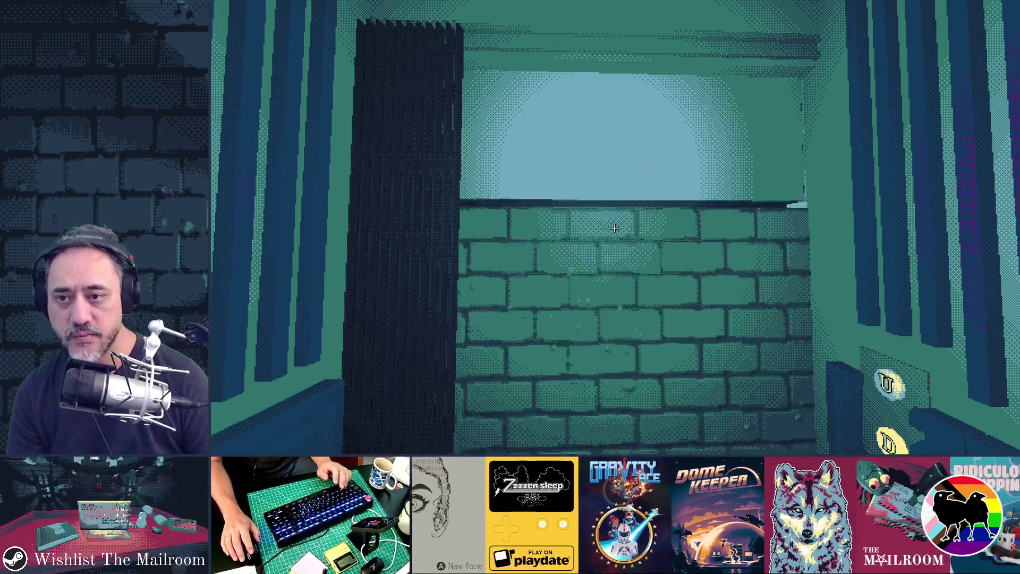
pyautogui.press('w')
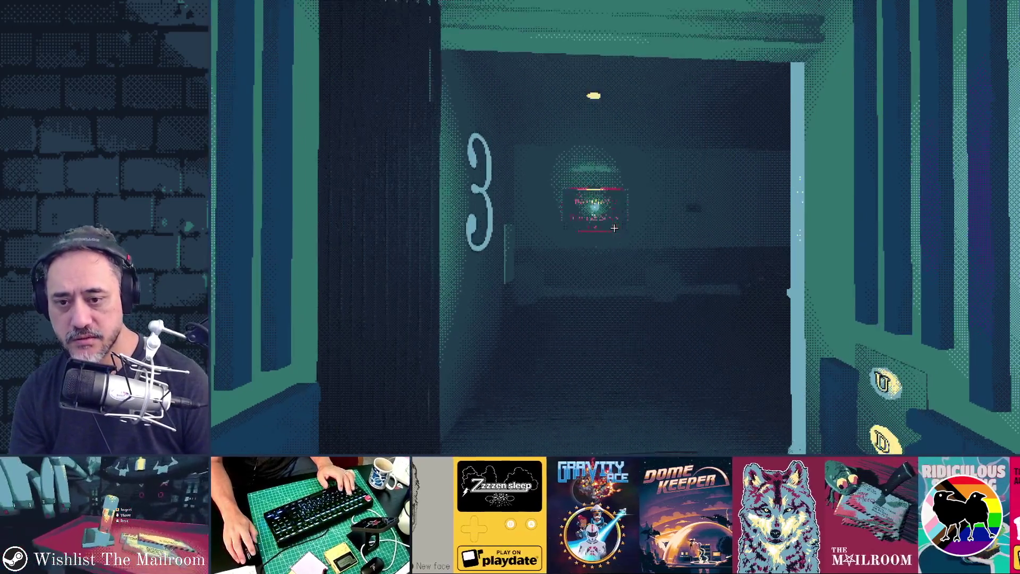
pyautogui.press('w')
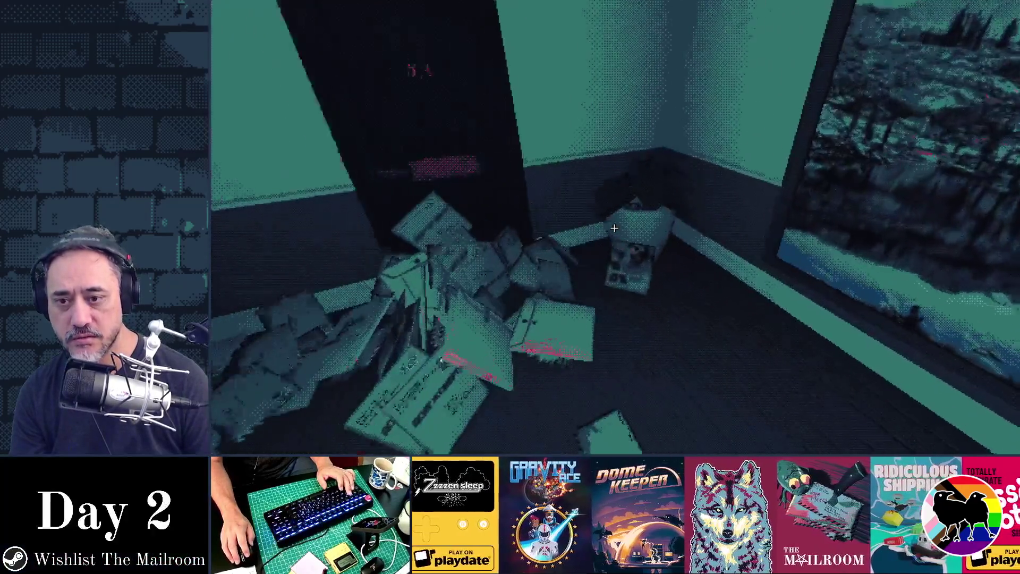
pyautogui.click(614, 228)
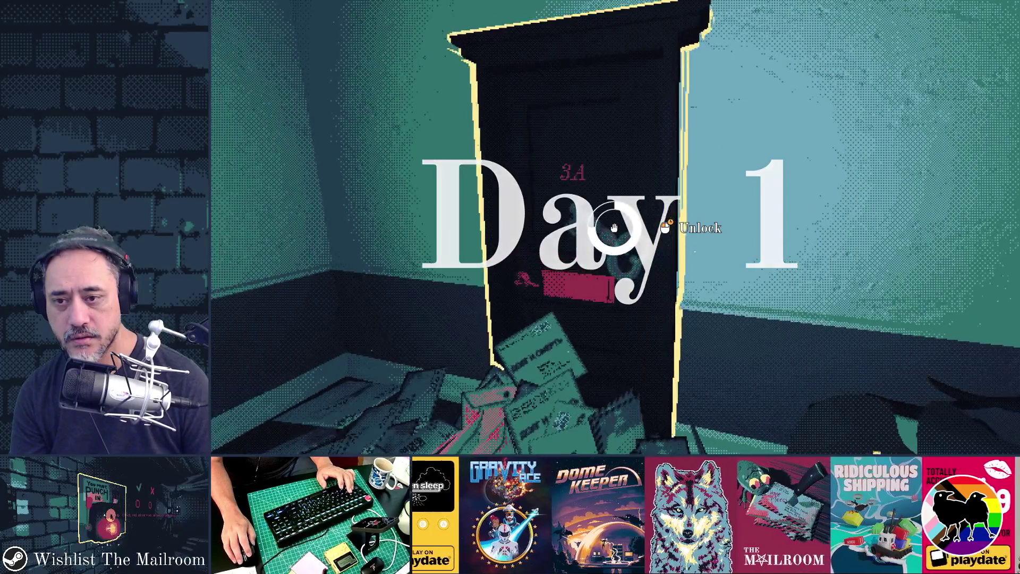
pyautogui.moveTo(614, 228); pyautogui.dragTo(614, 228)
pyautogui.press('w')
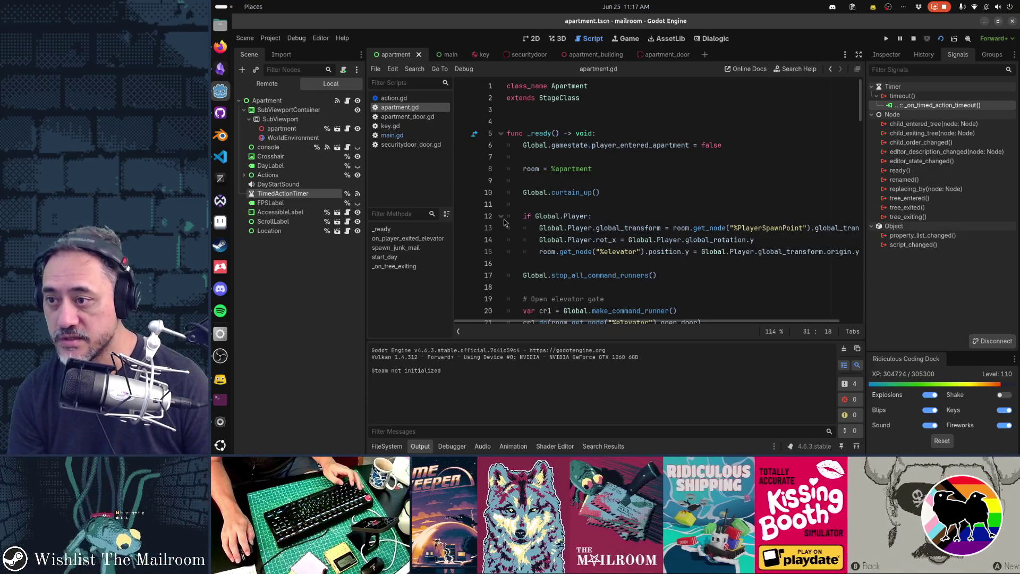
pyautogui.hotkey('alt', 'Tab')
pyautogui.hotkey('alt', 'Tab')
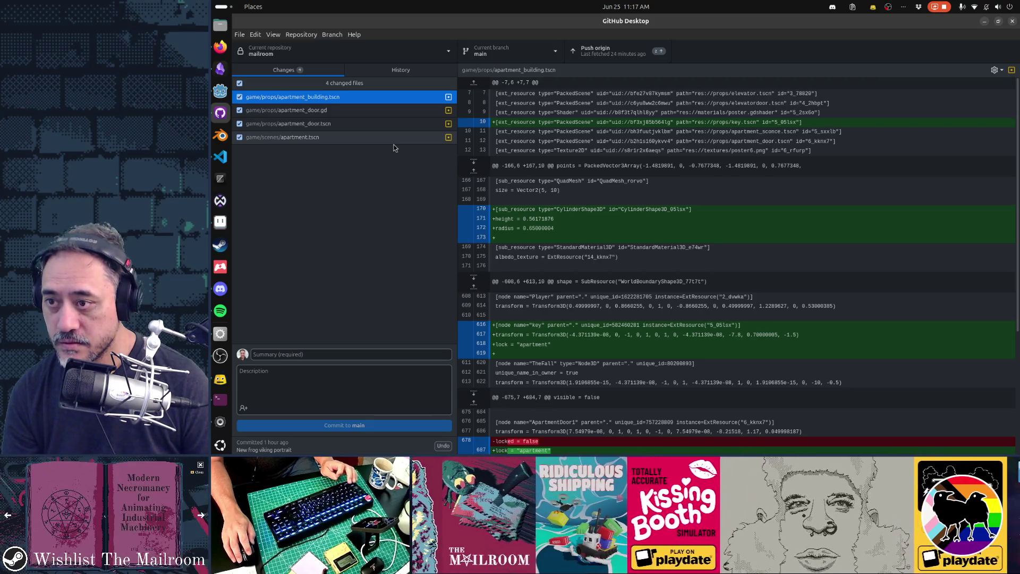
# Read the diffs of apartment_door.gd, apartment_door.tscn, apartment.tscn and apartment_building.tscn's new key node
pyautogui.click(381, 114)
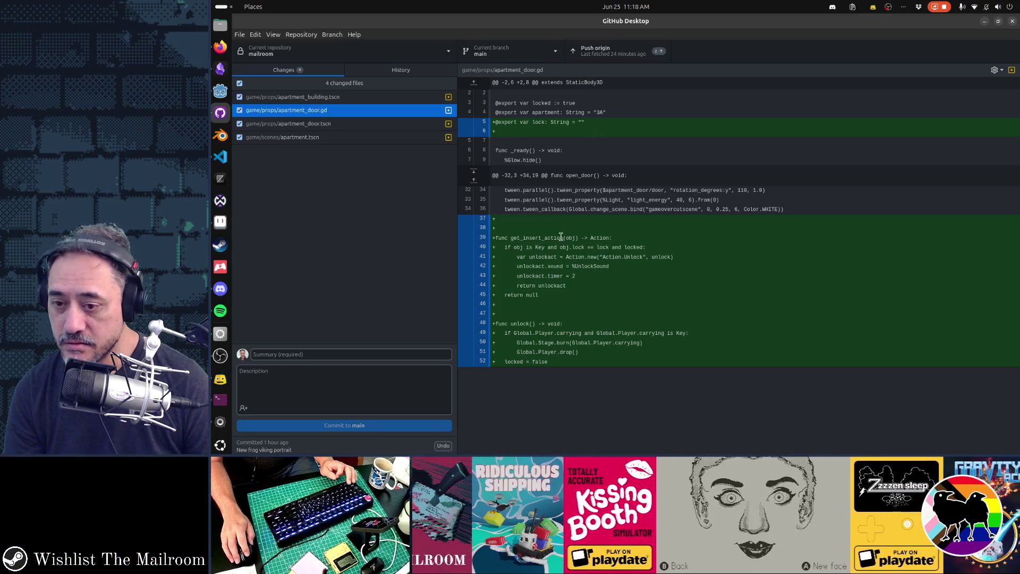
pyautogui.click(340, 127)
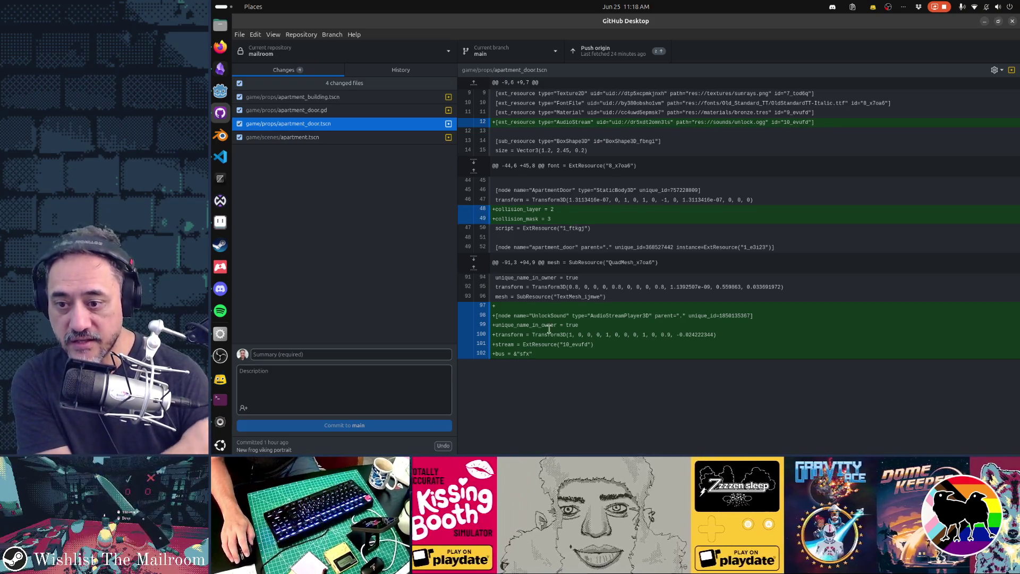
pyautogui.click(346, 140)
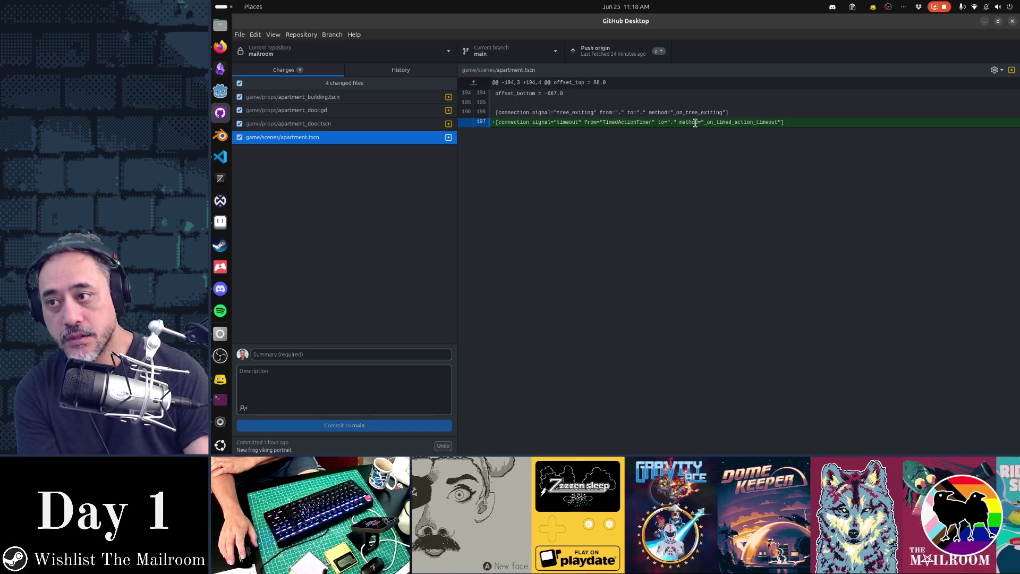
pyautogui.click(311, 96)
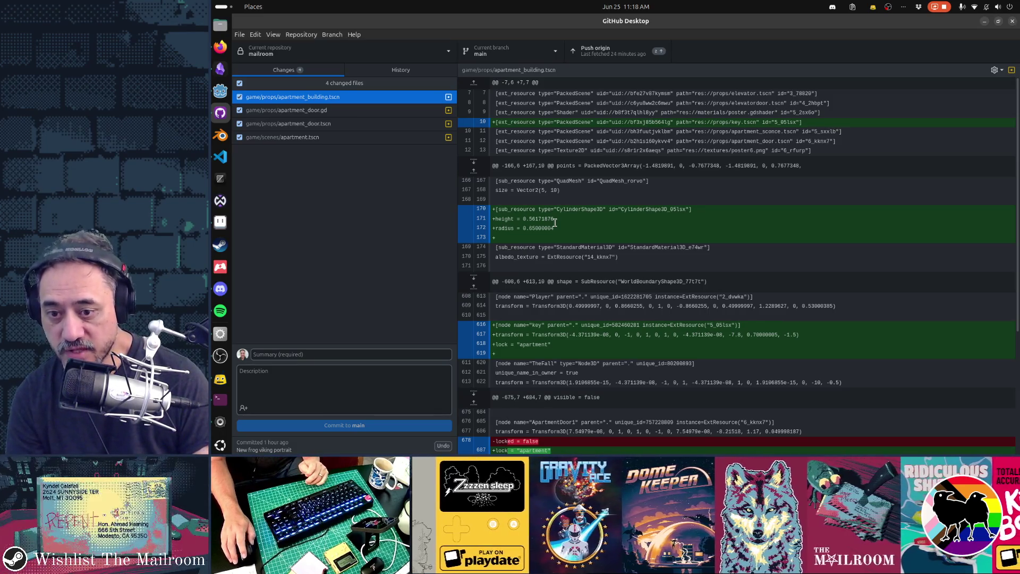
pyautogui.scroll(-5, 555, 223)
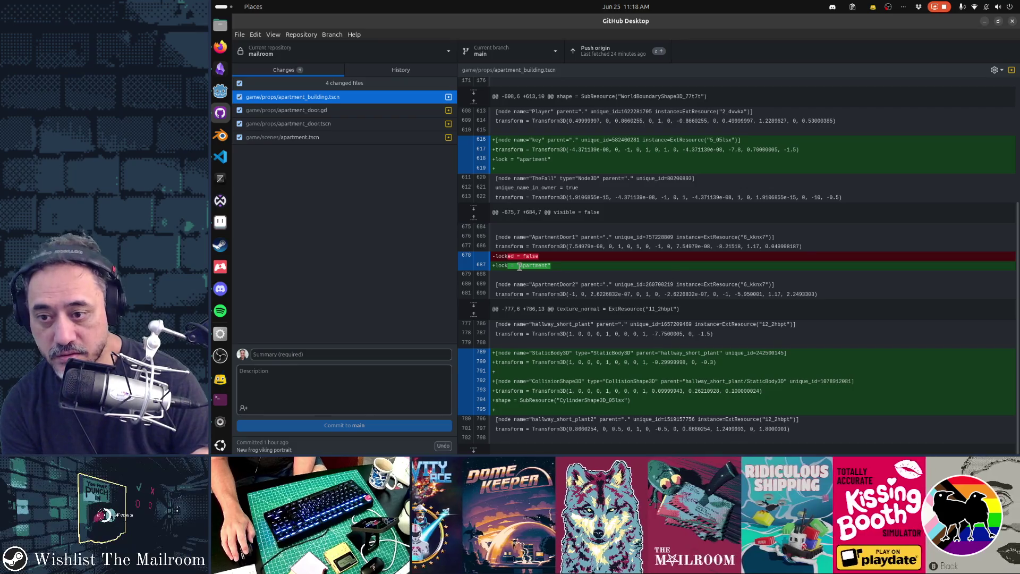
pyautogui.click(519, 266)
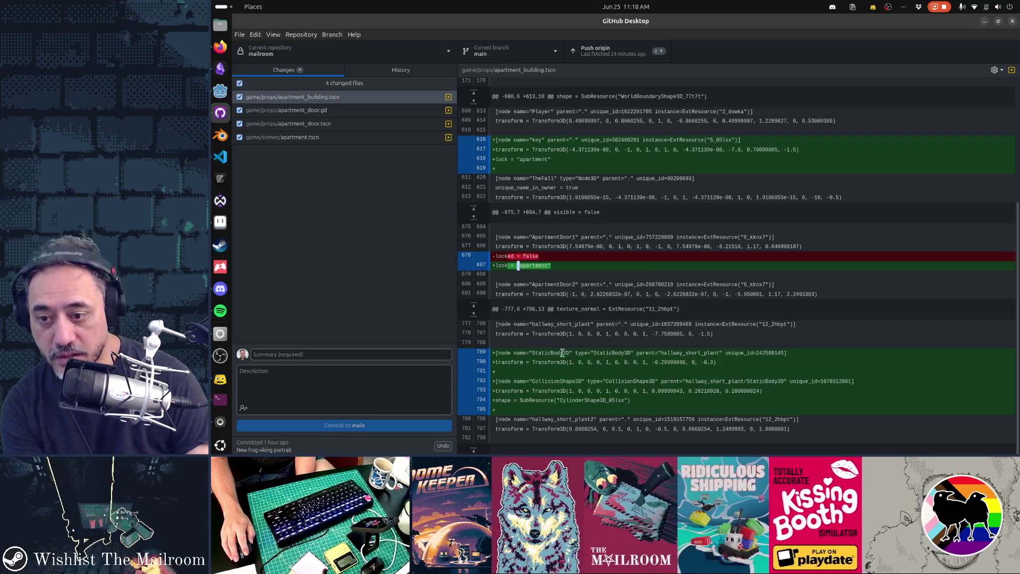
pyautogui.scroll(5, 563, 389)
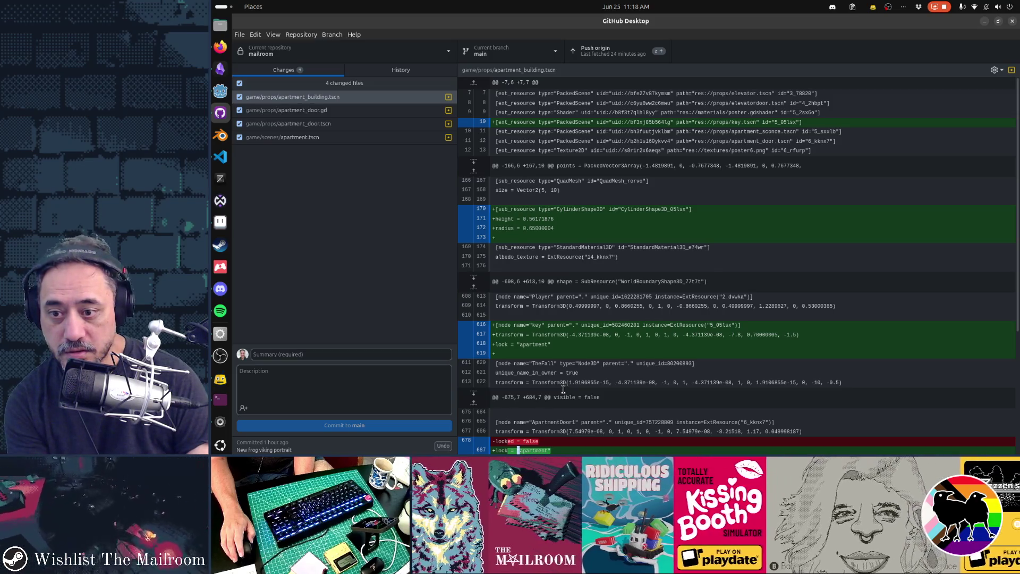
pyautogui.moveTo(535, 324); pyautogui.dragTo(552, 345)
pyautogui.click(537, 356)
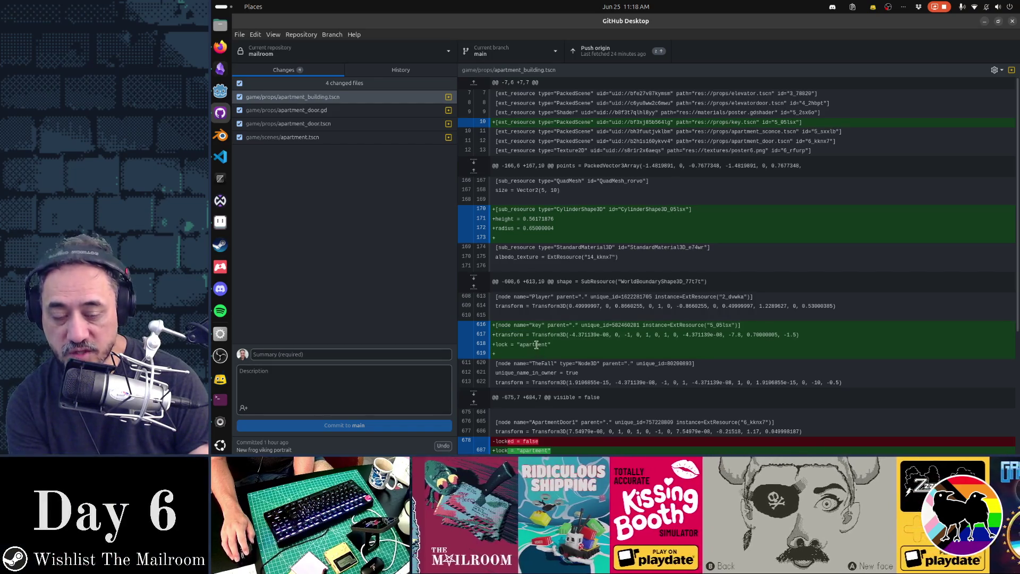
pyautogui.scroll(-3, 647, 347)
# Revisit the three other diffs, return to apartment_building.tscn, then switch back to Godot
pyautogui.click(352, 115)
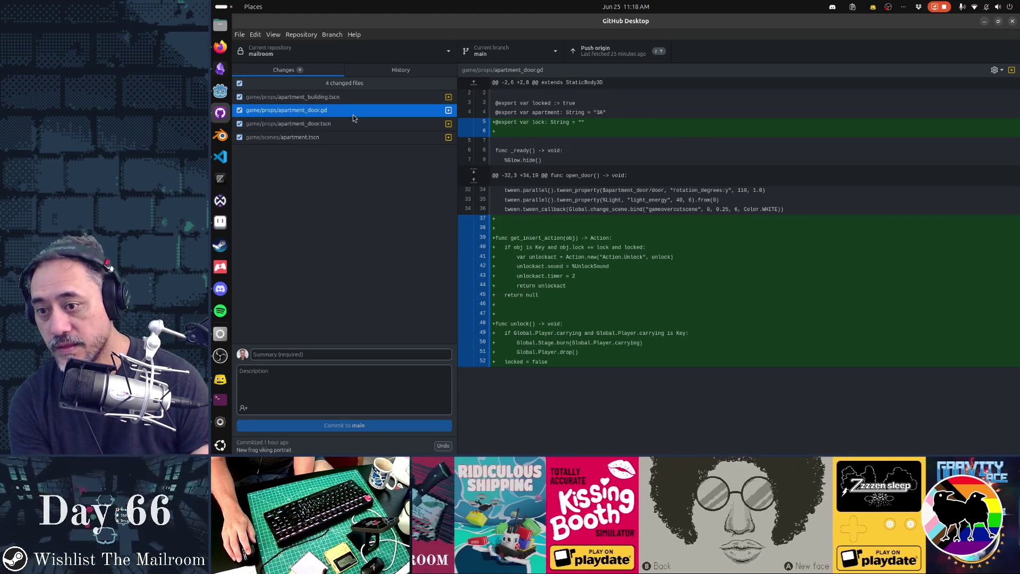
pyautogui.click(353, 128)
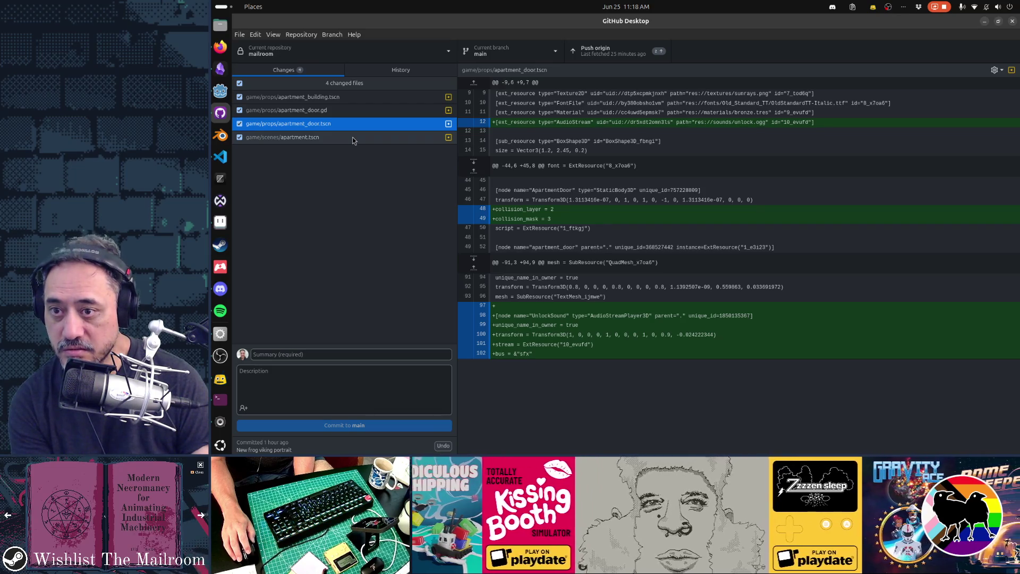
pyautogui.click(352, 138)
pyautogui.press('Up')
pyautogui.press('Up')
pyautogui.press('Up')
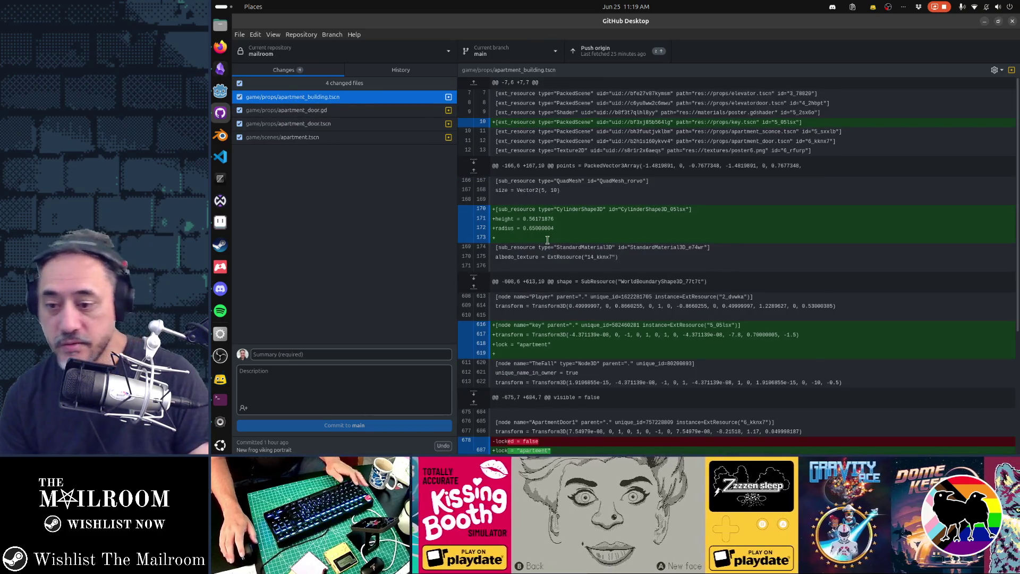
pyautogui.hotkey('alt', 'Tab')
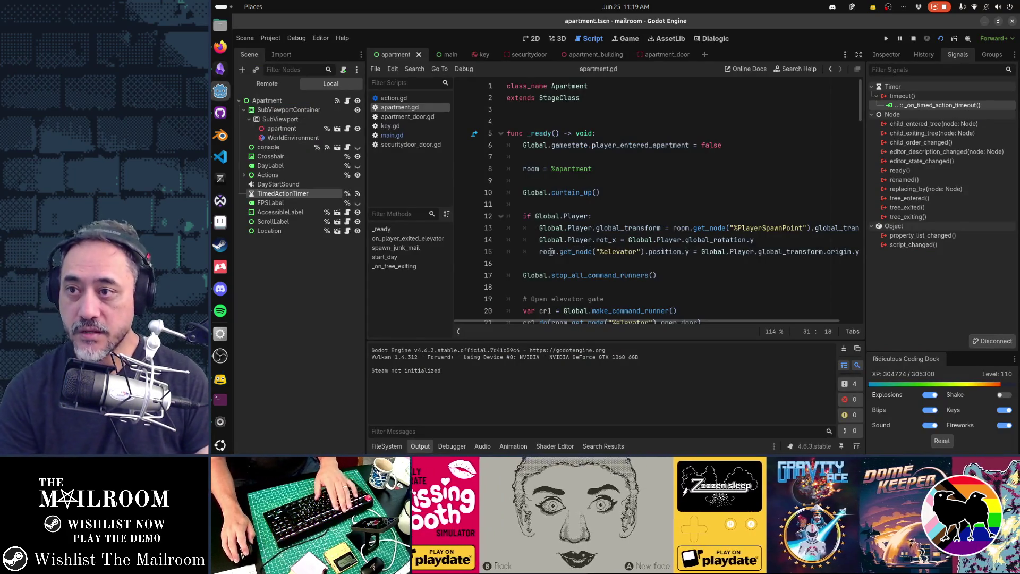
# Stop the game with F8 and compare the main and apartment scene trees, ending on apartment
pyautogui.press('F8')
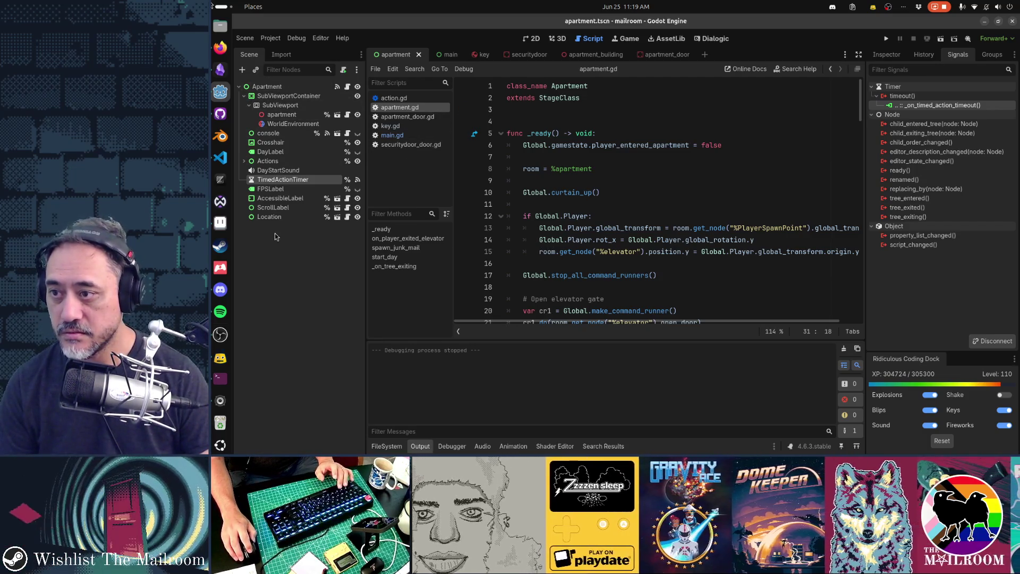
pyautogui.click(439, 54)
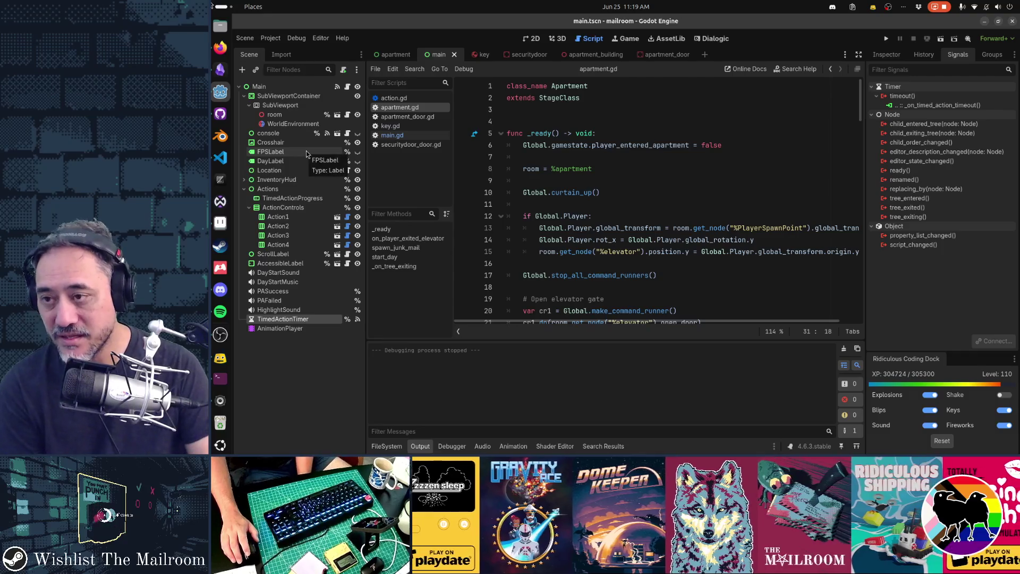
pyautogui.click(395, 55)
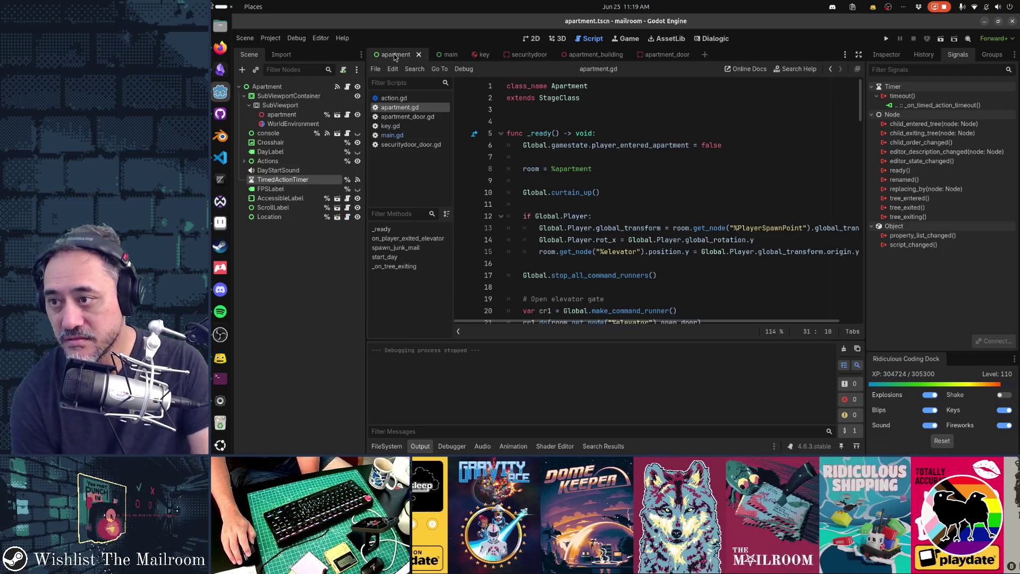
pyautogui.click(449, 57)
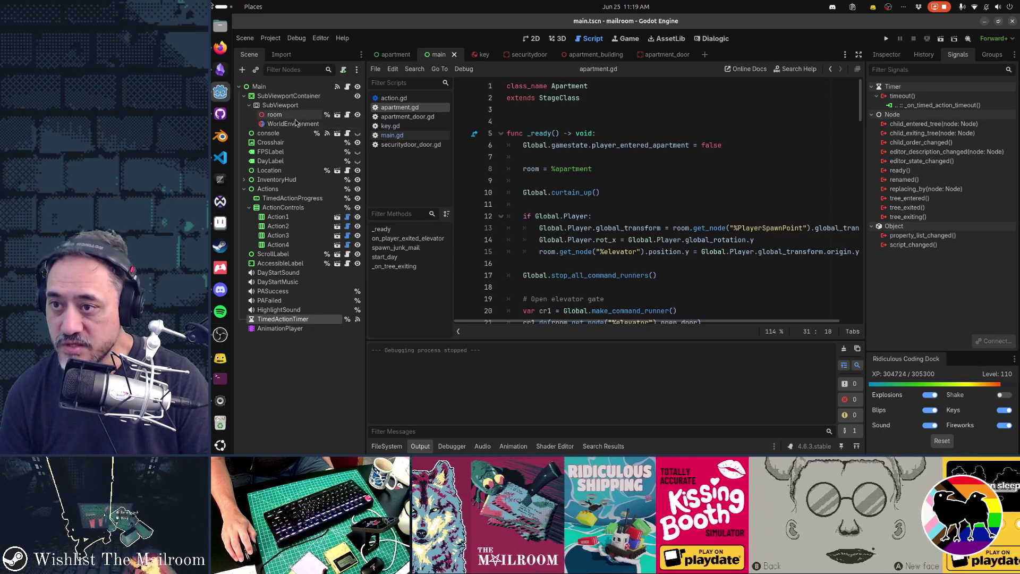
pyautogui.click(402, 54)
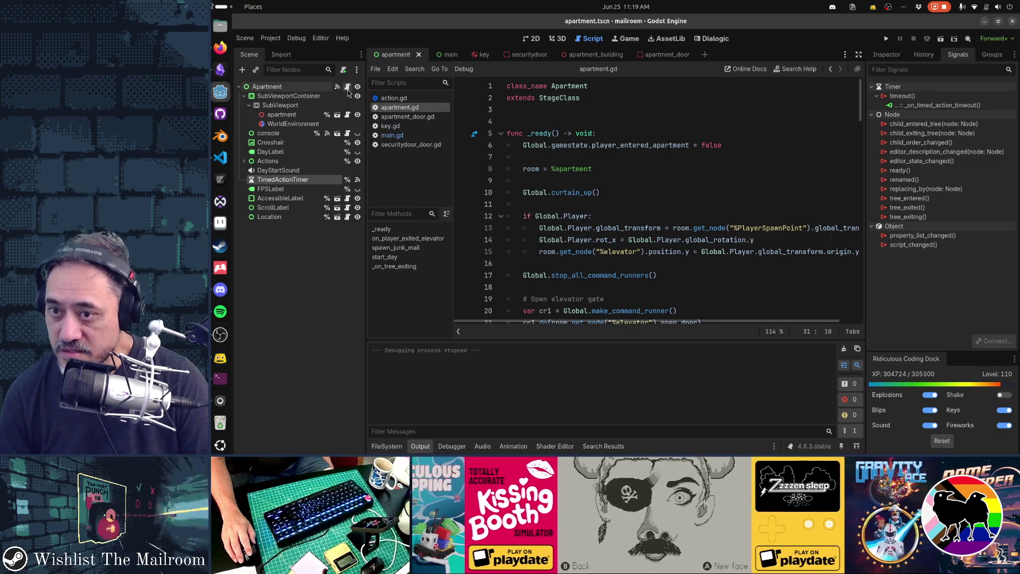
# Scroll apartment.gd down to start_day(), select its body, then switch to main.gd
pyautogui.scroll(-3, 677, 178)
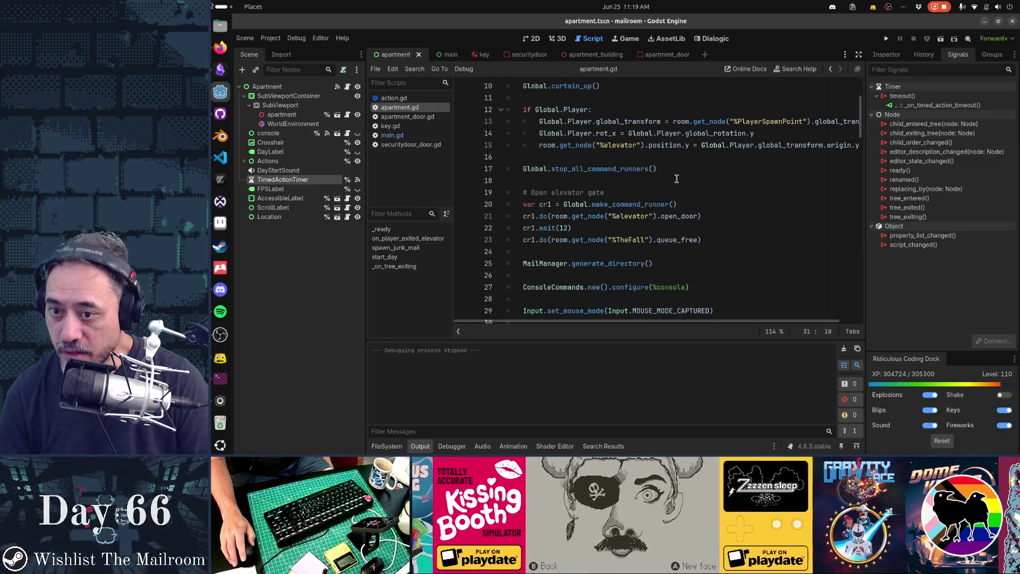
pyautogui.scroll(-4, 676, 179)
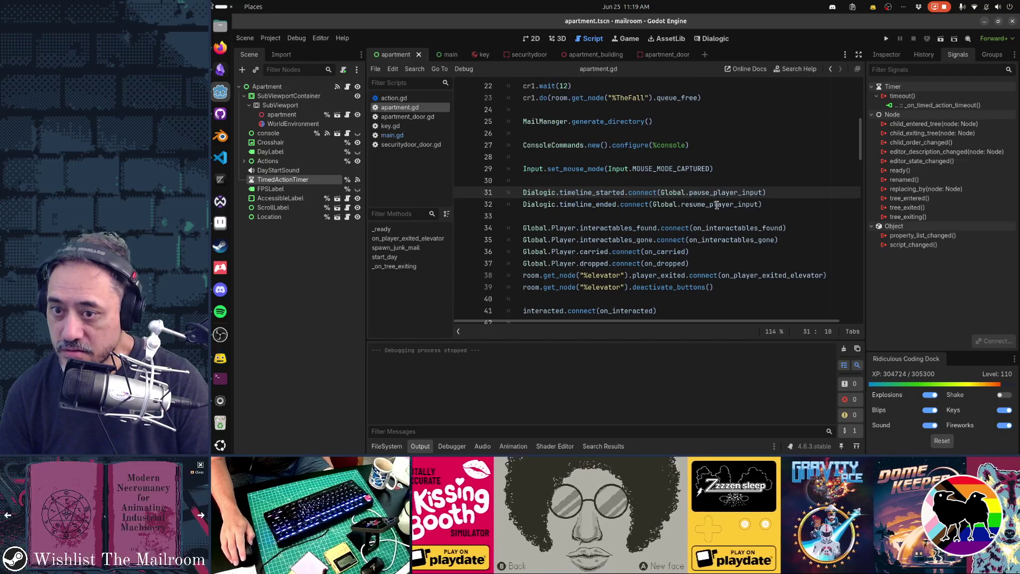
pyautogui.scroll(-12, 717, 205)
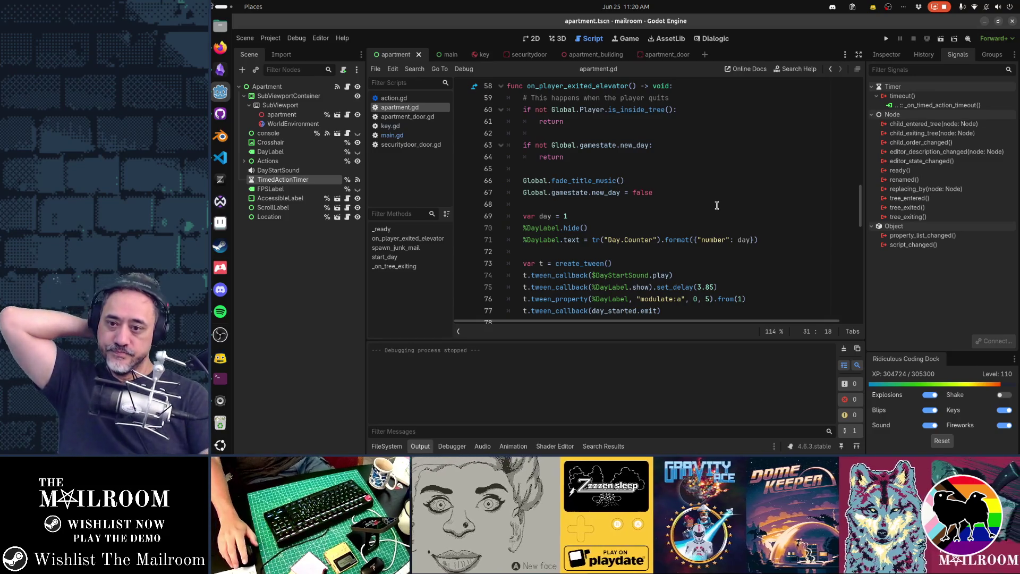
pyautogui.scroll(-7, 717, 205)
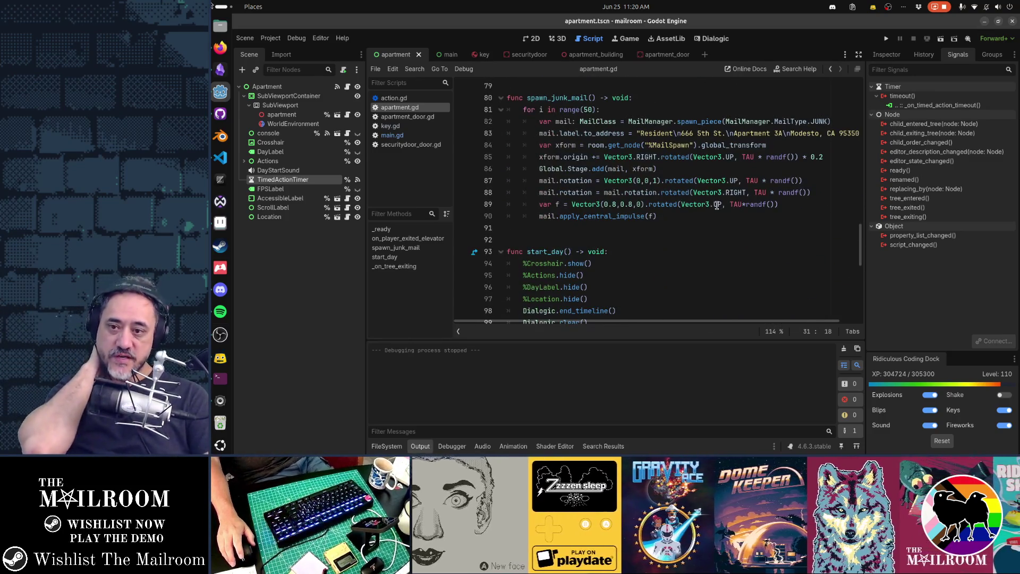
pyautogui.scroll(-4, 717, 205)
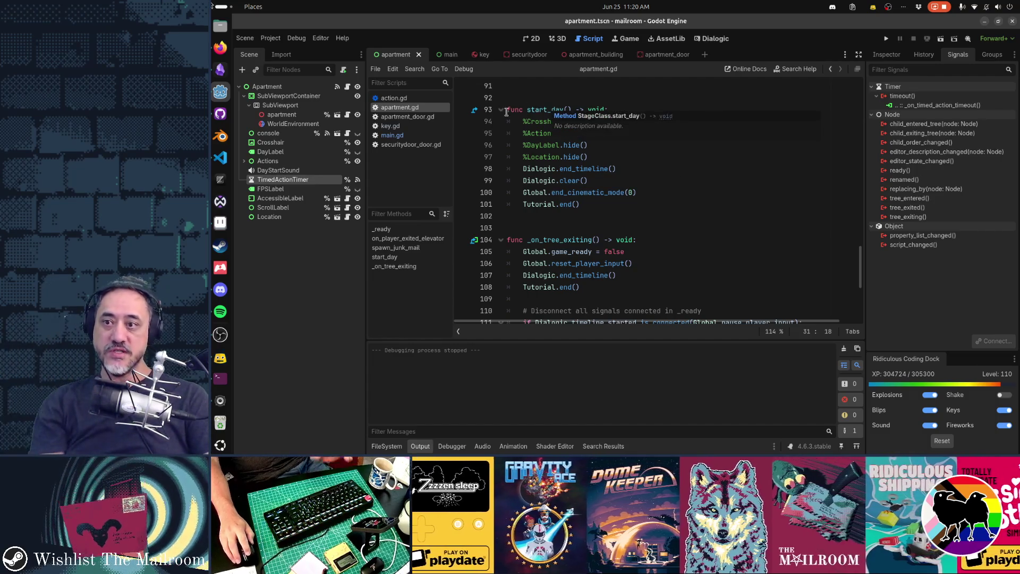
pyautogui.hotkey('shift', 'Down')
pyautogui.hotkey('shift', 'Down')
pyautogui.hotkey('shift', 'Down')
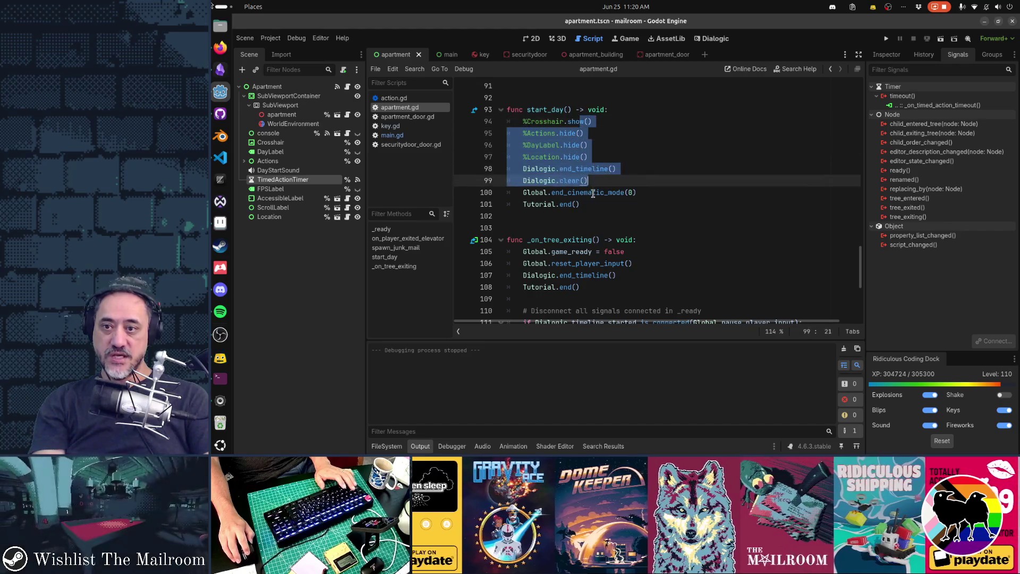
pyautogui.click(428, 136)
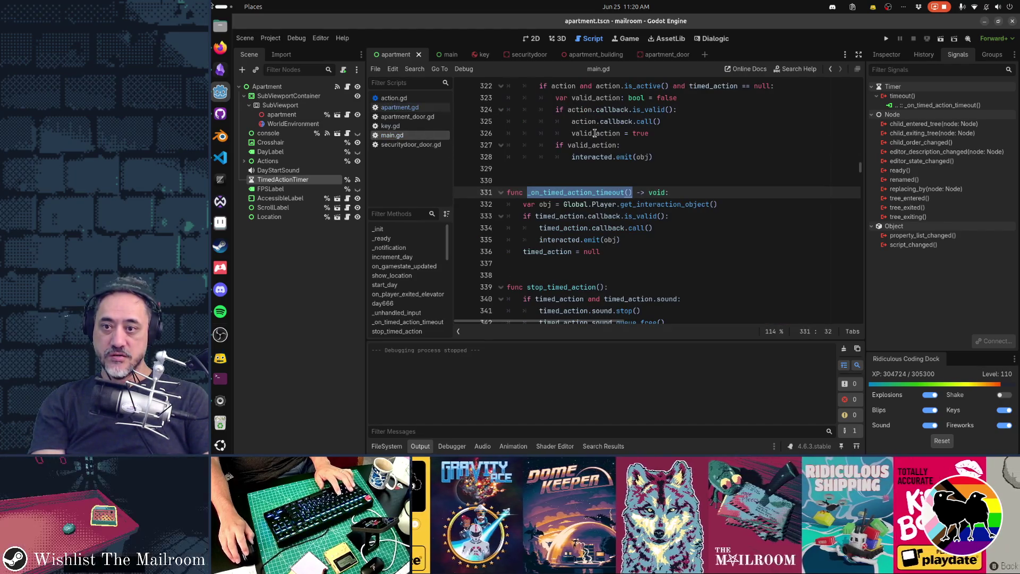
pyautogui.click(595, 133)
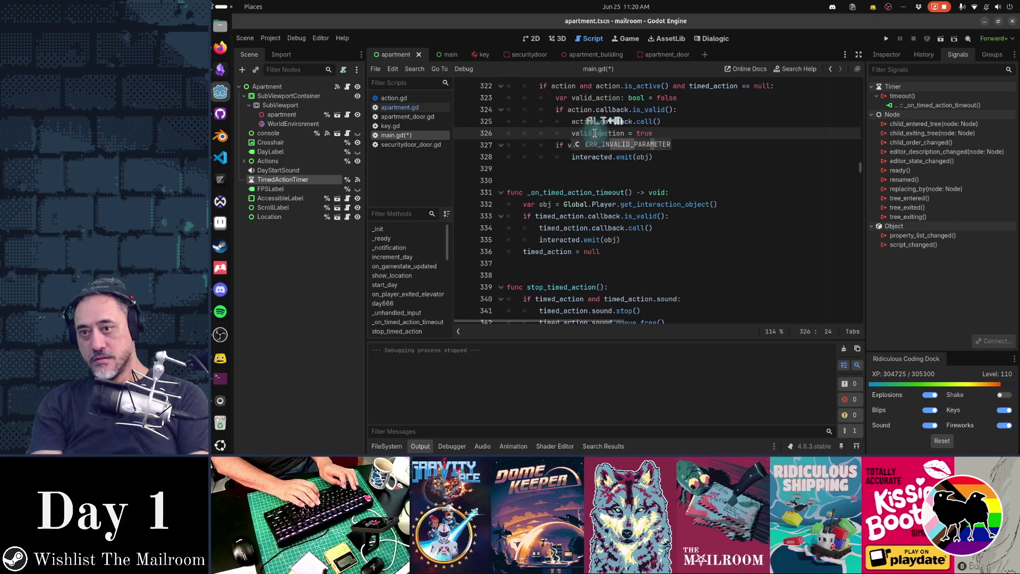
pyautogui.hotkey('ctrl', 'z')
pyautogui.hotkey('ctrl', 'alt', 'f')
pyautogui.write('startd')
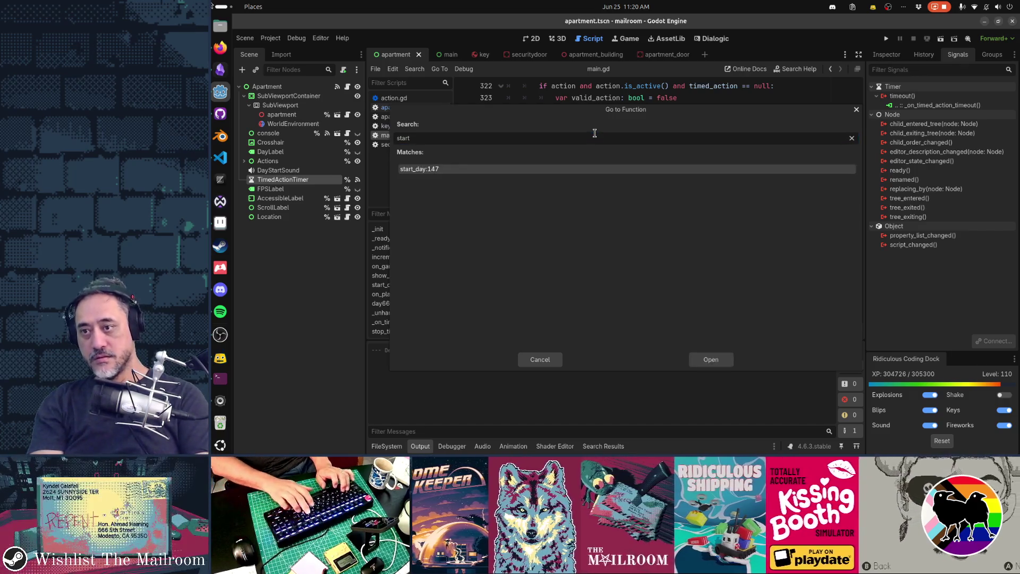
pyautogui.press('Return')
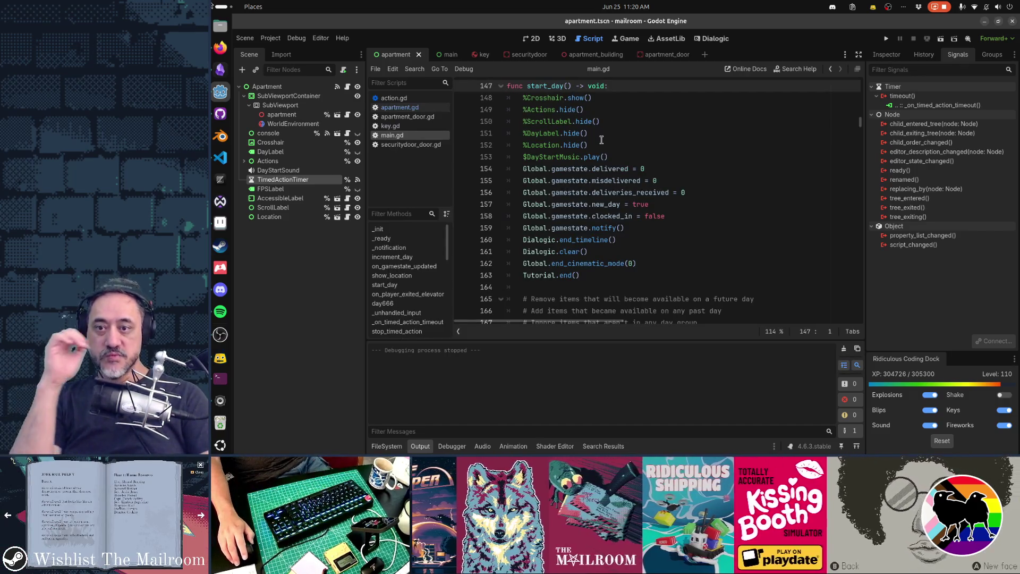
pyautogui.scroll(-6, 598, 136)
pyautogui.scroll(-3, 601, 139)
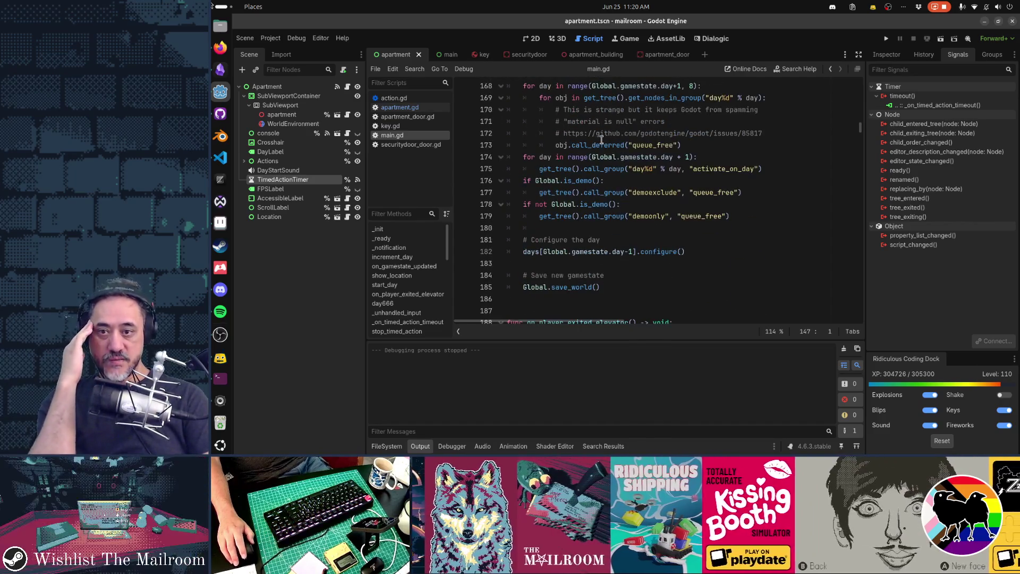
pyautogui.scroll(3, 602, 139)
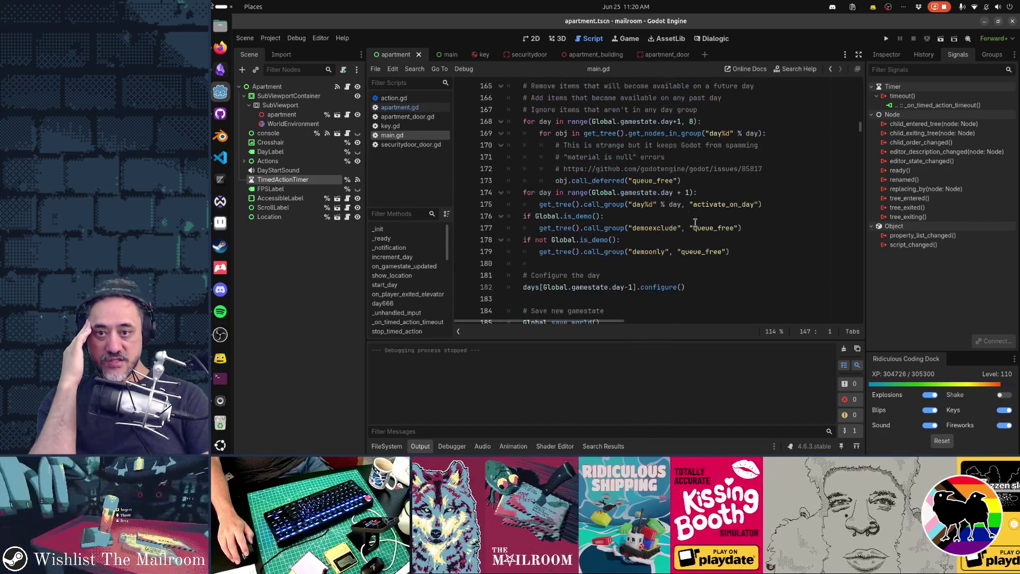
pyautogui.click(740, 251)
pyautogui.scroll(2, 739, 252)
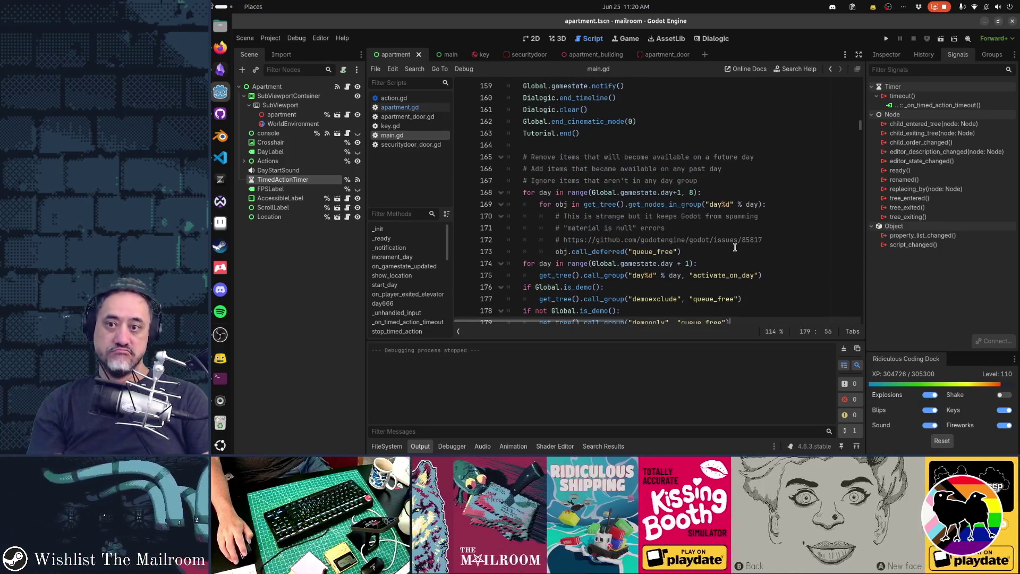
pyautogui.keyDown('shift'); pyautogui.click(526, 152); pyautogui.keyUp('shift')
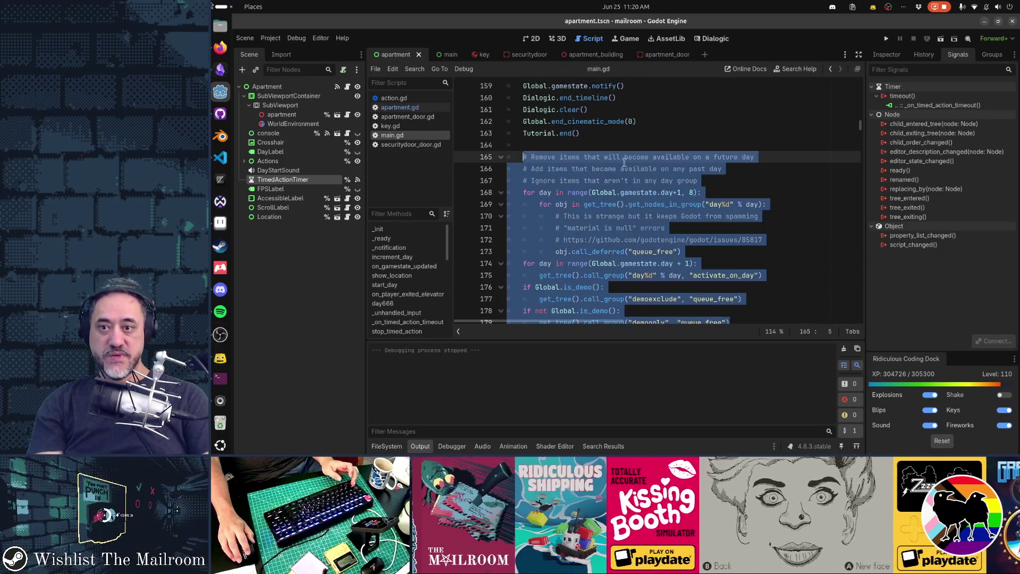
pyautogui.scroll(3, 671, 165)
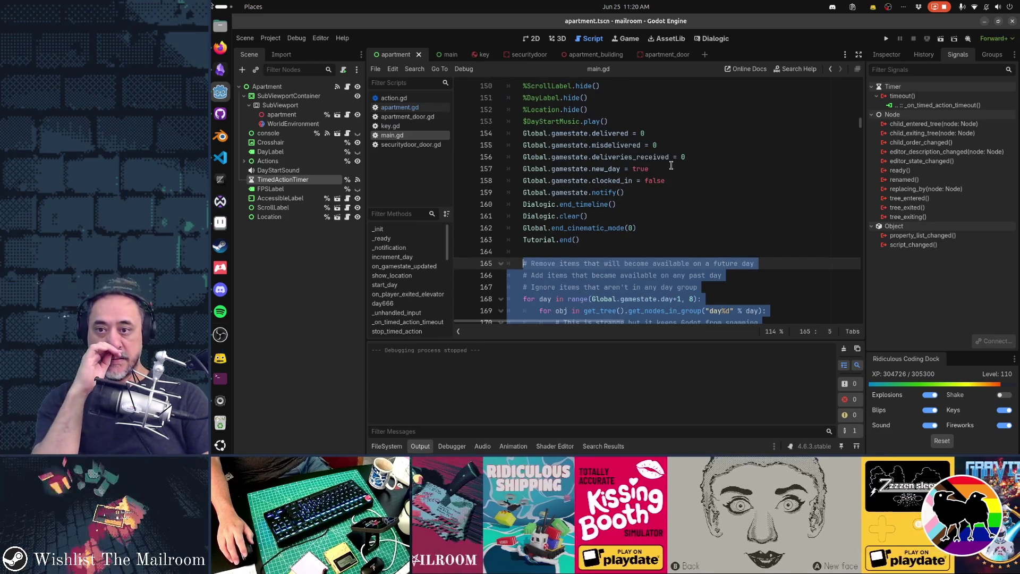
pyautogui.scroll(1, 656, 184)
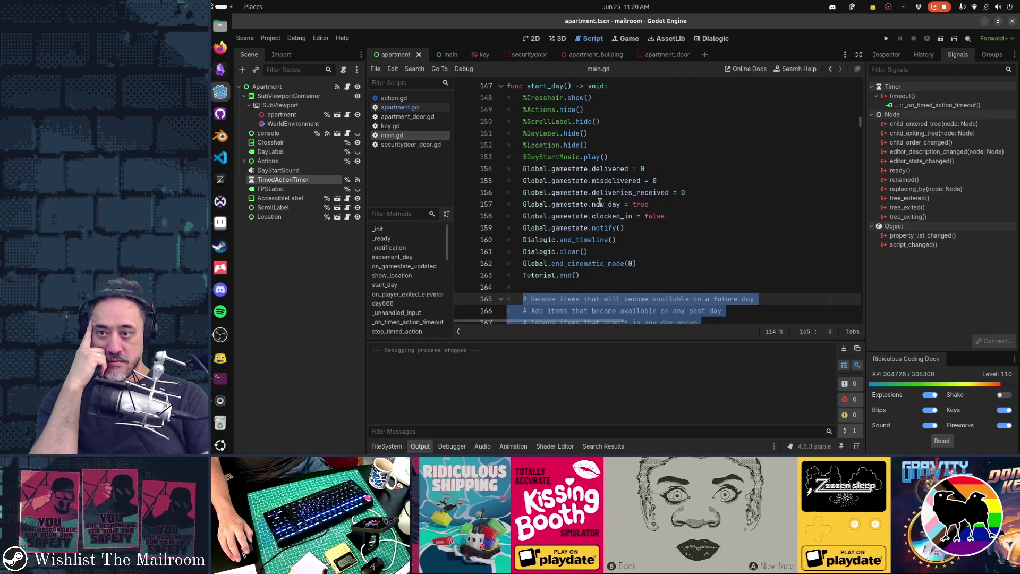
pyautogui.moveTo(523, 169)
pyautogui.mouseDown()
pyautogui.moveTo(704, 194)
pyautogui.moveTo(738, 250)
pyautogui.mouseUp()
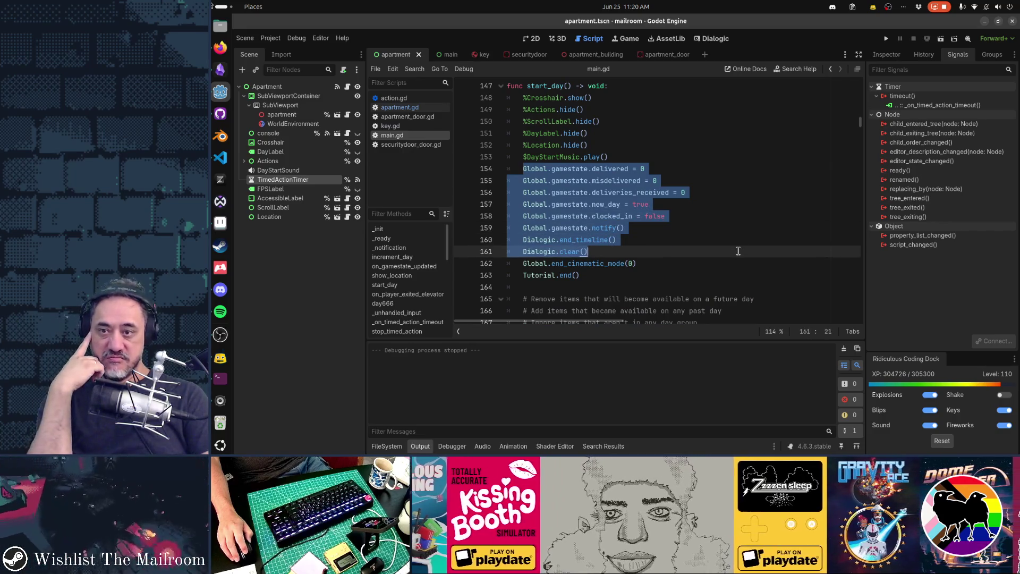
pyautogui.scroll(-9, 738, 250)
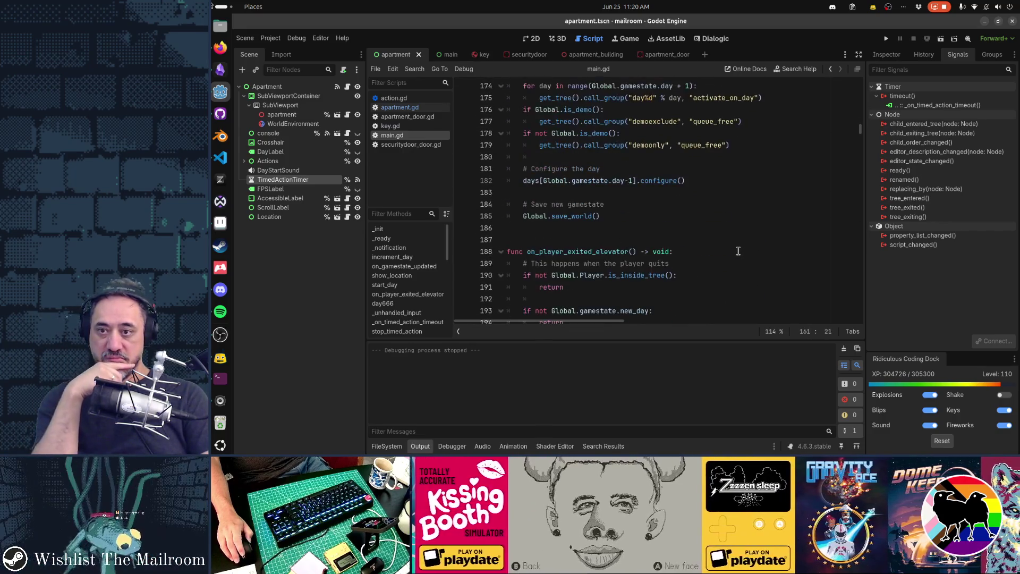
pyautogui.moveTo(526, 180); pyautogui.dragTo(719, 185)
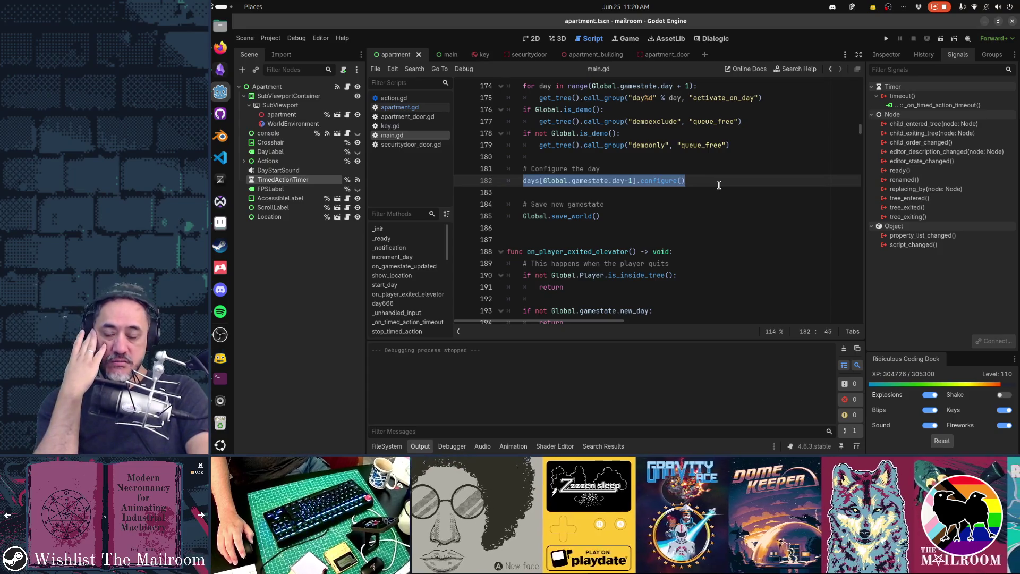
pyautogui.click(394, 108)
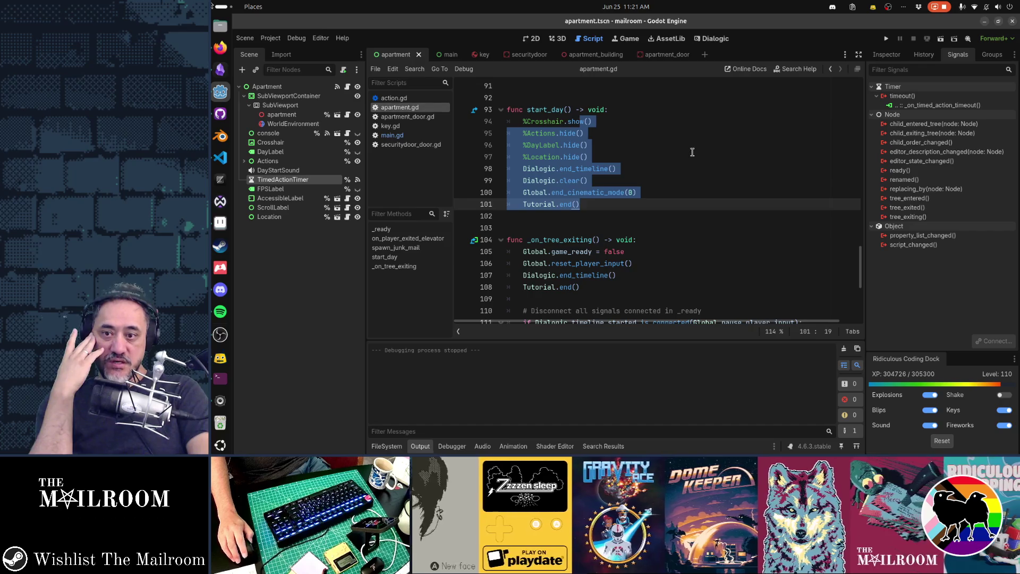
pyautogui.scroll(8, 693, 152)
pyautogui.scroll(5, 693, 152)
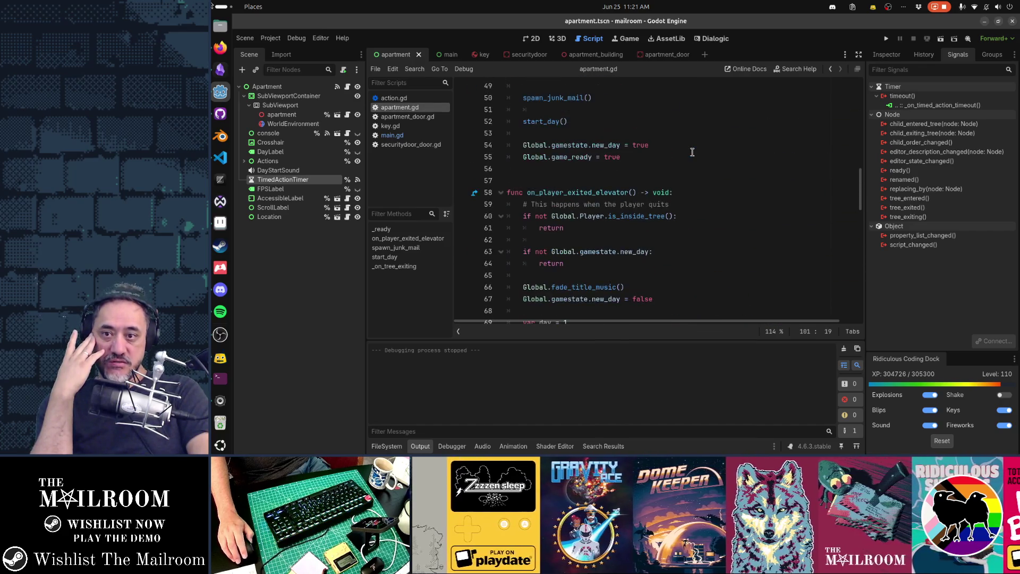
pyautogui.scroll(7, 693, 151)
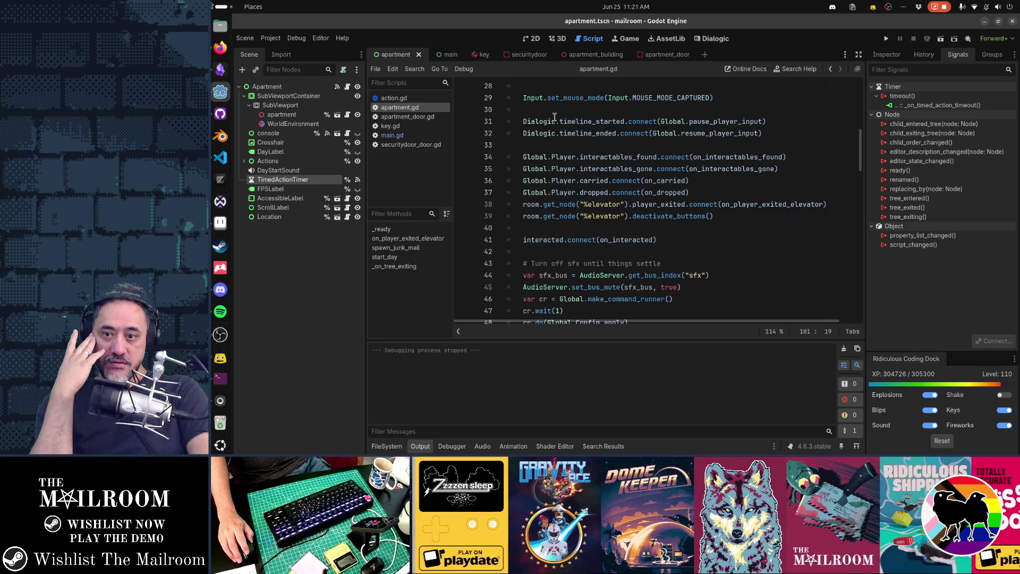
pyautogui.scroll(5, 680, 225)
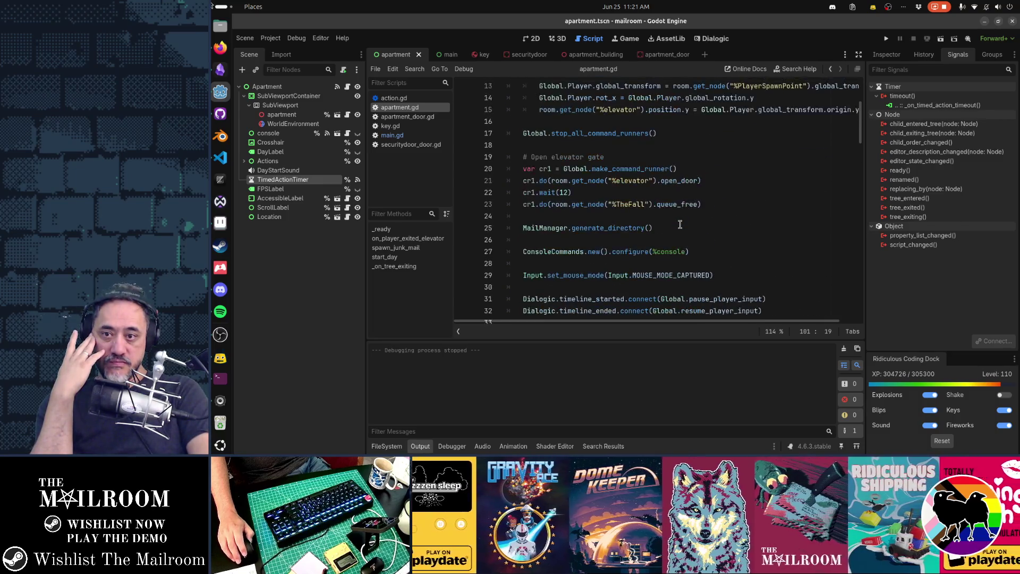
pyautogui.scroll(2, 680, 224)
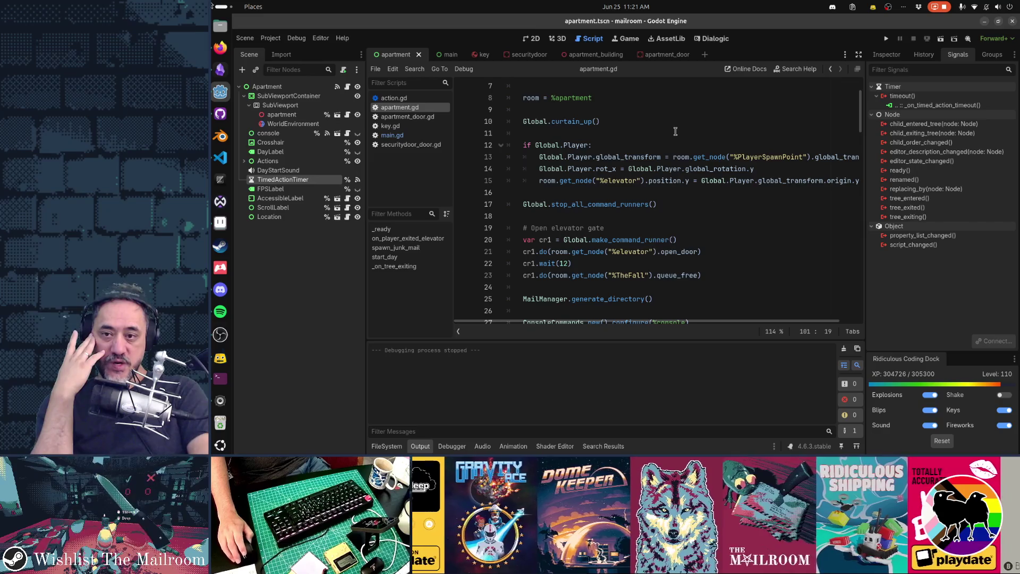
pyautogui.scroll(-12, 653, 206)
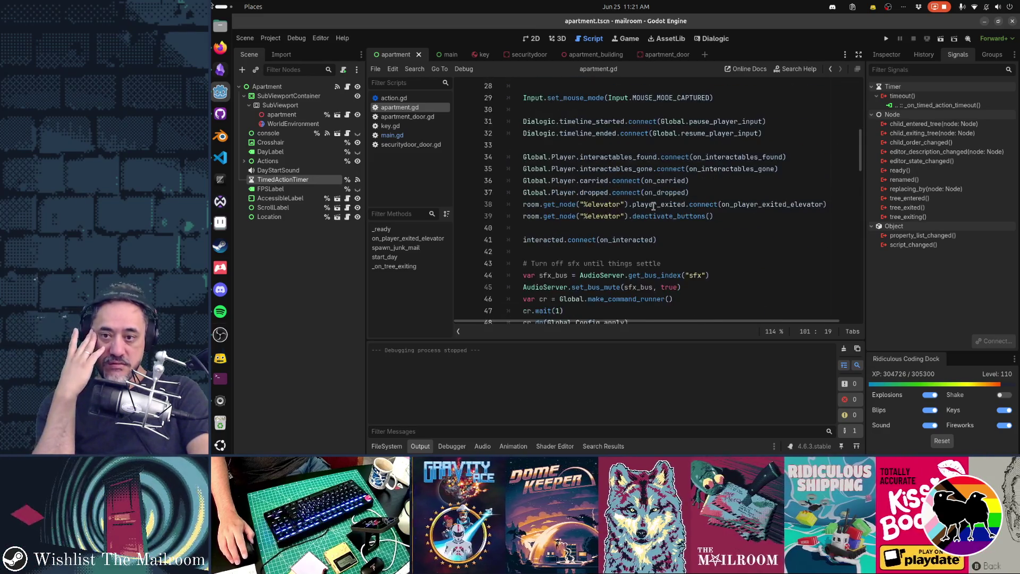
pyautogui.scroll(-4, 653, 206)
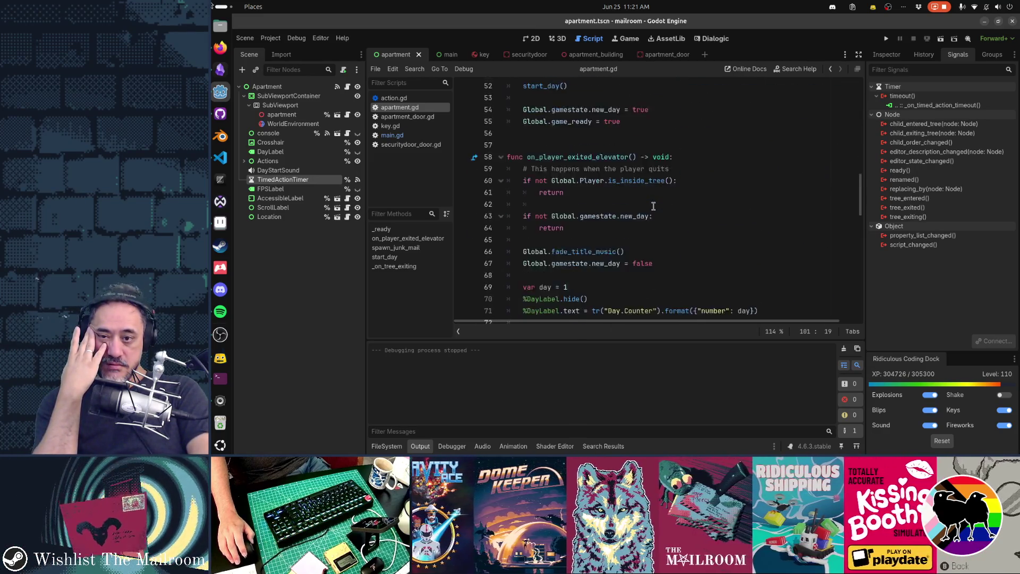
pyautogui.scroll(13, 653, 205)
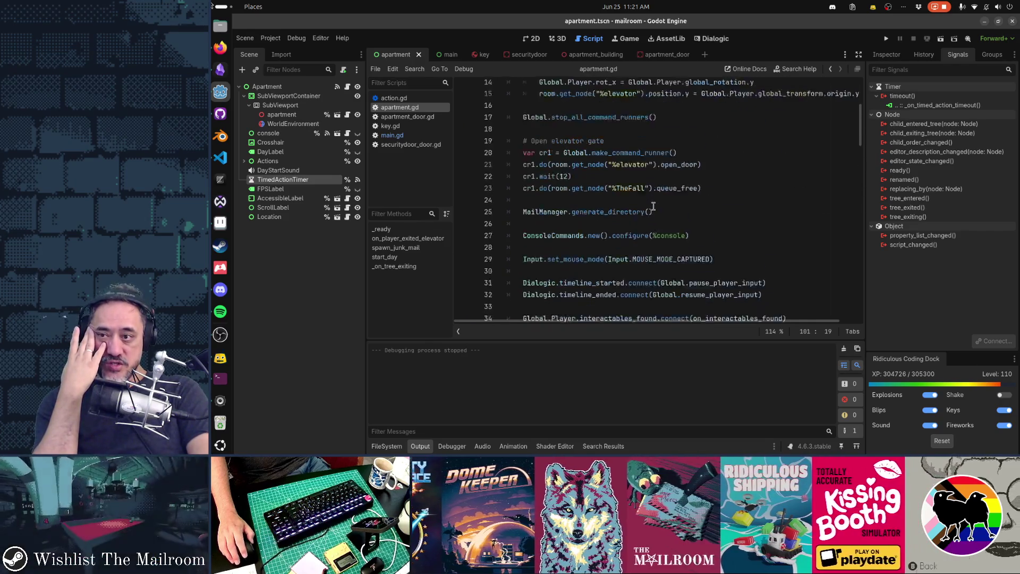
pyautogui.click(423, 136)
pyautogui.scroll(12, 674, 196)
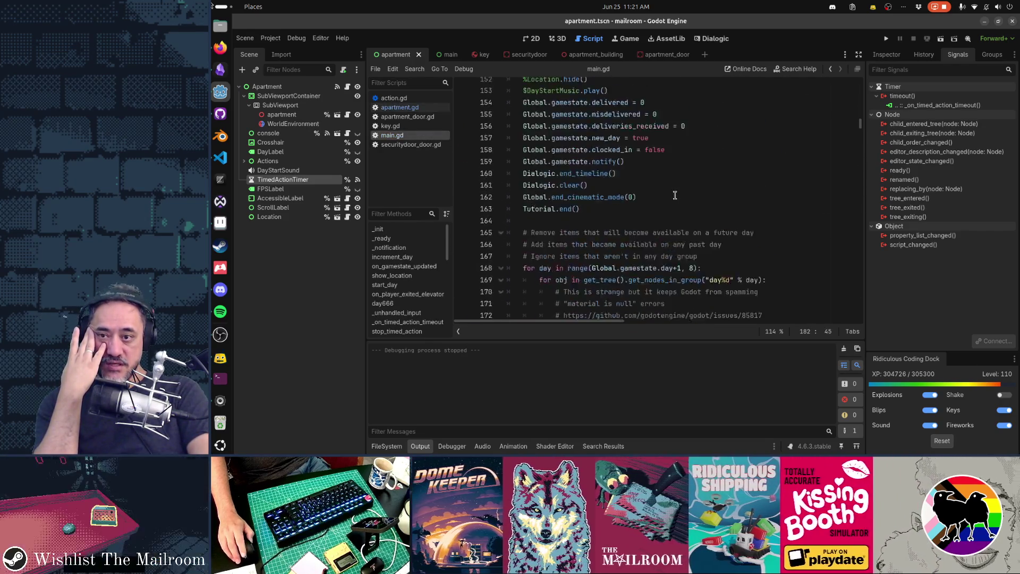
pyautogui.scroll(20, 675, 196)
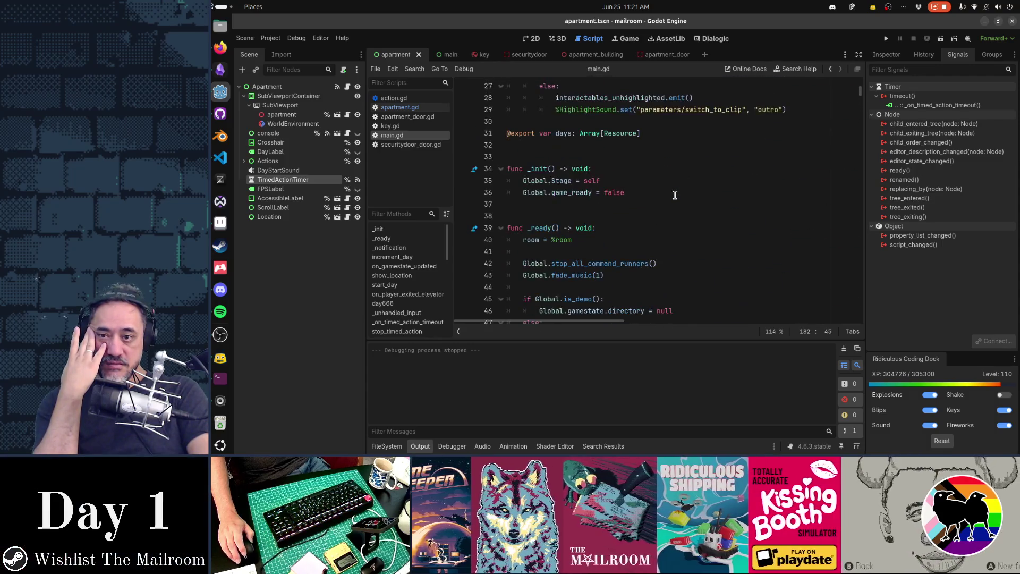
pyautogui.scroll(-6, 674, 196)
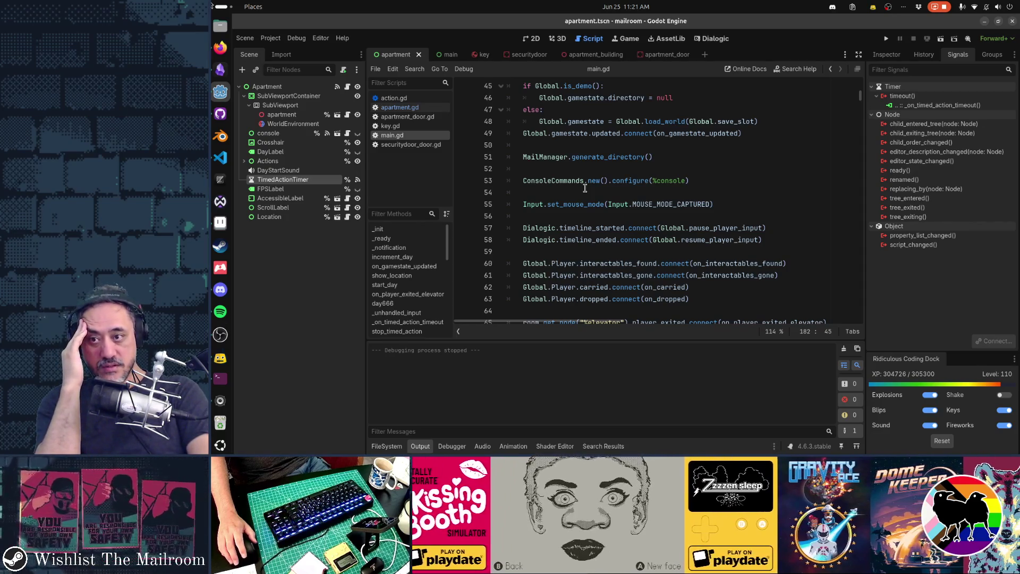
# Flip repeatedly between the apartment and main scene tabs, finishing on main.tscn's node tree
pyautogui.click(448, 57)
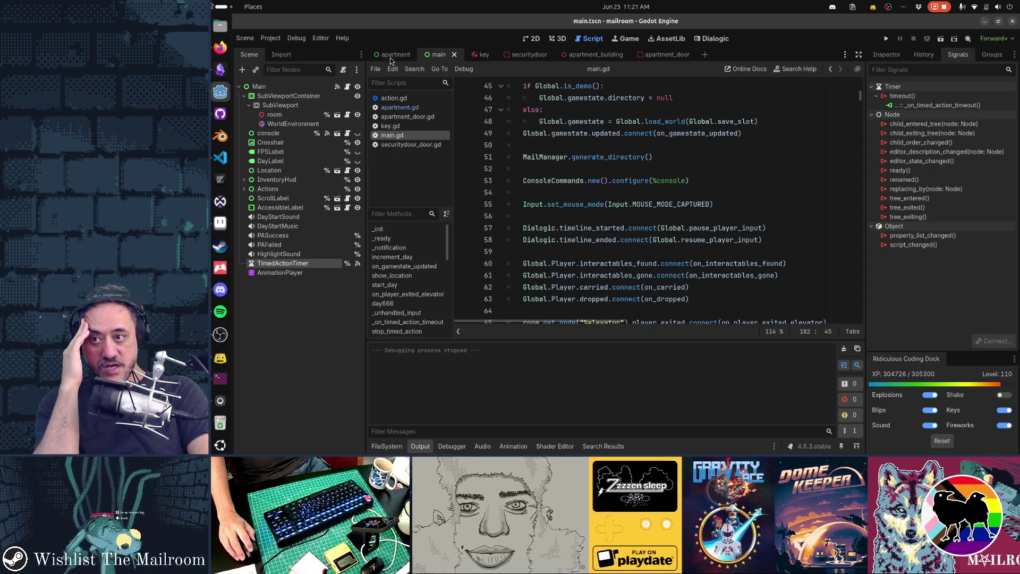
pyautogui.click(390, 57)
pyautogui.click(446, 55)
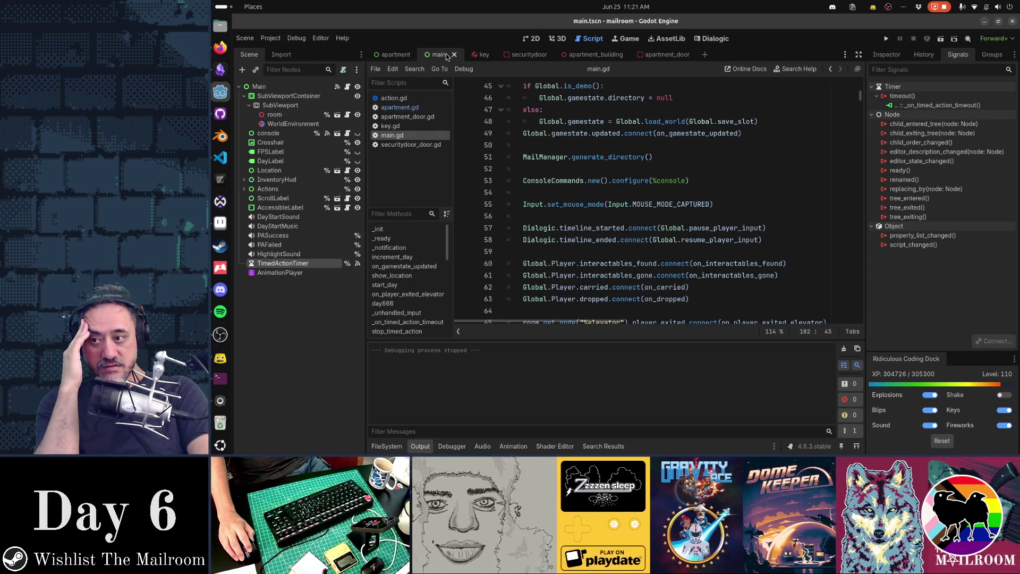
pyautogui.click(395, 57)
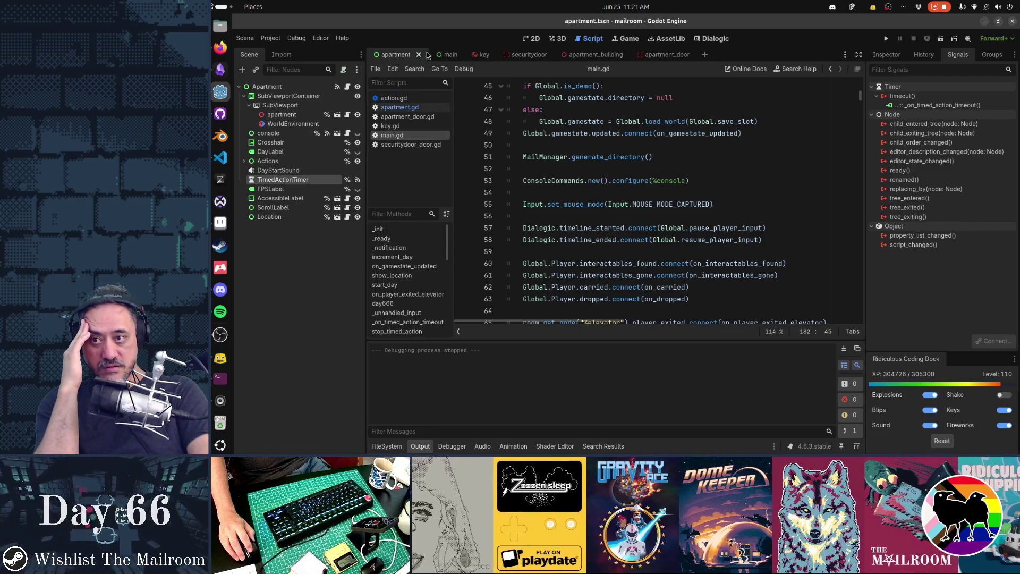
pyautogui.click(446, 55)
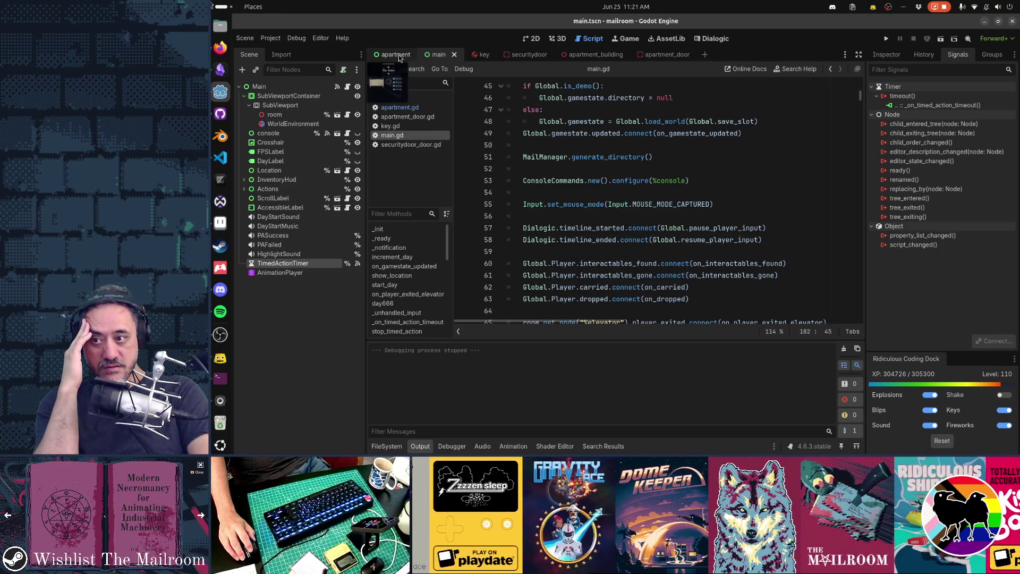
pyautogui.click(399, 55)
pyautogui.click(441, 54)
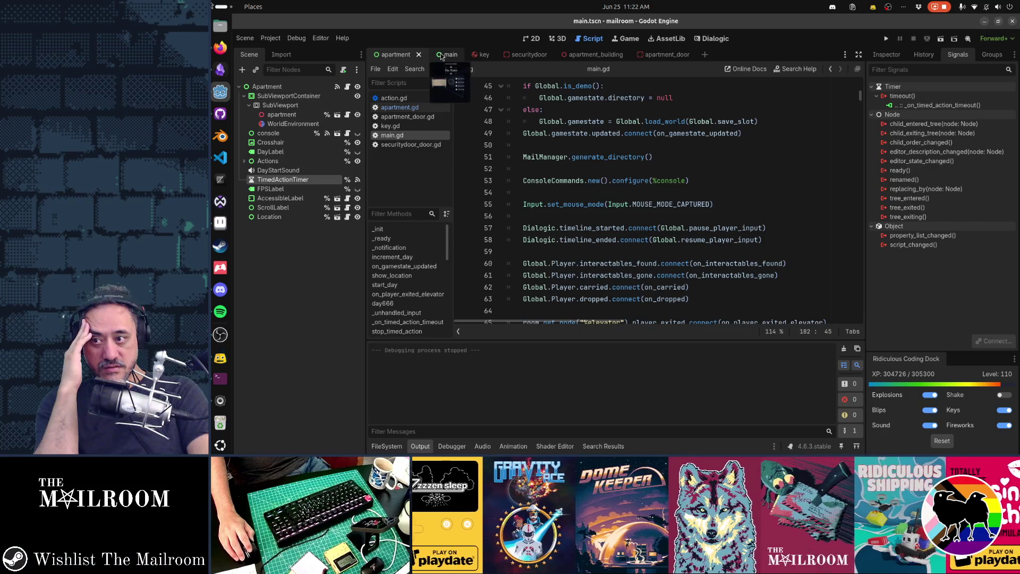
pyautogui.click(395, 54)
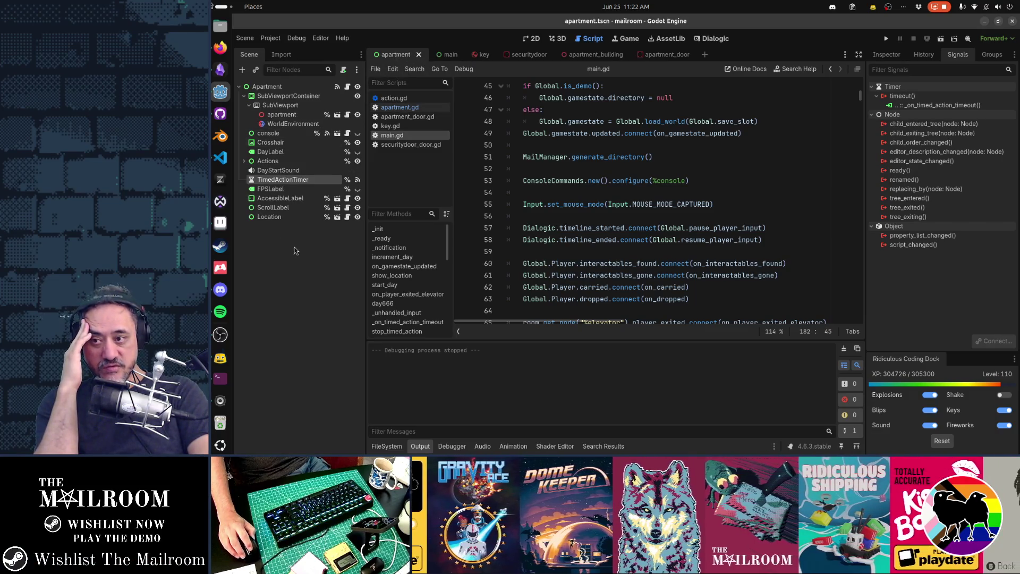
pyautogui.click(450, 58)
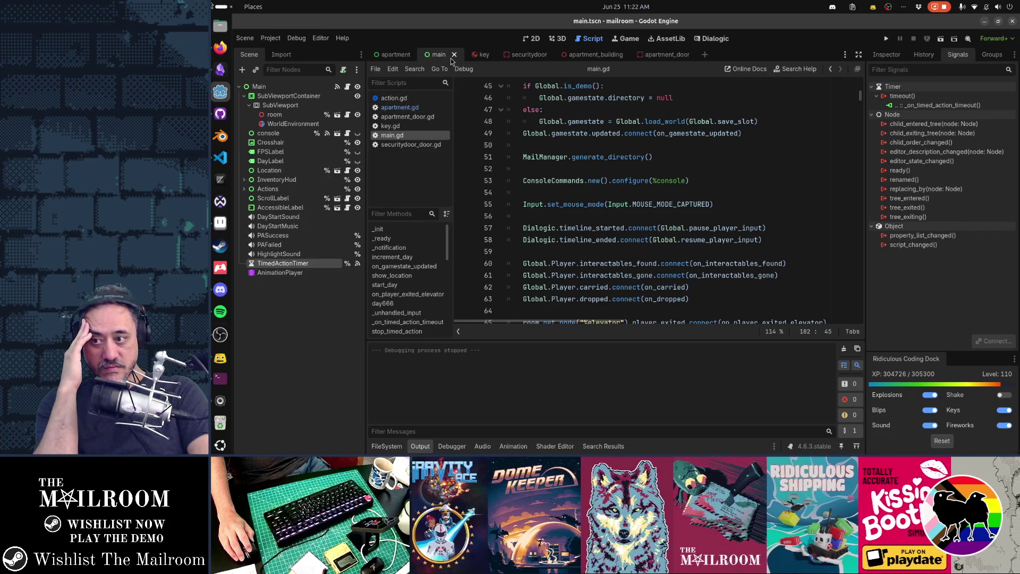
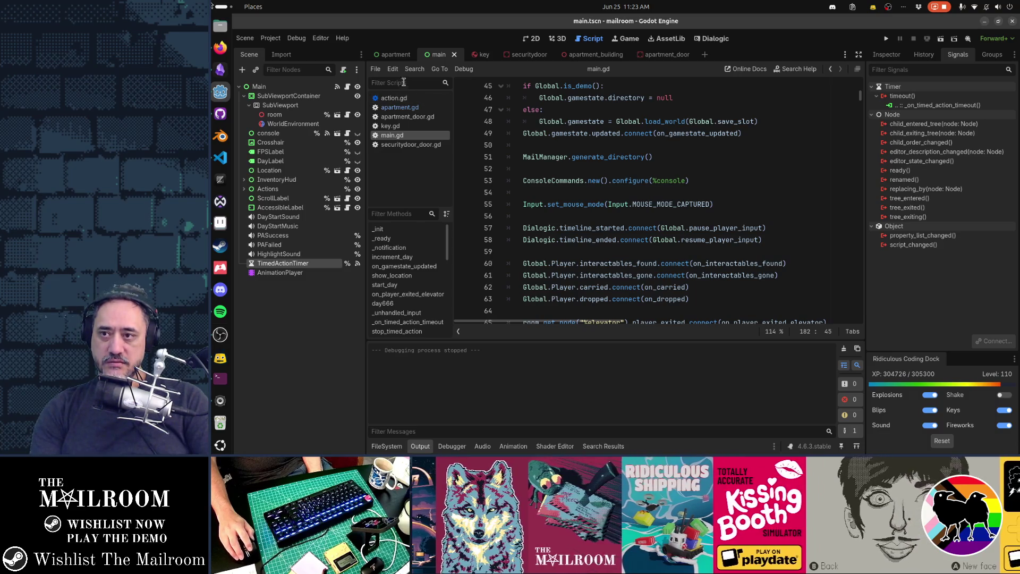
# Flip back and forth between the main and apartment scene tabs, finishing on main
pyautogui.click(394, 54)
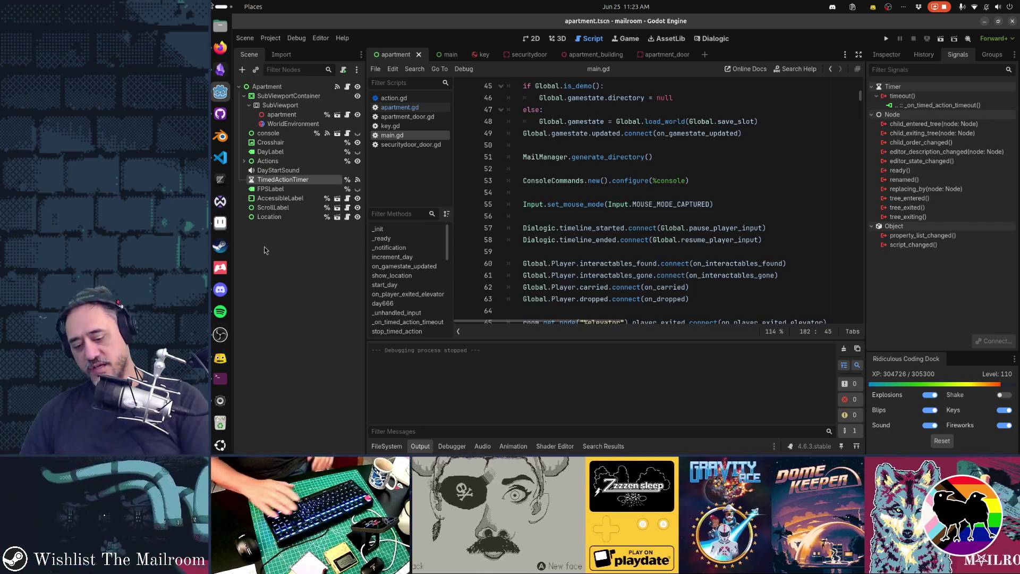
pyautogui.hotkey('alt', 'Tab')
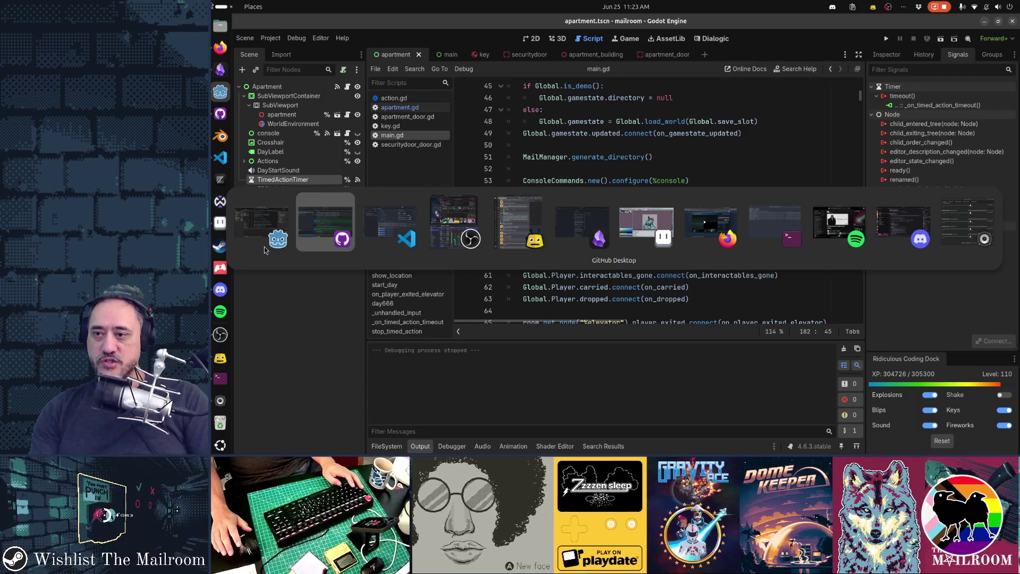
pyautogui.press('Escape')
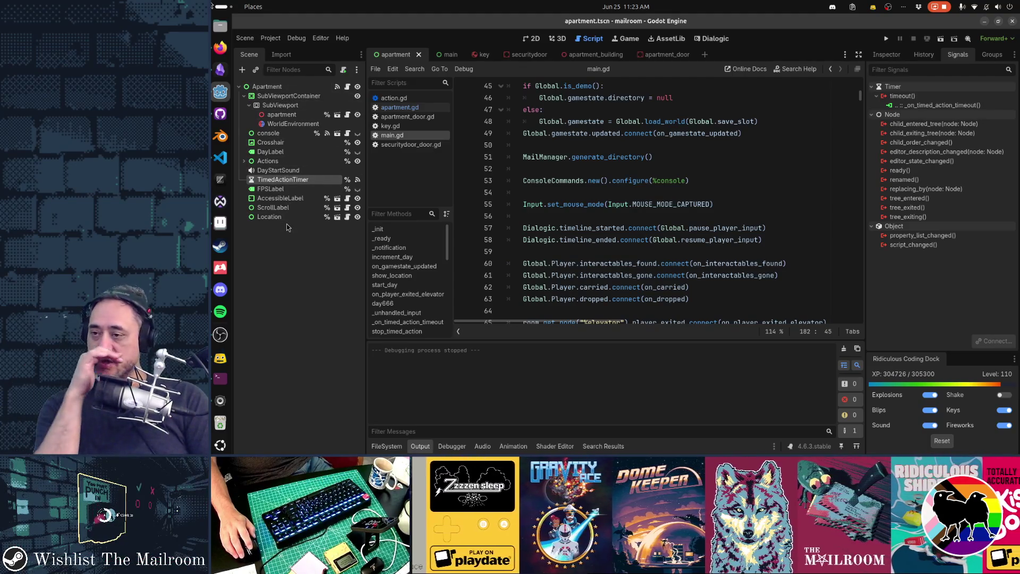
pyautogui.click(450, 53)
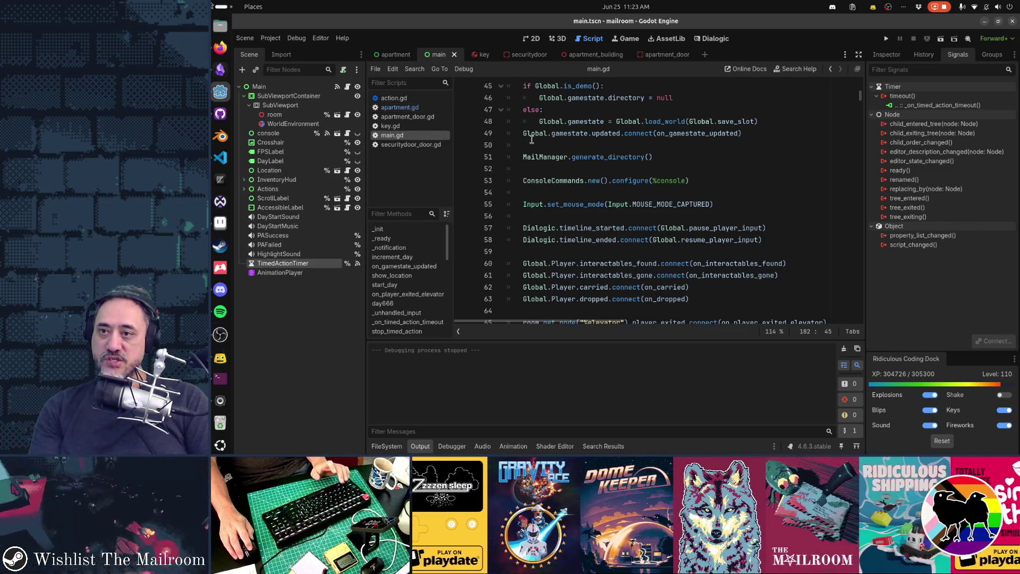
pyautogui.click(395, 54)
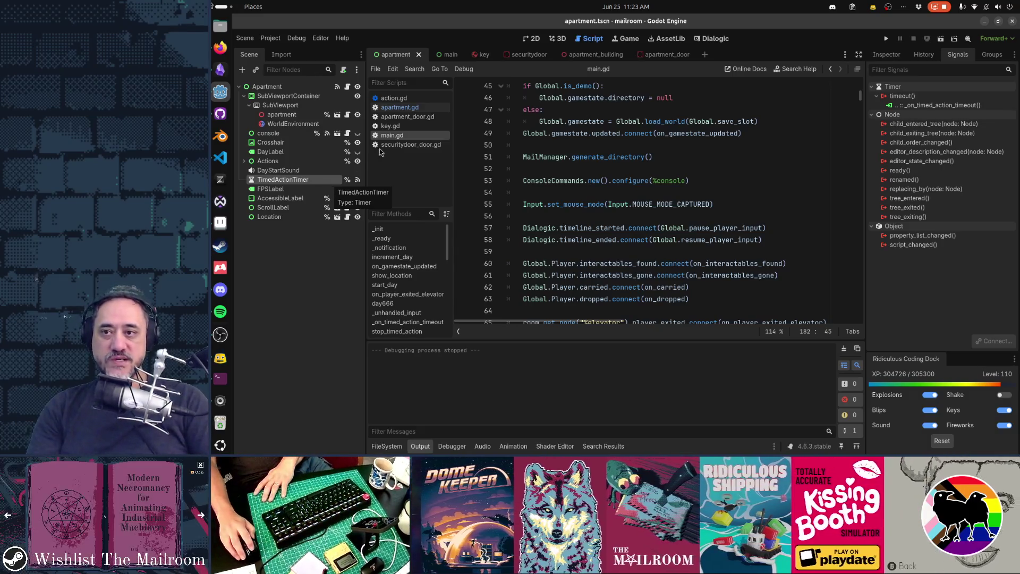
pyautogui.click(449, 57)
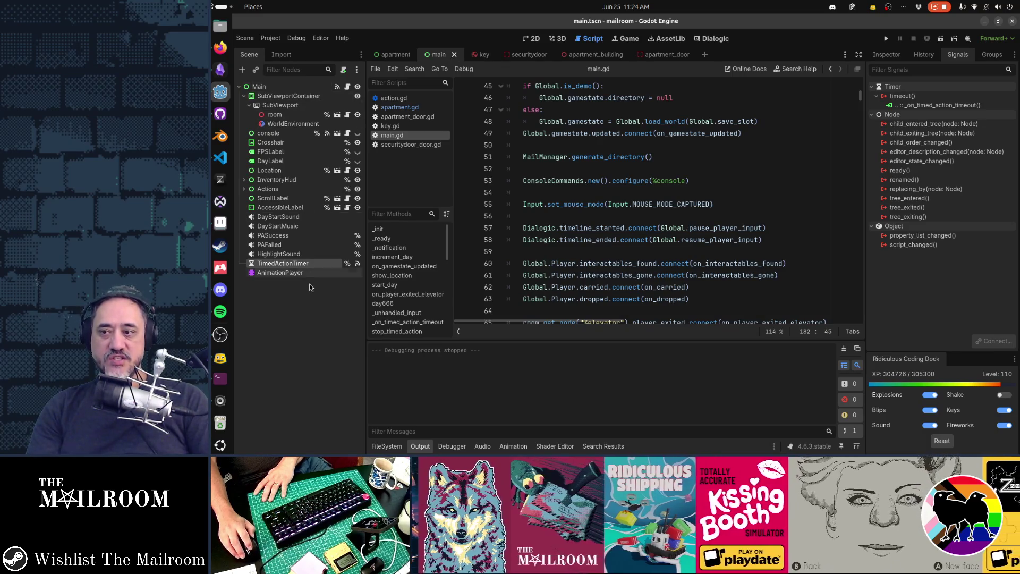
pyautogui.click(394, 57)
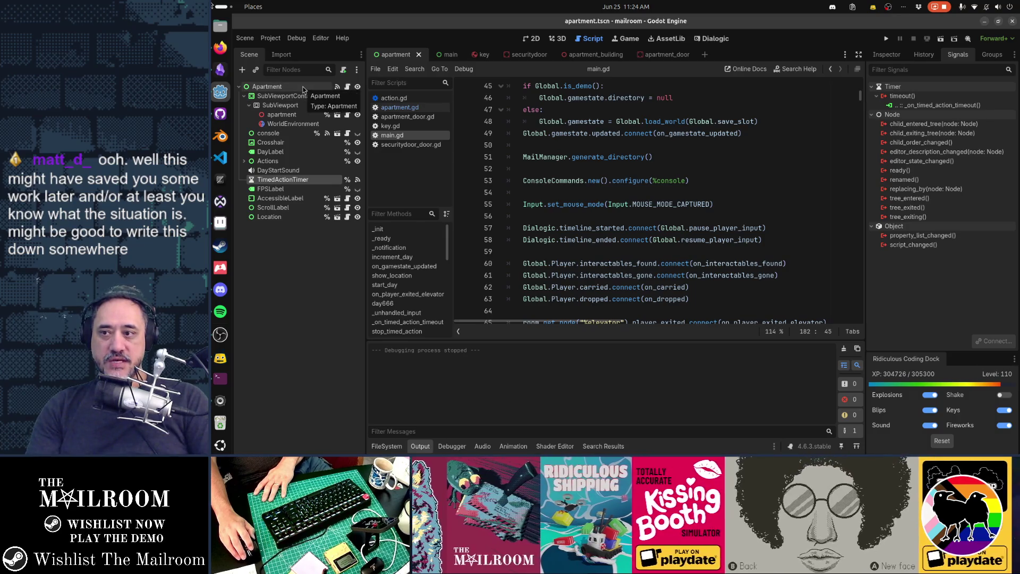
pyautogui.click(444, 55)
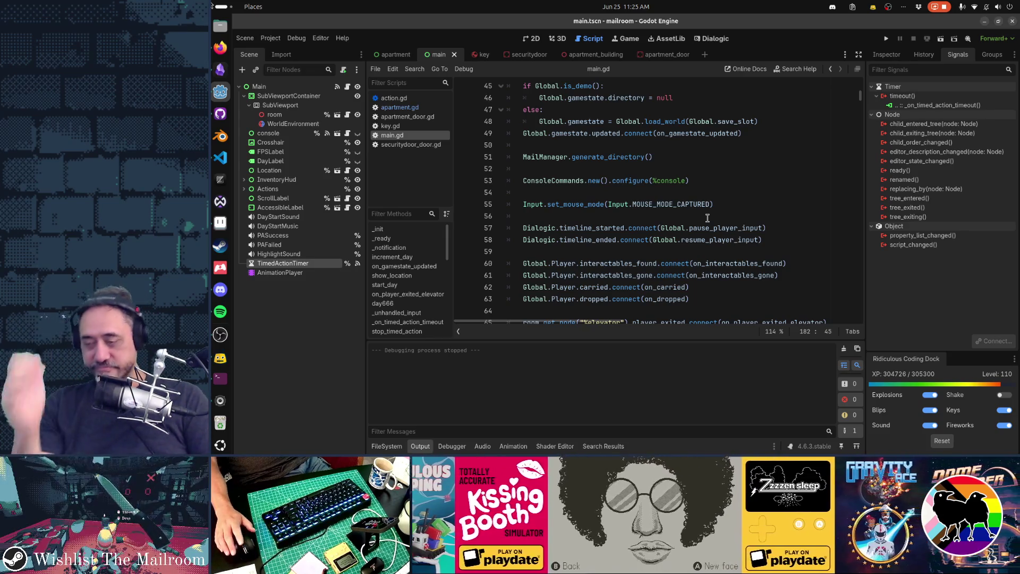
# Read over the signal names in main.gd's setup code, then bring GitHub Desktop forward
pyautogui.moveTo(706, 237)
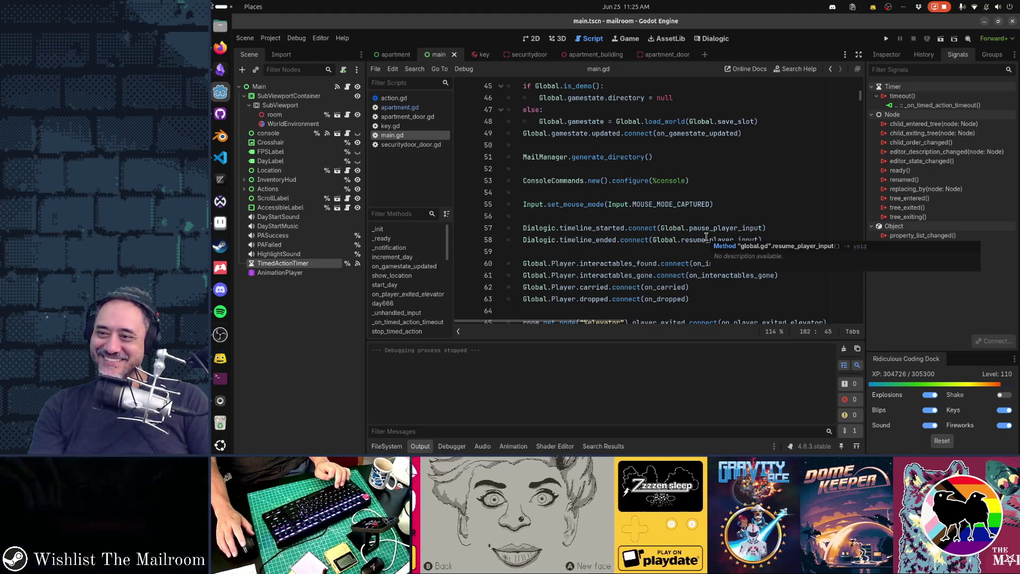
pyautogui.moveTo(594, 268)
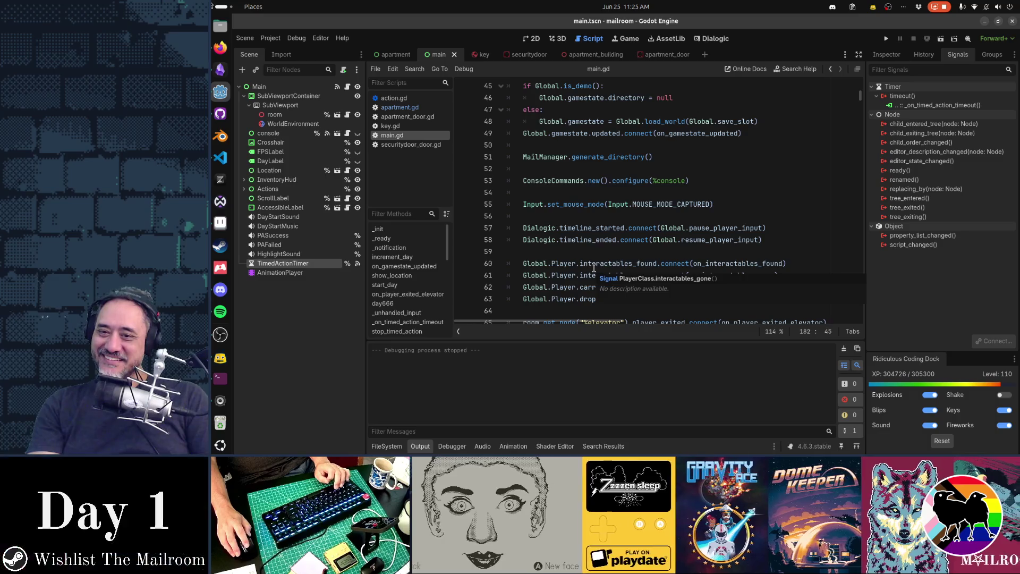
pyautogui.moveTo(581, 301)
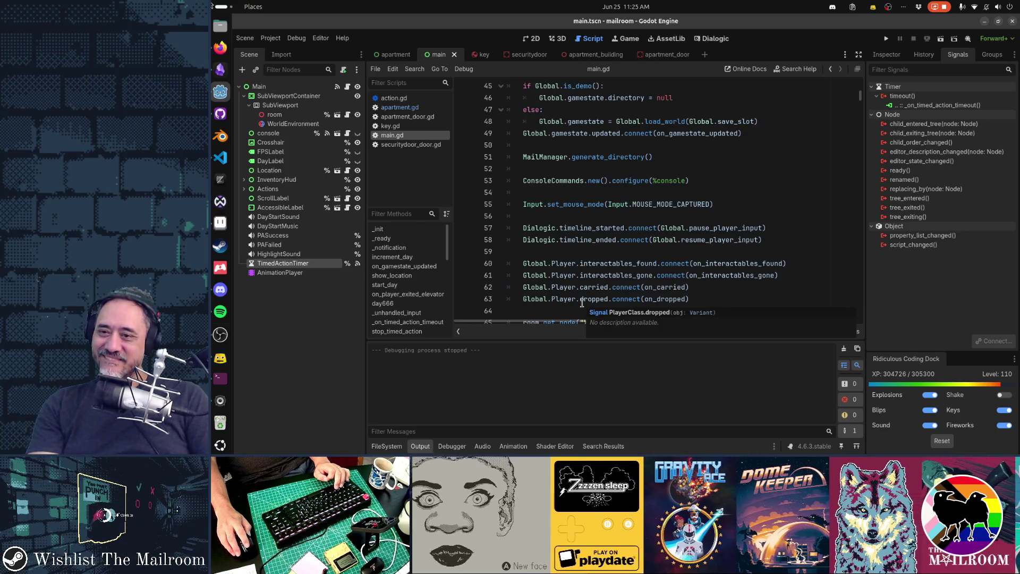
pyautogui.hotkey('alt', 'Tab')
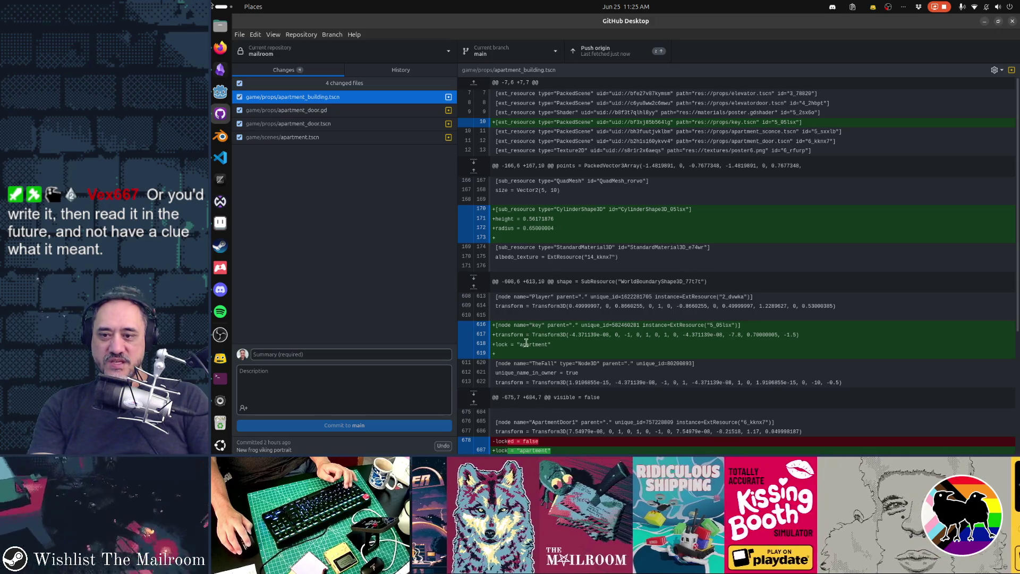
# Scroll through the apartment_building.tscn diff, then view the apartment_door.gd changes
pyautogui.scroll(-3, 526, 342)
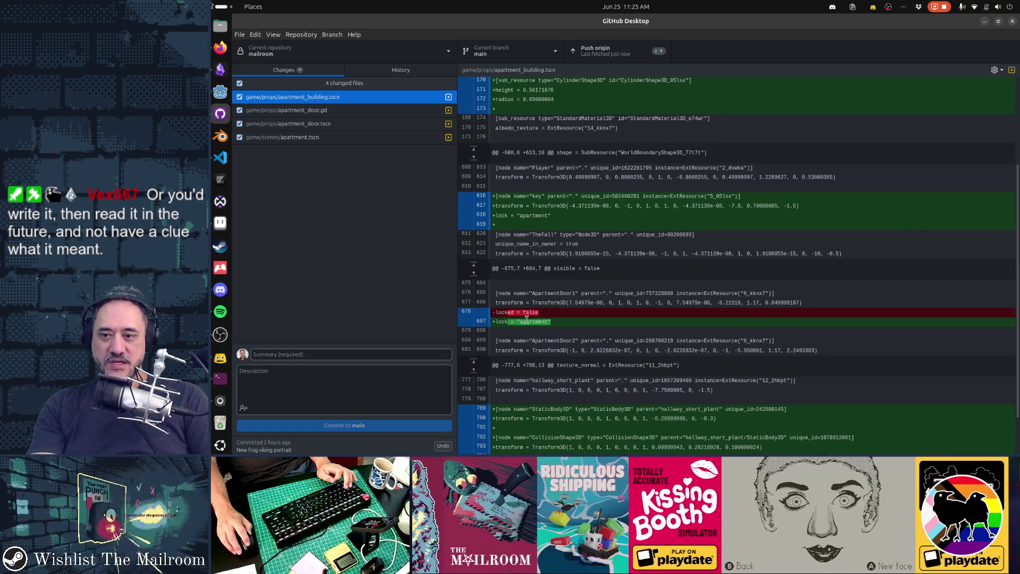
pyautogui.scroll(-2, 670, 318)
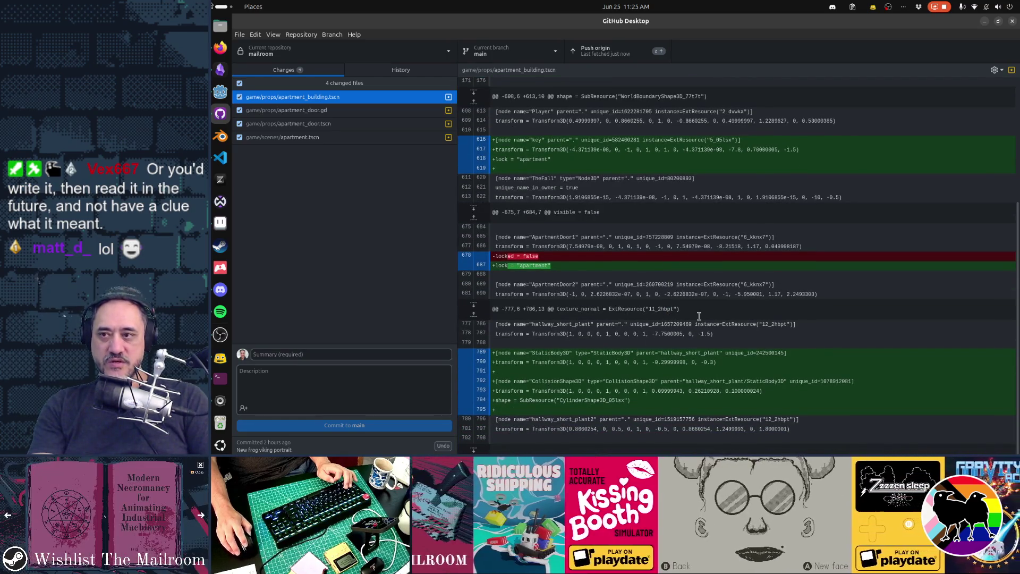
pyautogui.click(374, 113)
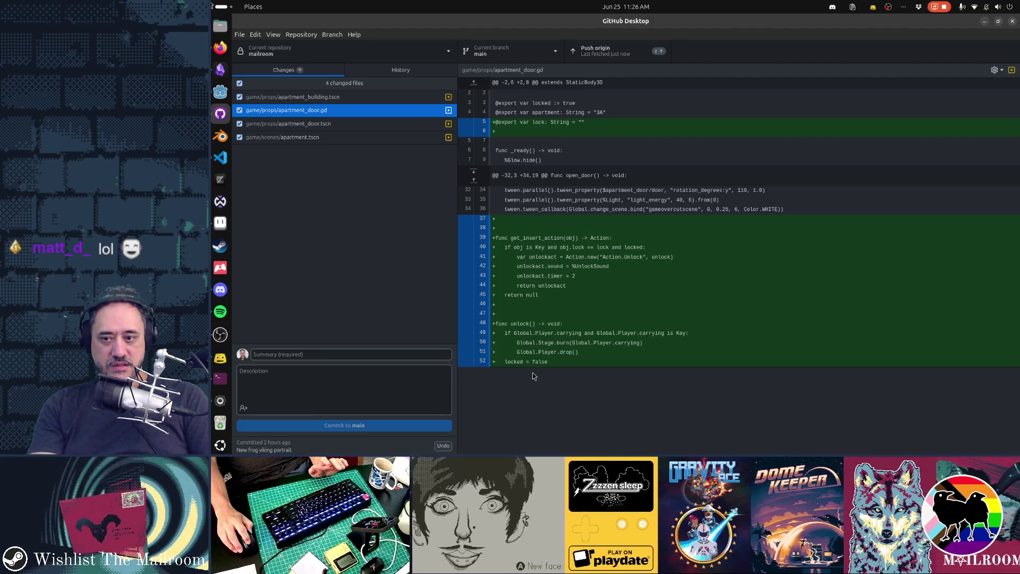
# Inspect the door's lock comparison and new UnlockSound node, then view apartment.tscn's diff
pyautogui.click(575, 248)
pyautogui.doubleClick(603, 248)
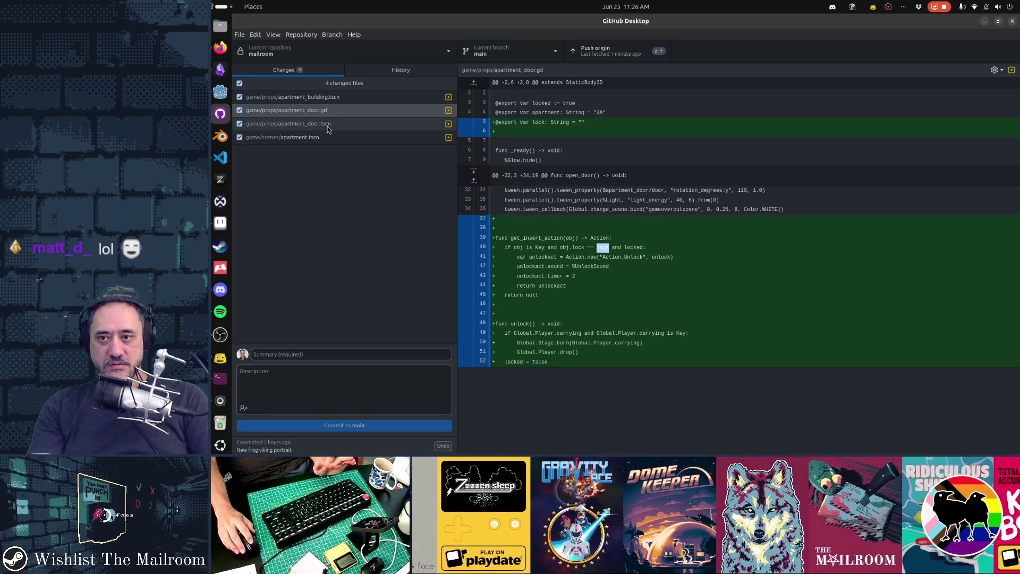
pyautogui.click(327, 125)
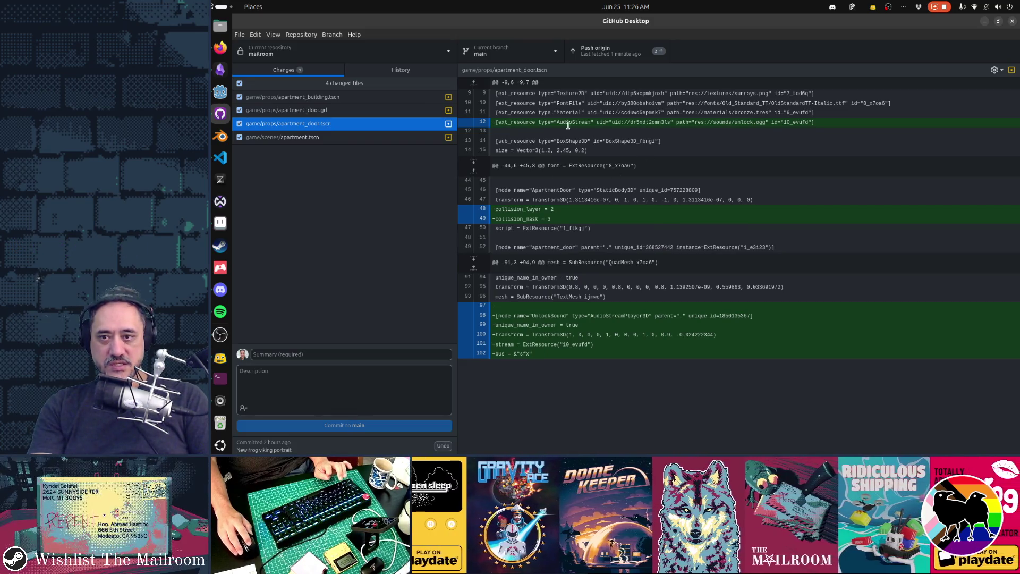
pyautogui.doubleClick(567, 124)
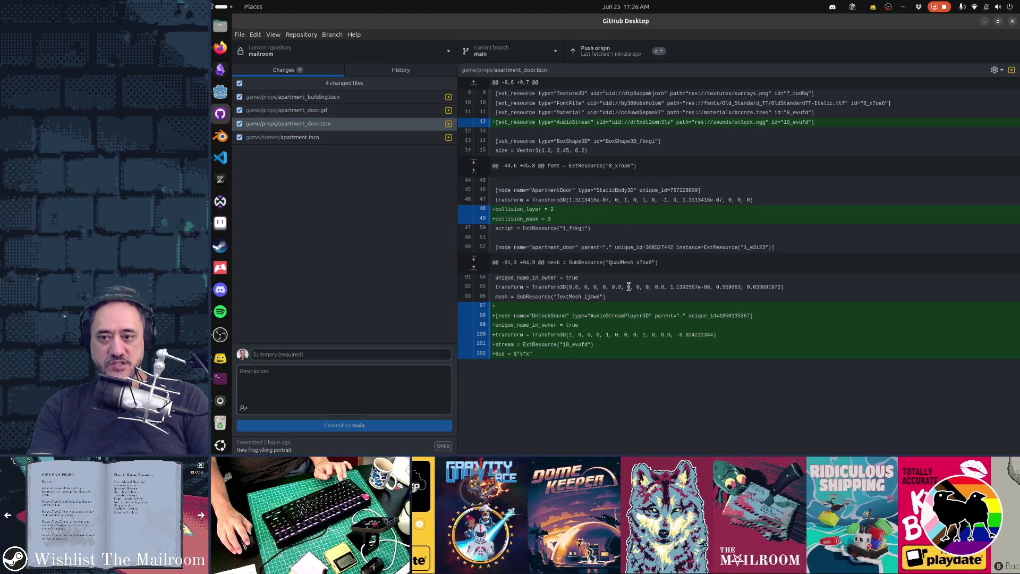
pyautogui.moveTo(553, 315); pyautogui.dragTo(582, 394)
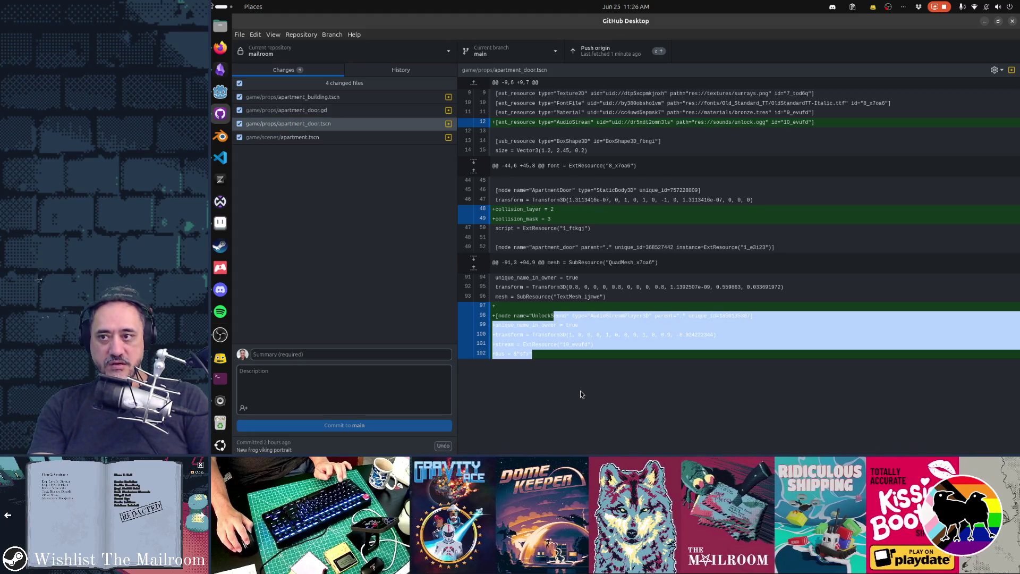
pyautogui.click(549, 314)
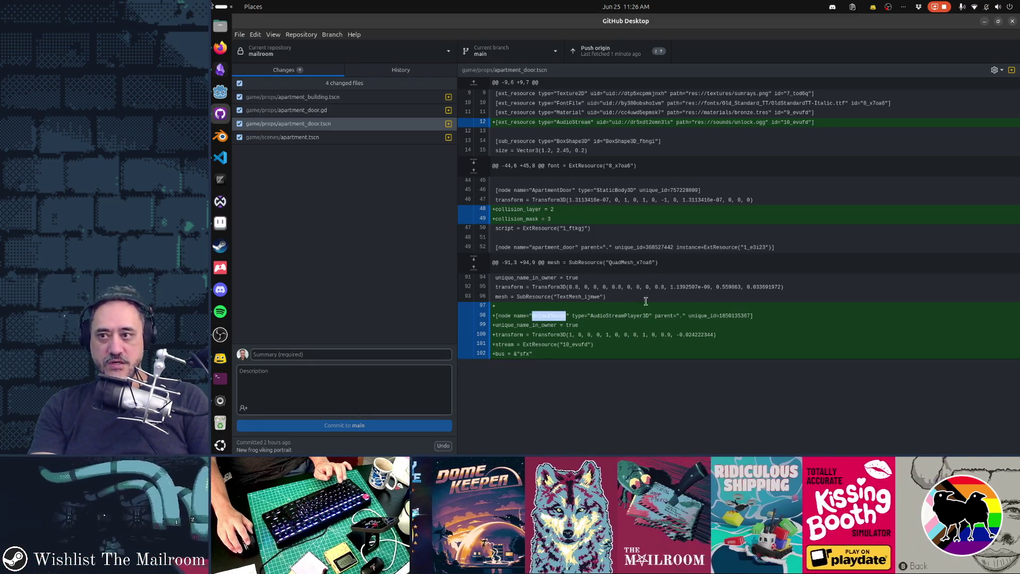
pyautogui.click(384, 141)
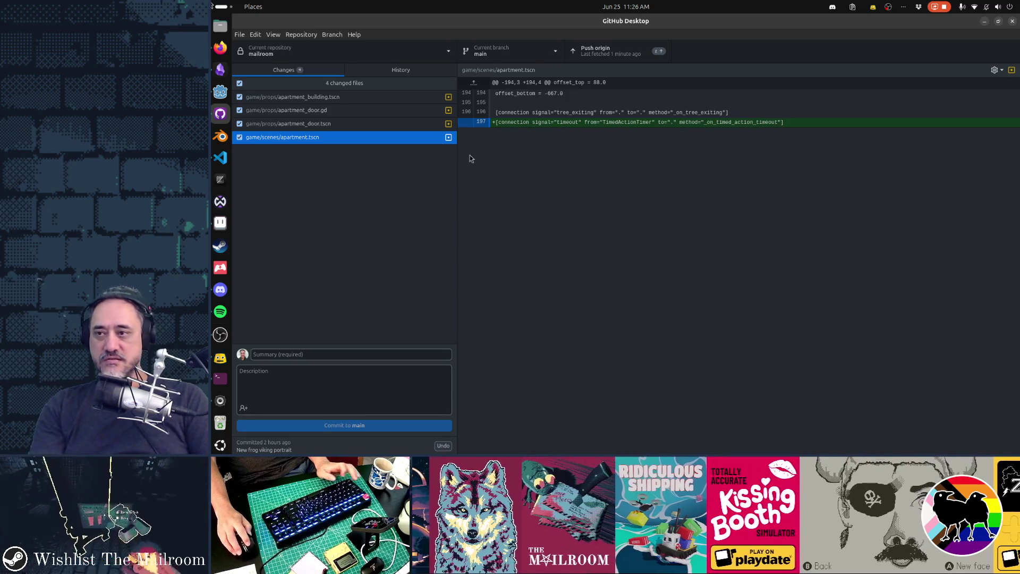
# Commit the four changed files to main as 'Key to unlock apartment door'
pyautogui.click(325, 353)
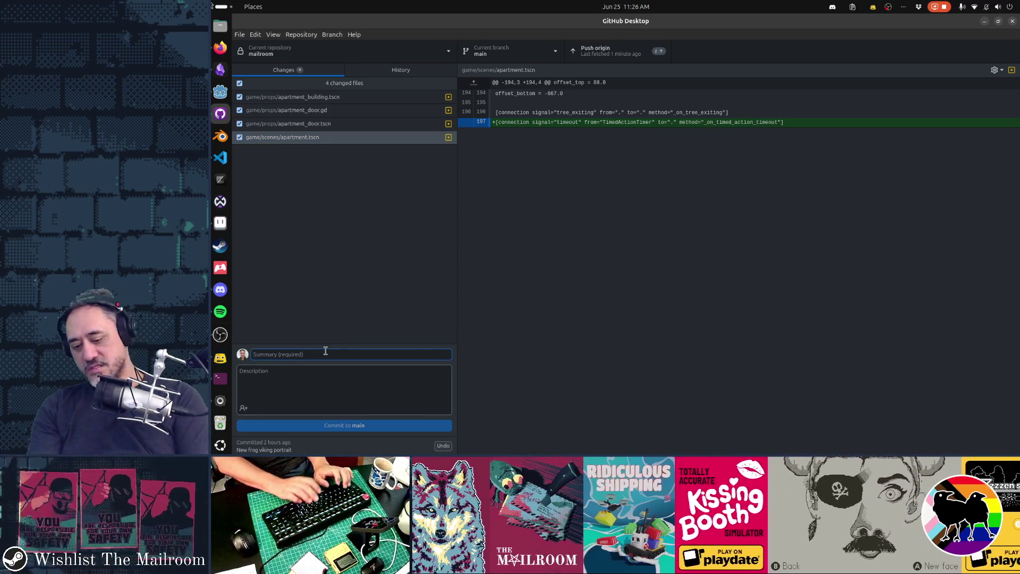
pyautogui.write('Key to unl')
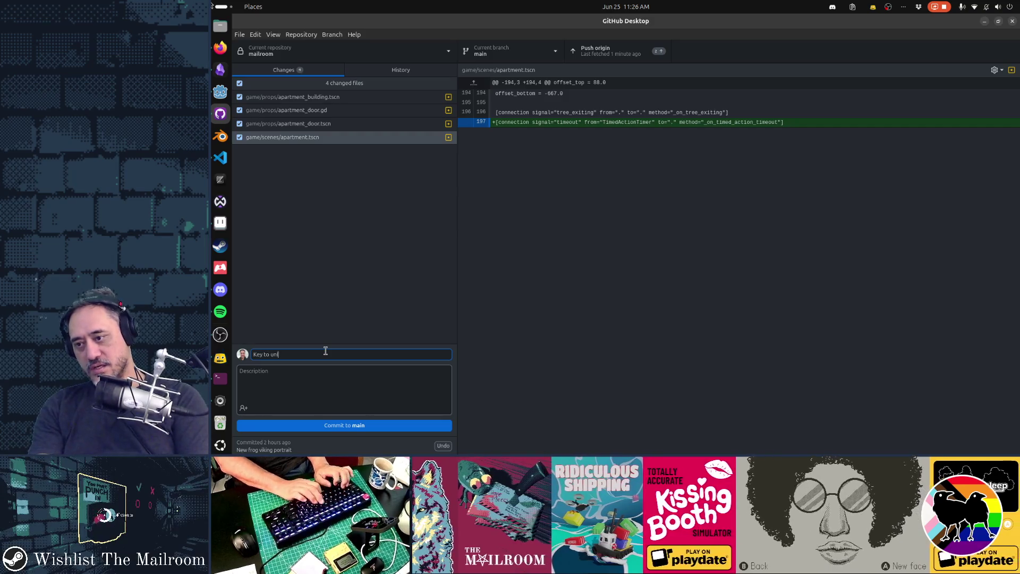
pyautogui.write('ock apartment door')
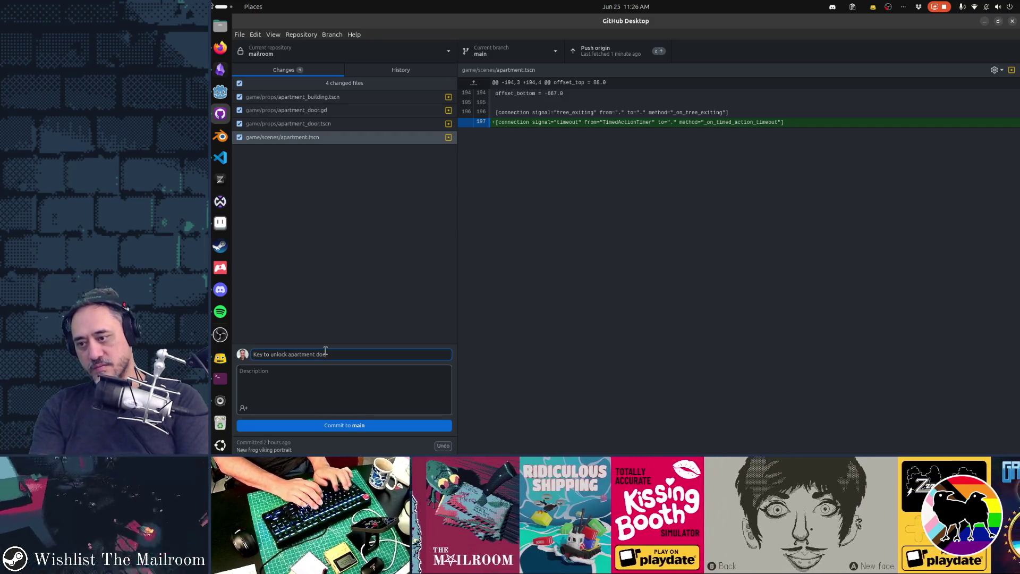
pyautogui.click(343, 425)
# Switch back to the Godot Engine window
pyautogui.hotkey('alt', 'Tab')
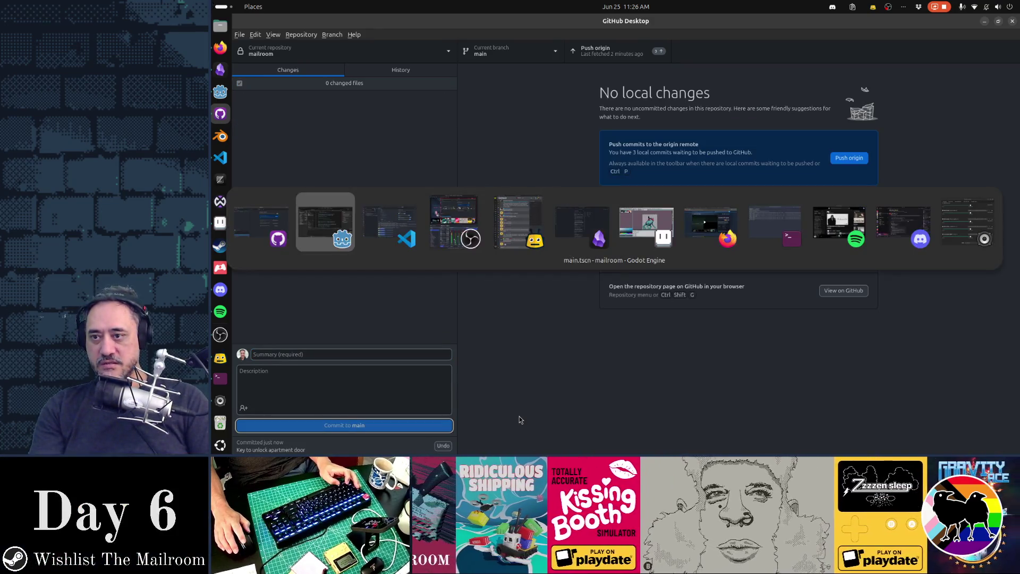
pyautogui.hotkey('alt', 'Tab')
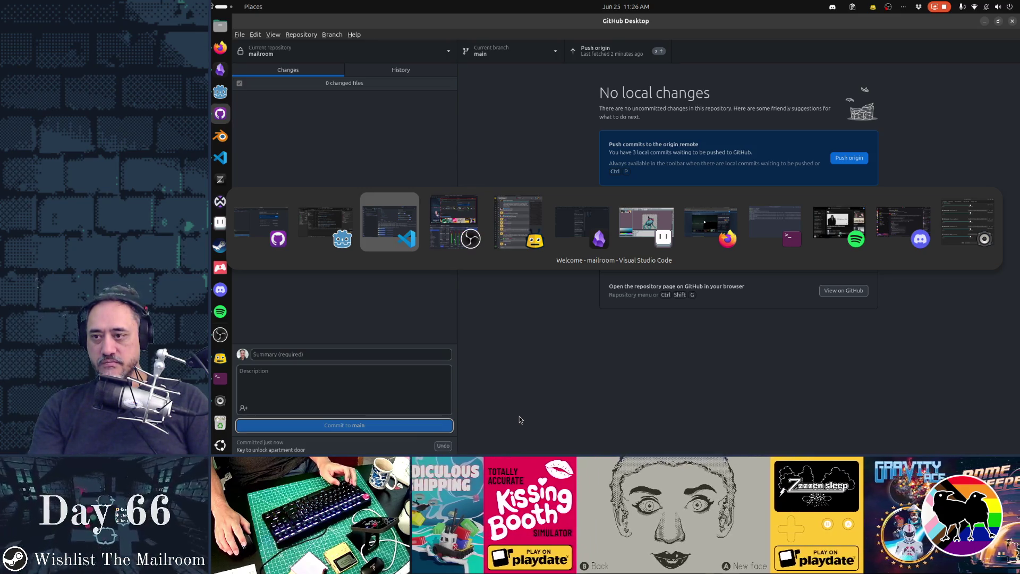
pyautogui.hotkey('alt', 'shift', 'Tab')
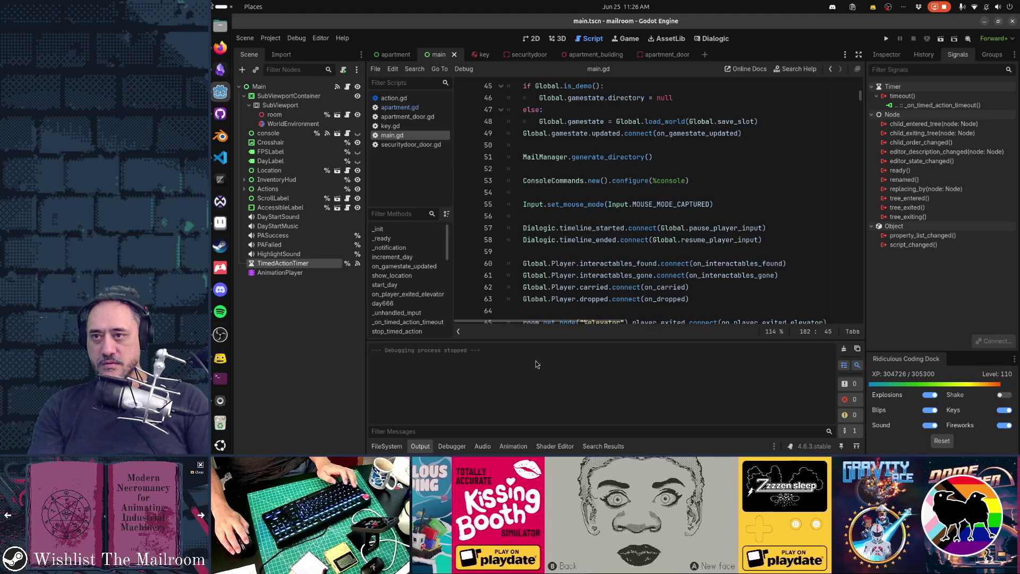
# In Godot's 3D view, orbit over the apartment and switch to the apartment_building scene
pyautogui.hotkey('alt', 'Tab')
pyautogui.press('Escape')
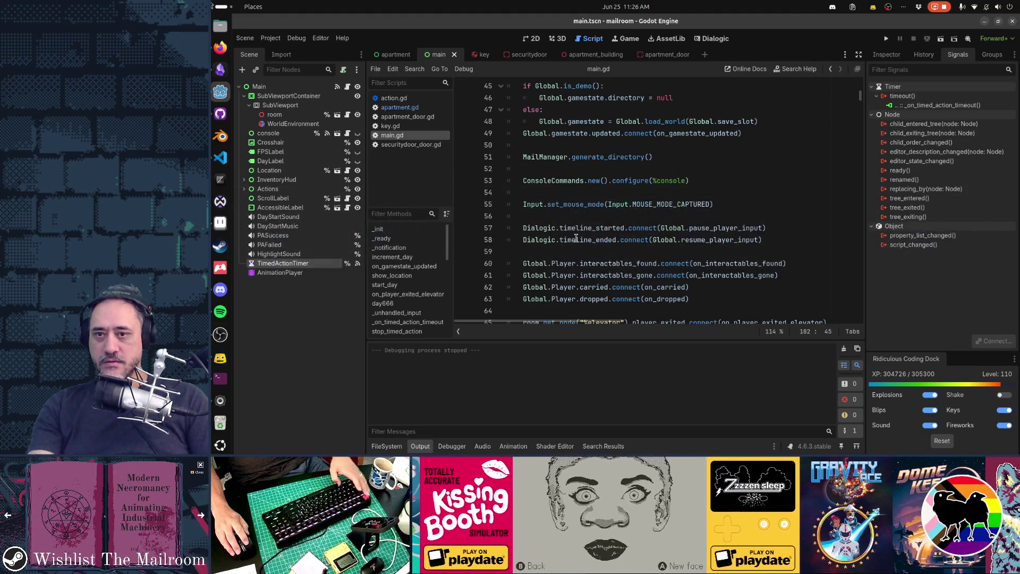
pyautogui.hotkey('ctrl', 'F2')
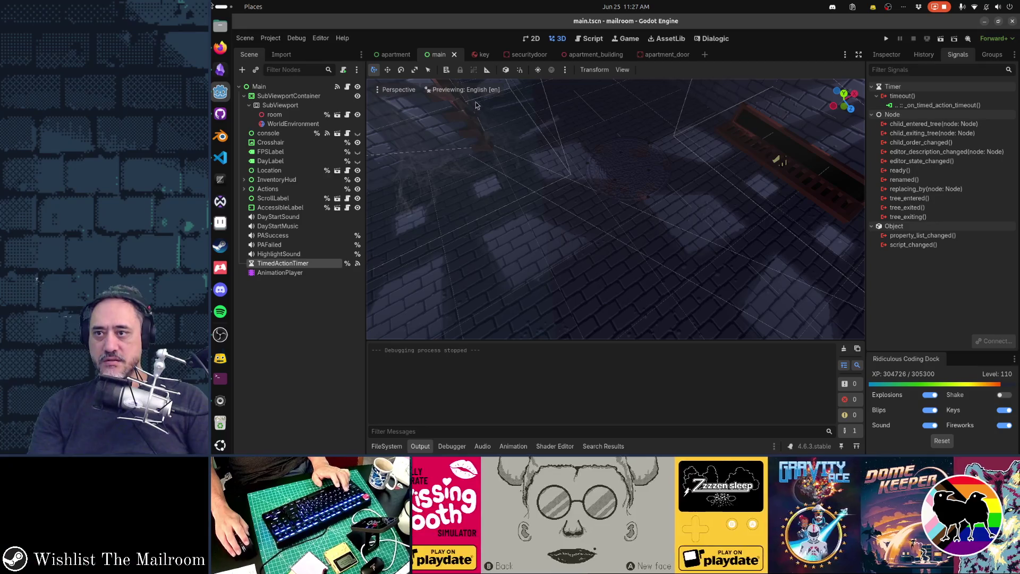
pyautogui.hotkey('ctrl', 'shift', 'Tab')
pyautogui.moveTo(613, 226)
pyautogui.mouseDown()
pyautogui.moveTo(616, 258)
pyautogui.moveTo(725, 214)
pyautogui.moveTo(446, 202)
pyautogui.mouseUp()
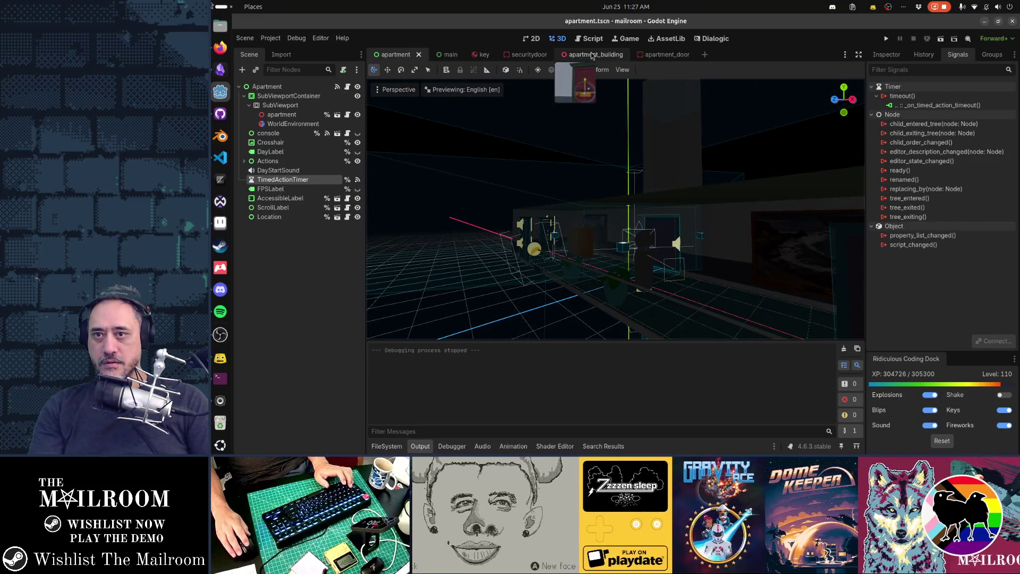
pyautogui.click(590, 55)
pyautogui.press('w')
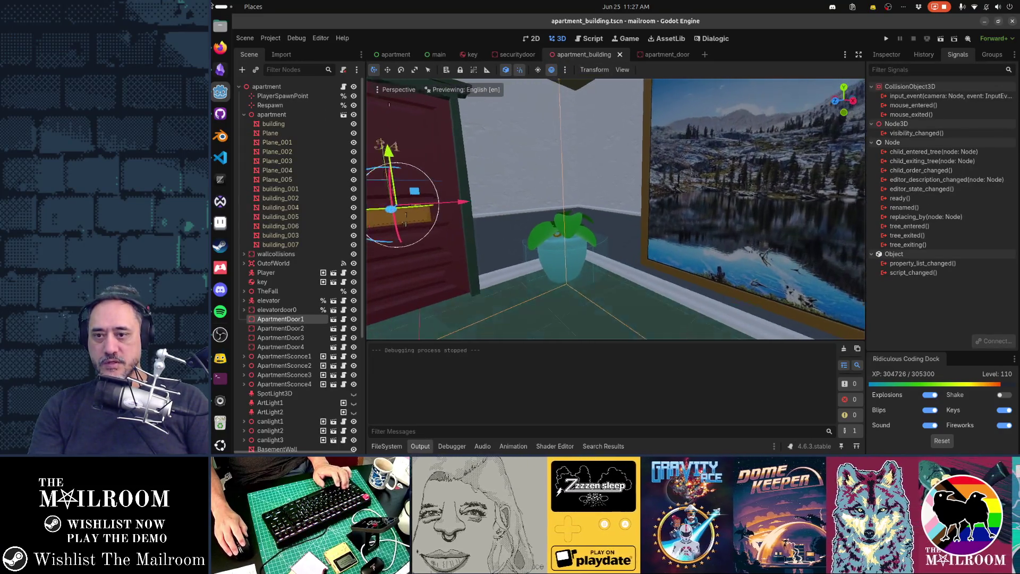
pyautogui.press('w')
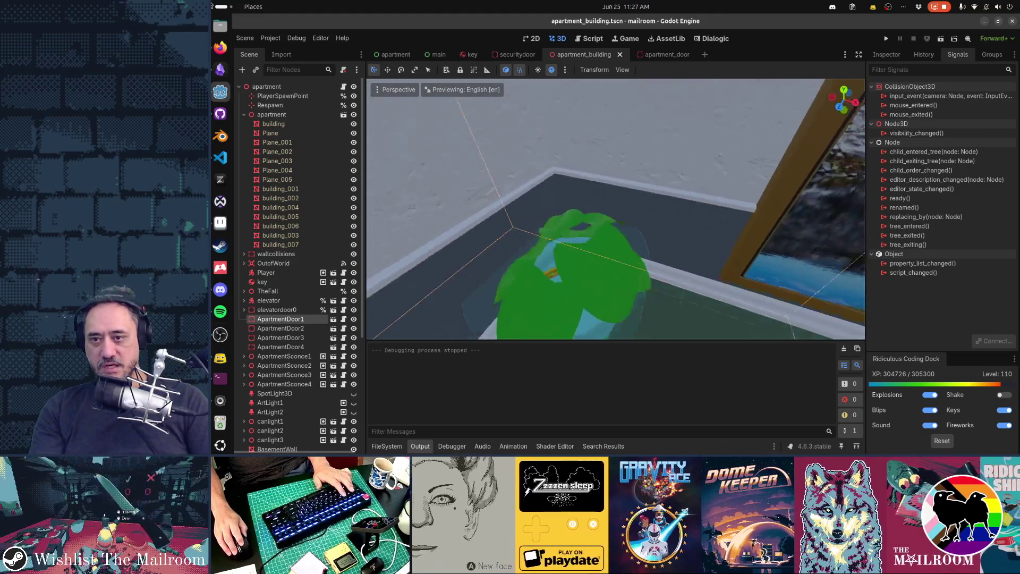
pyautogui.press('s')
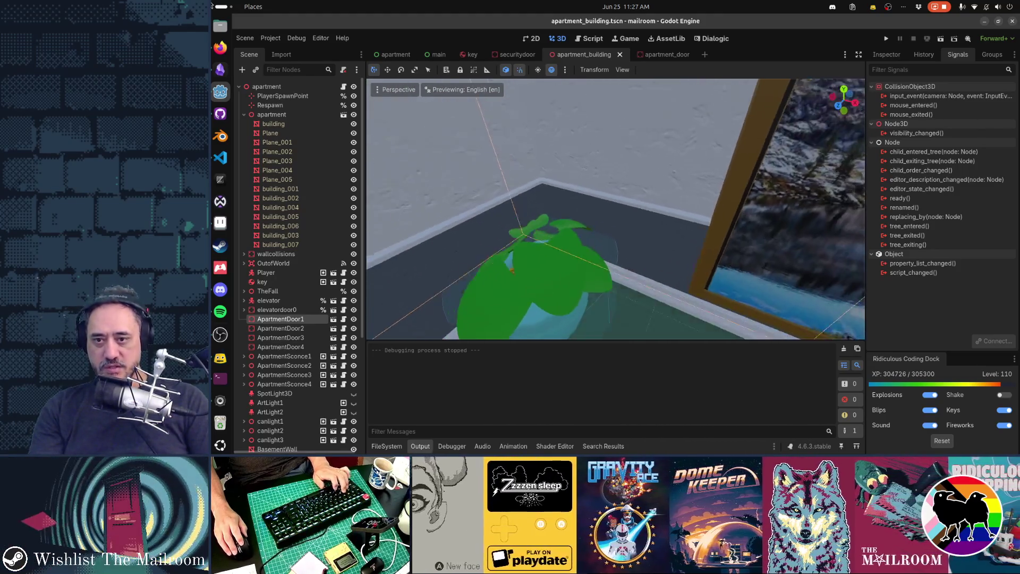
pyautogui.press('w')
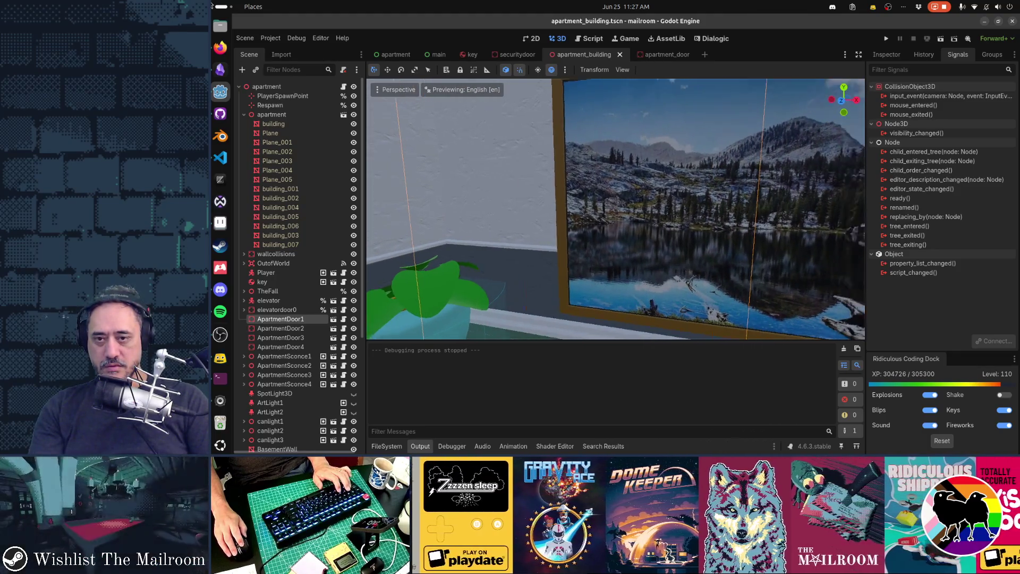
pyautogui.press('f')
pyautogui.press('w')
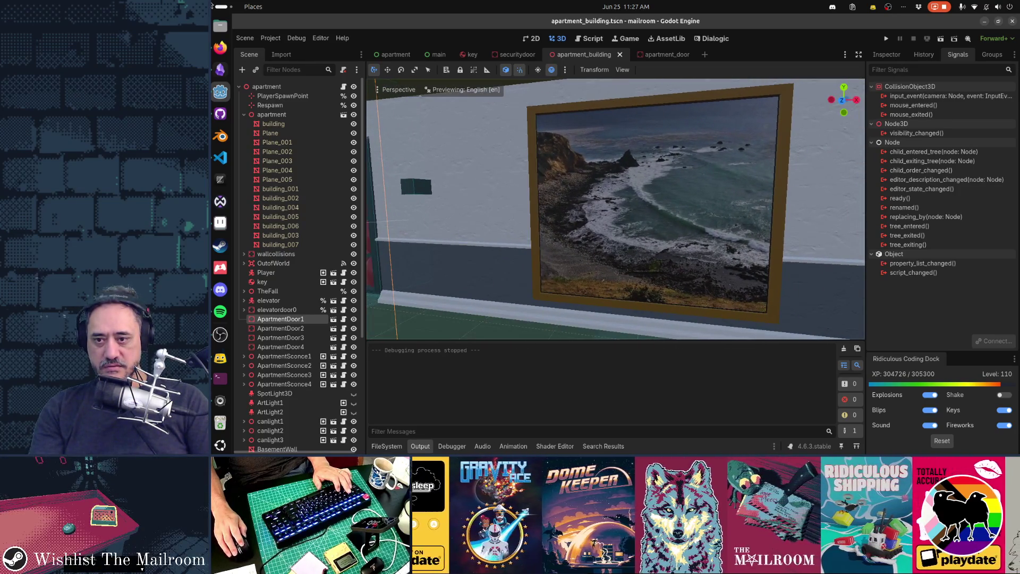
pyautogui.press('w')
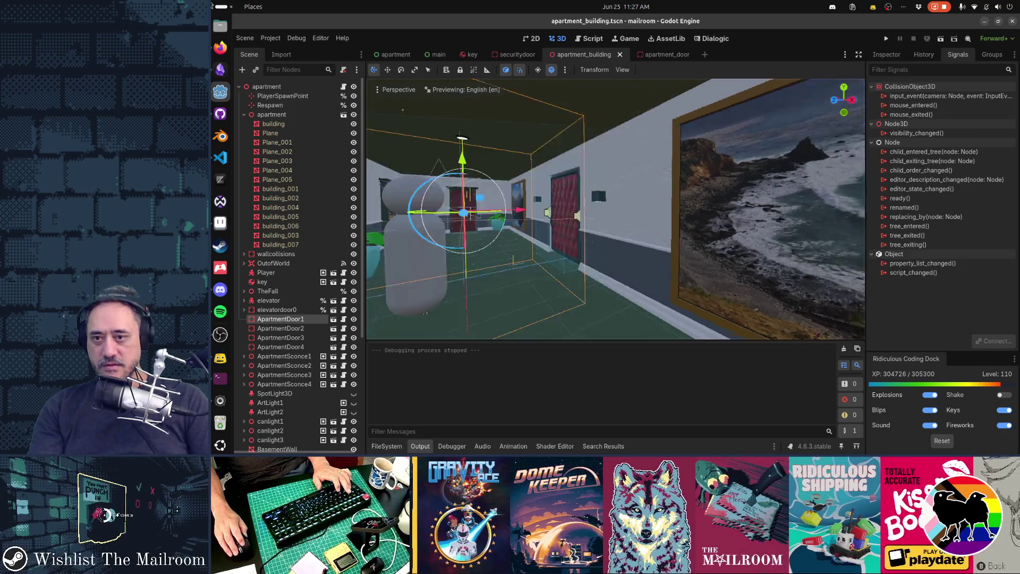
pyautogui.press('w')
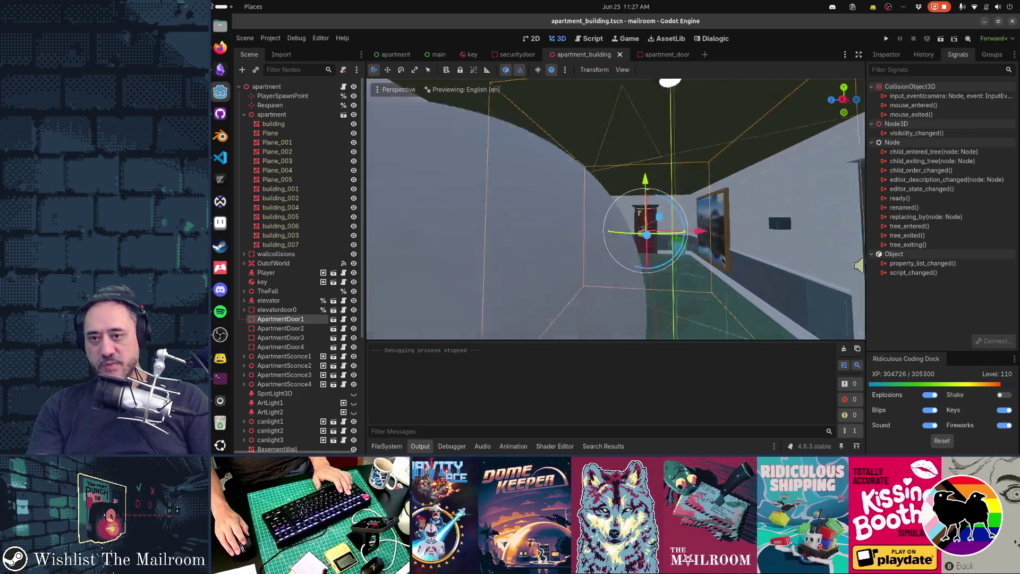
pyautogui.press('w')
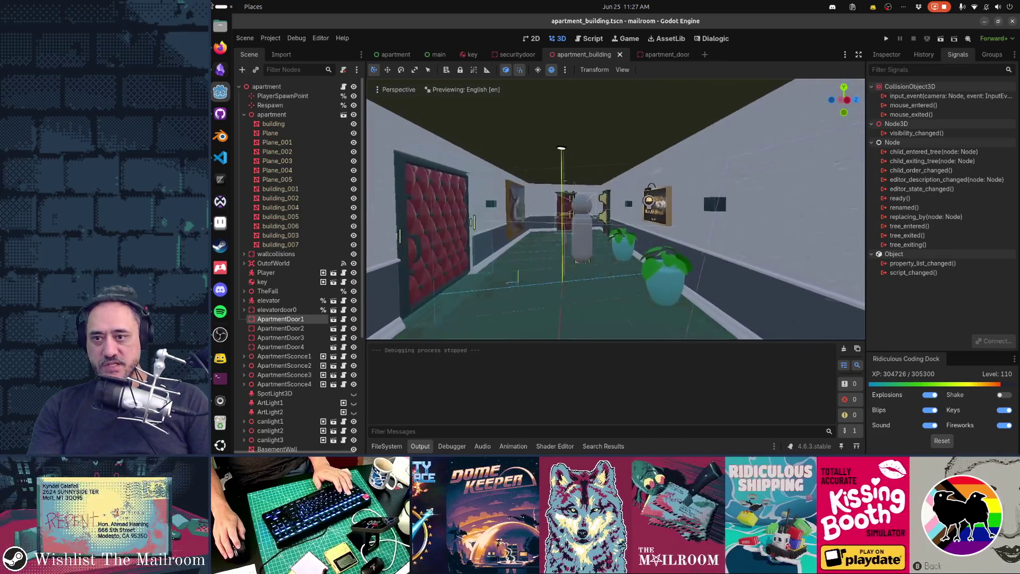
pyautogui.press('w')
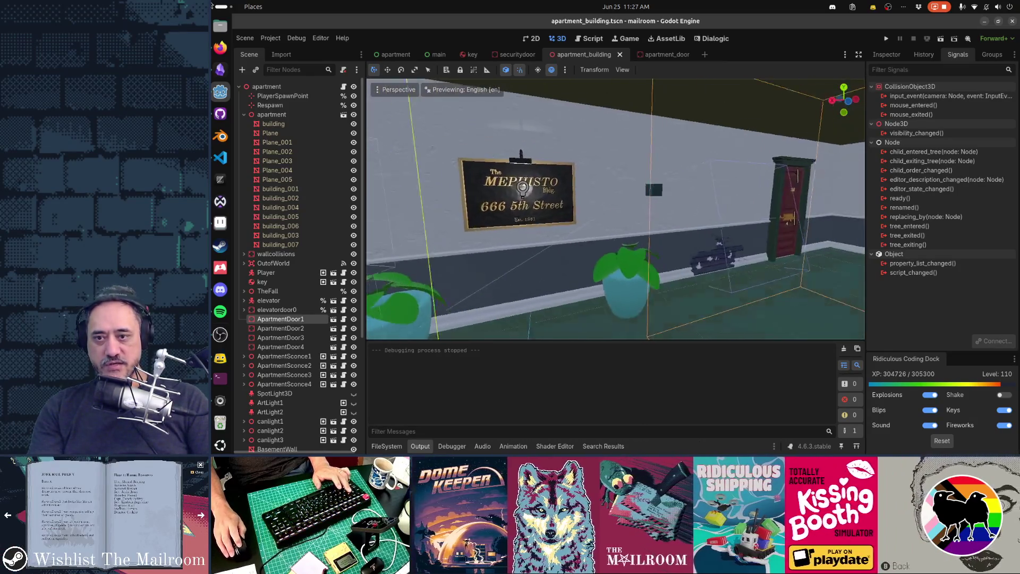
pyautogui.press('w')
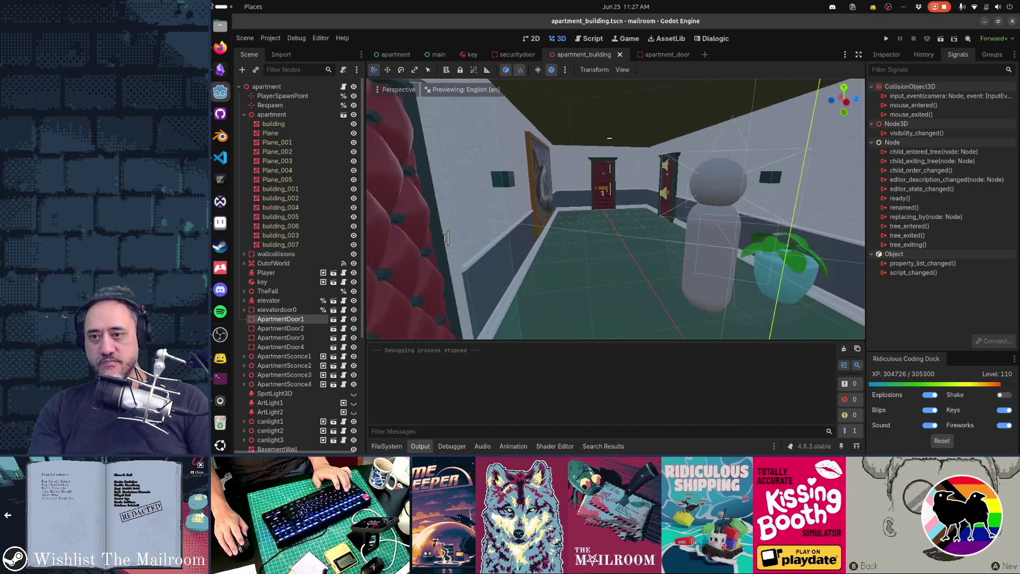
pyautogui.press('w')
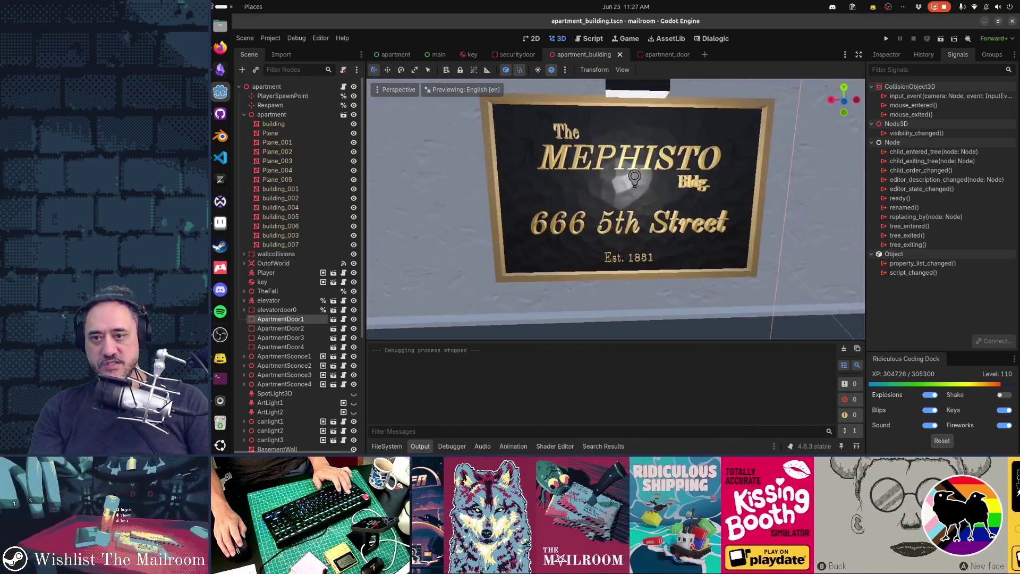
pyautogui.press('f')
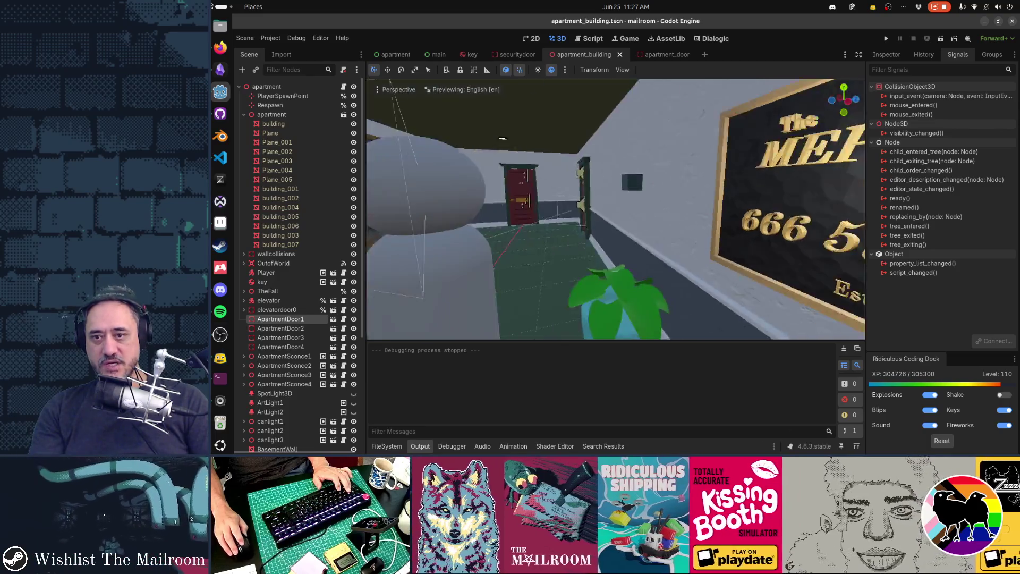
pyautogui.press('w')
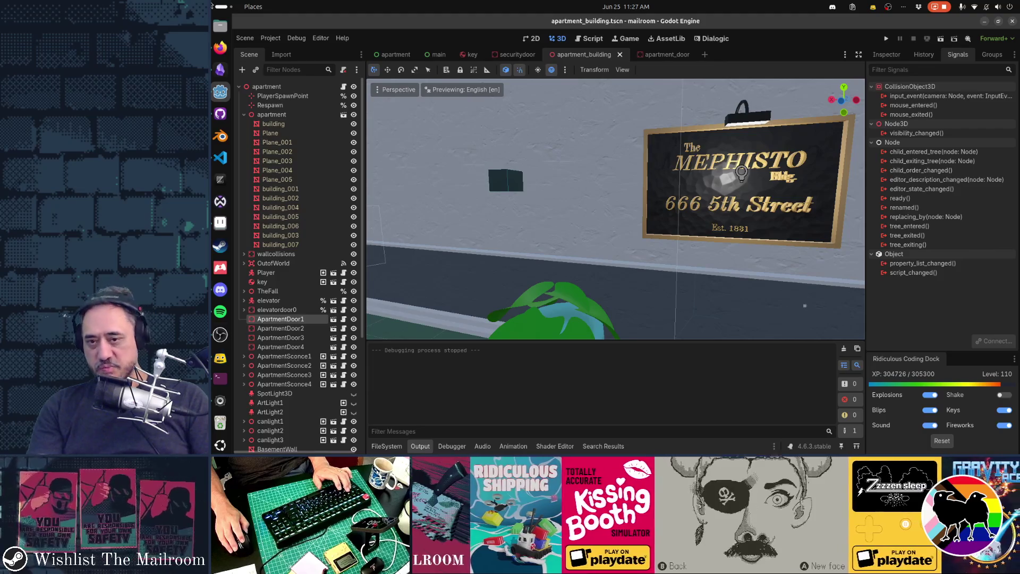
pyautogui.press('f')
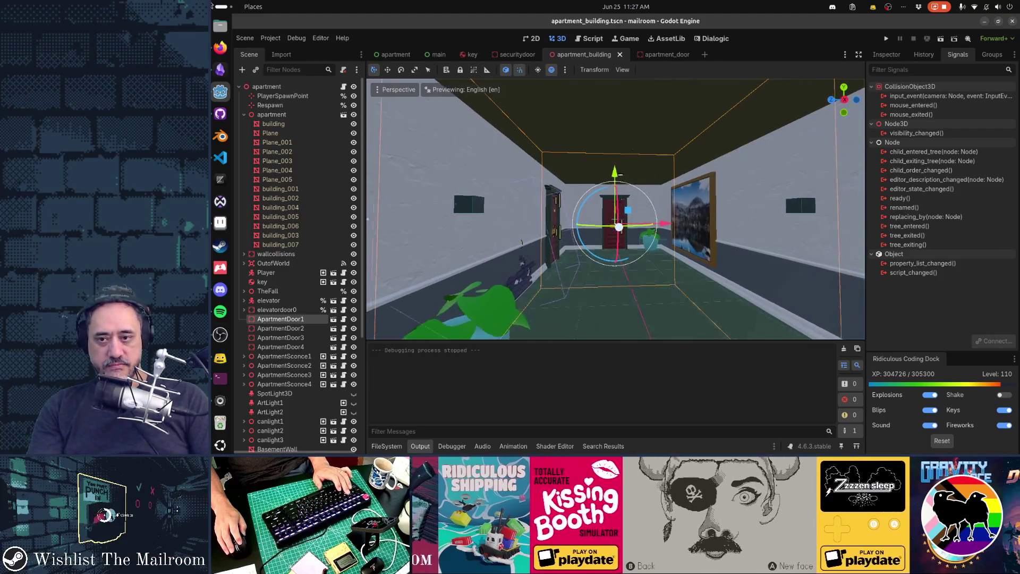
pyautogui.press('w')
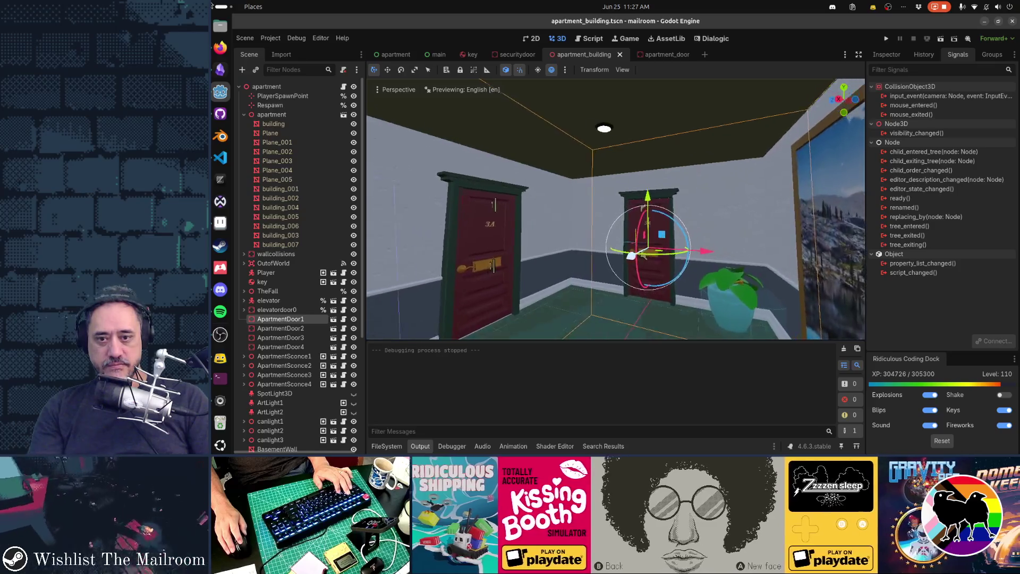
pyautogui.press('d')
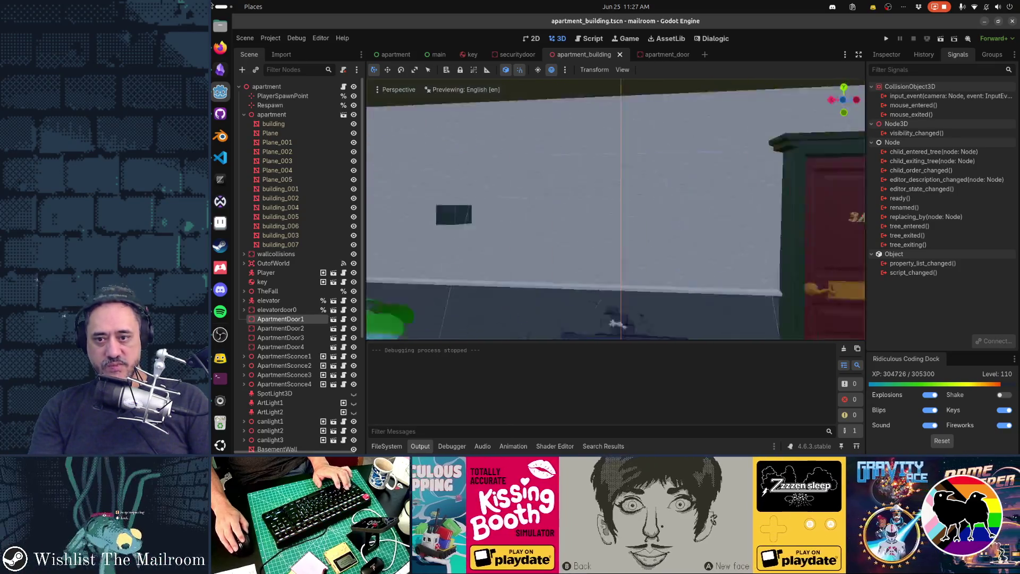
pyautogui.press('s')
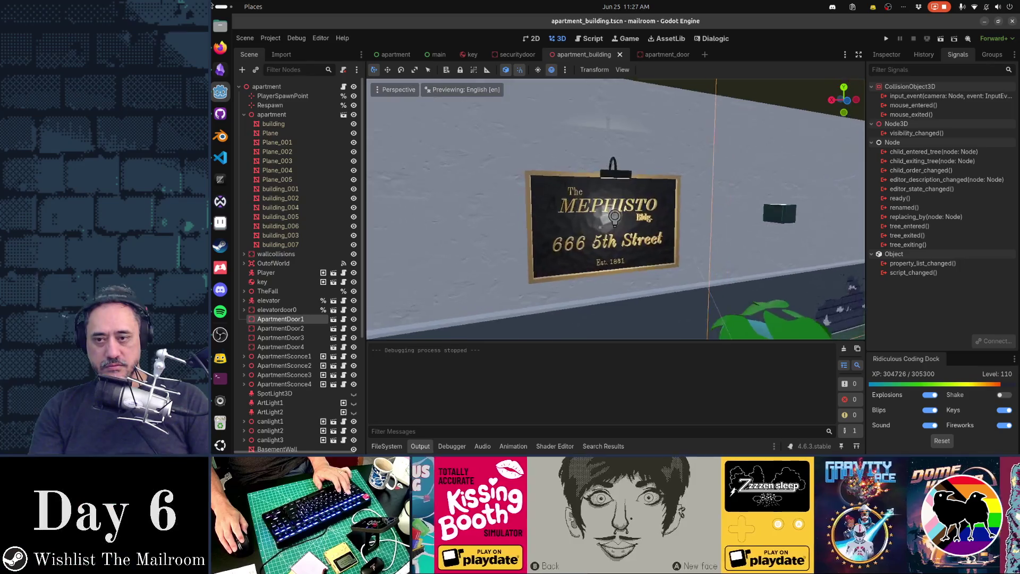
pyautogui.press('d')
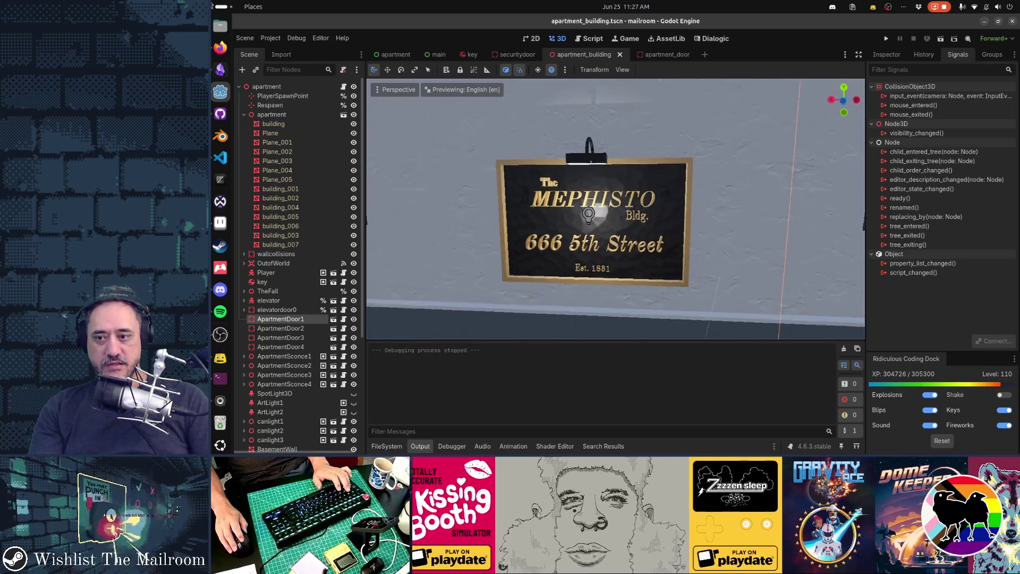
pyautogui.press('s')
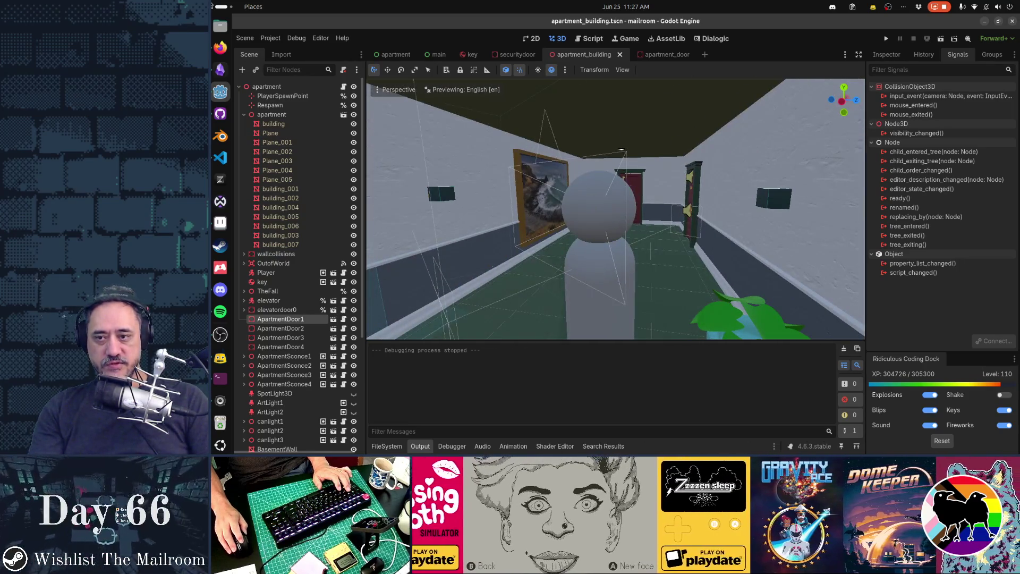
pyautogui.press('w')
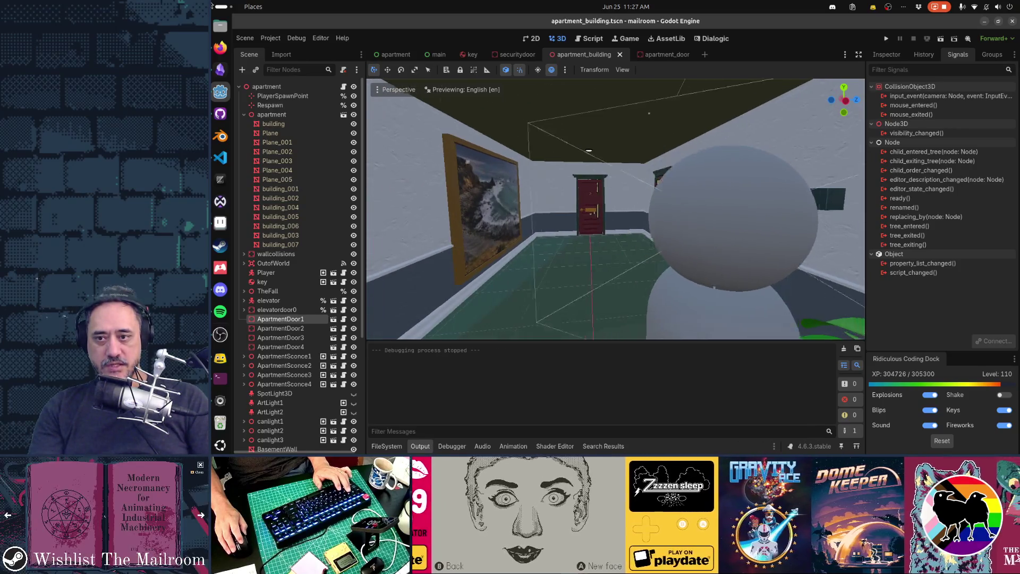
pyautogui.press('s')
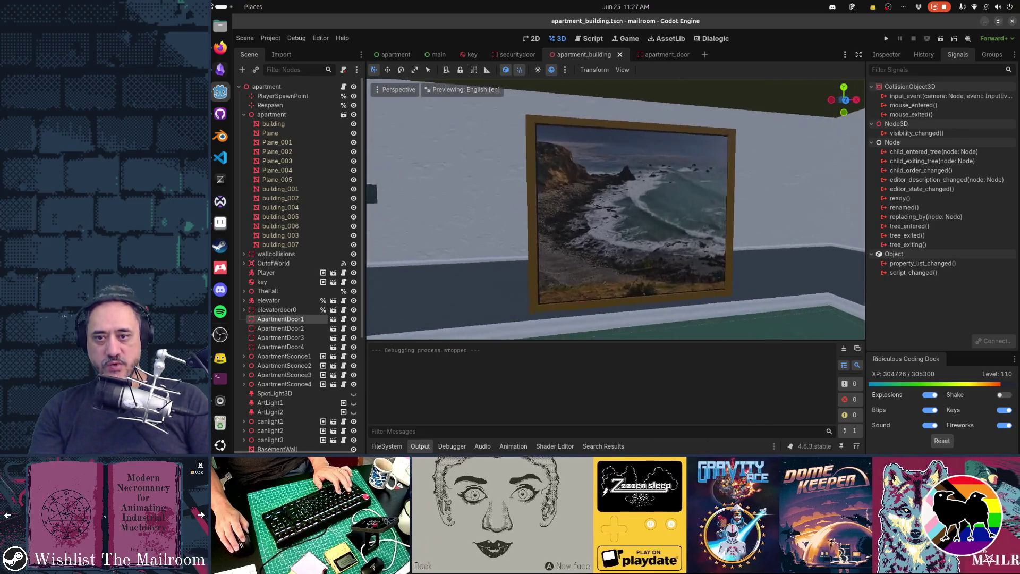
pyautogui.press('w')
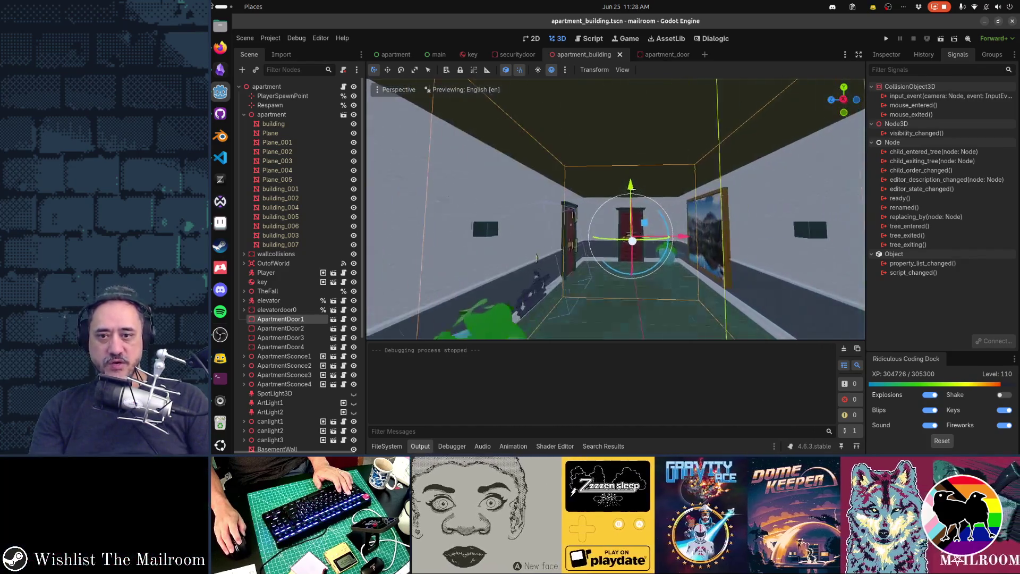
pyautogui.press('s')
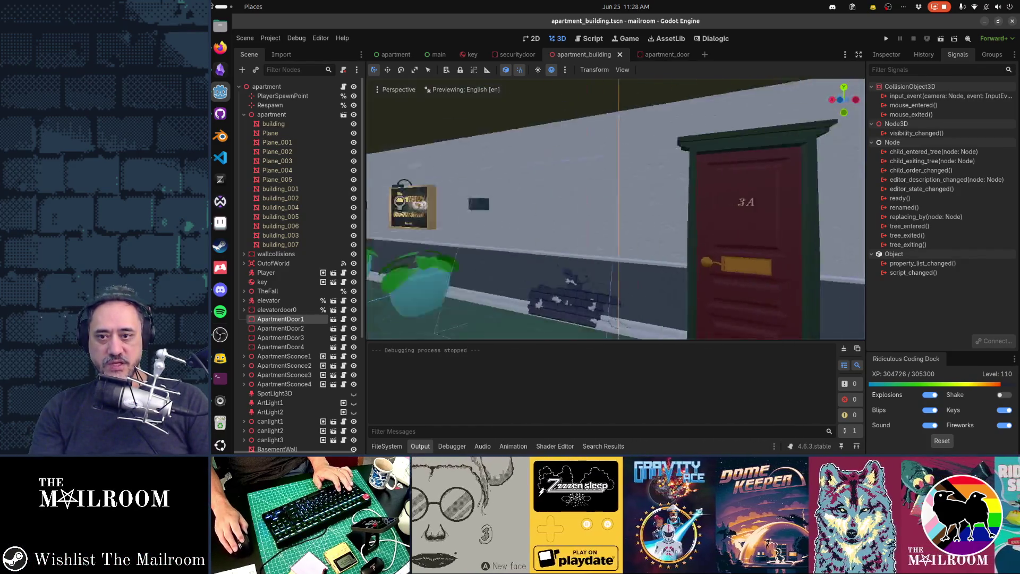
pyautogui.press('w')
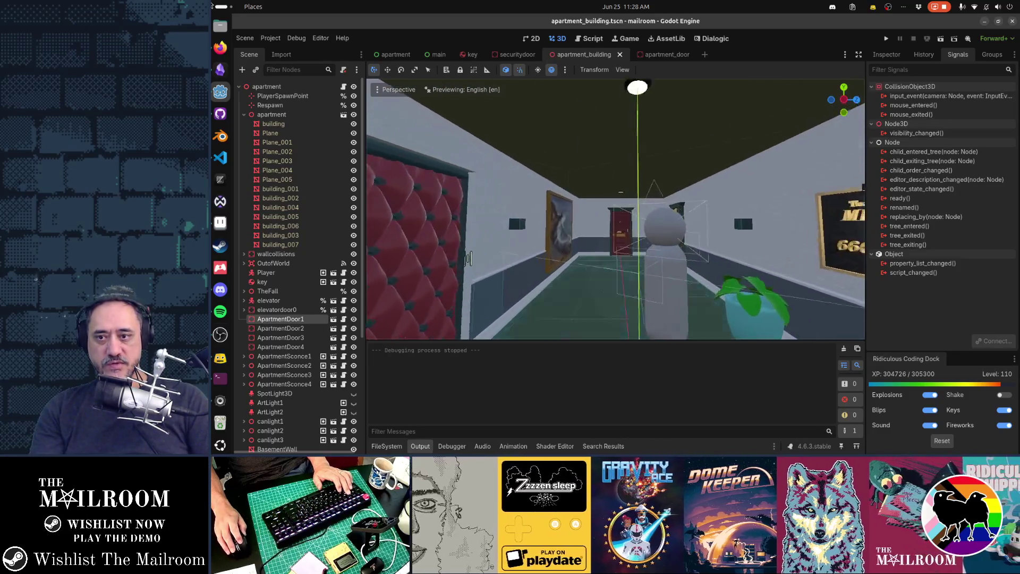
pyautogui.press('a')
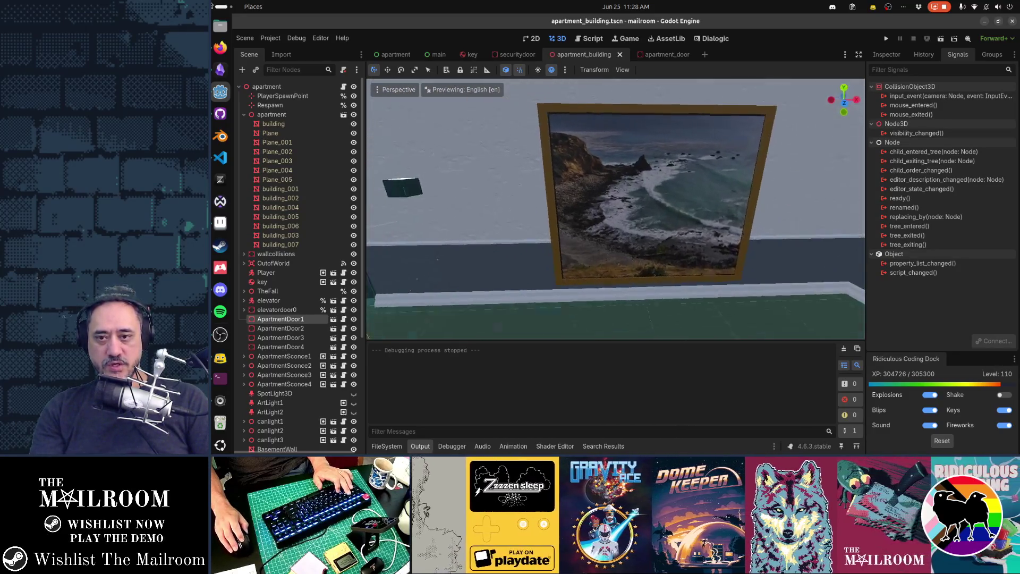
pyautogui.press('s')
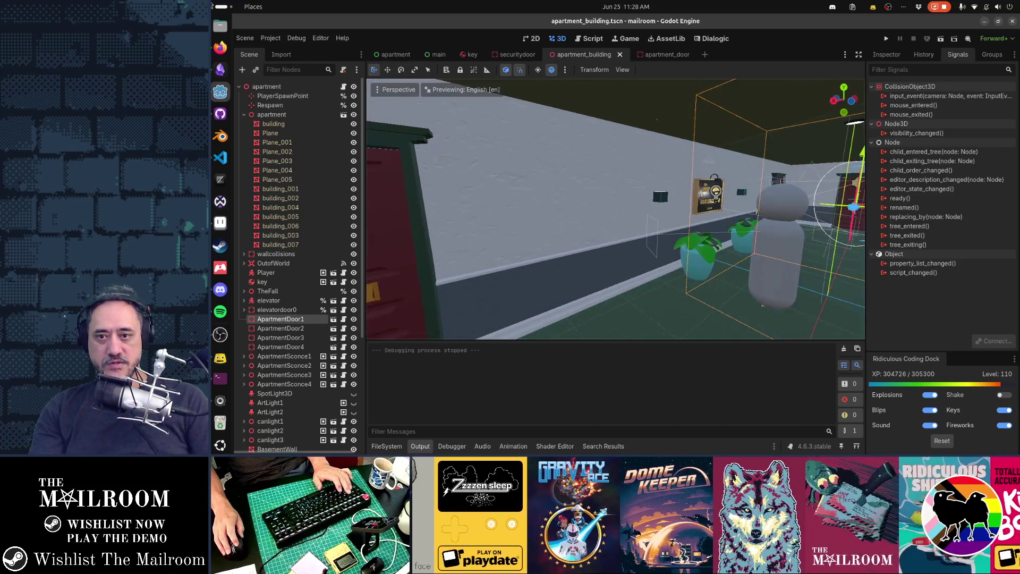
pyautogui.press('s')
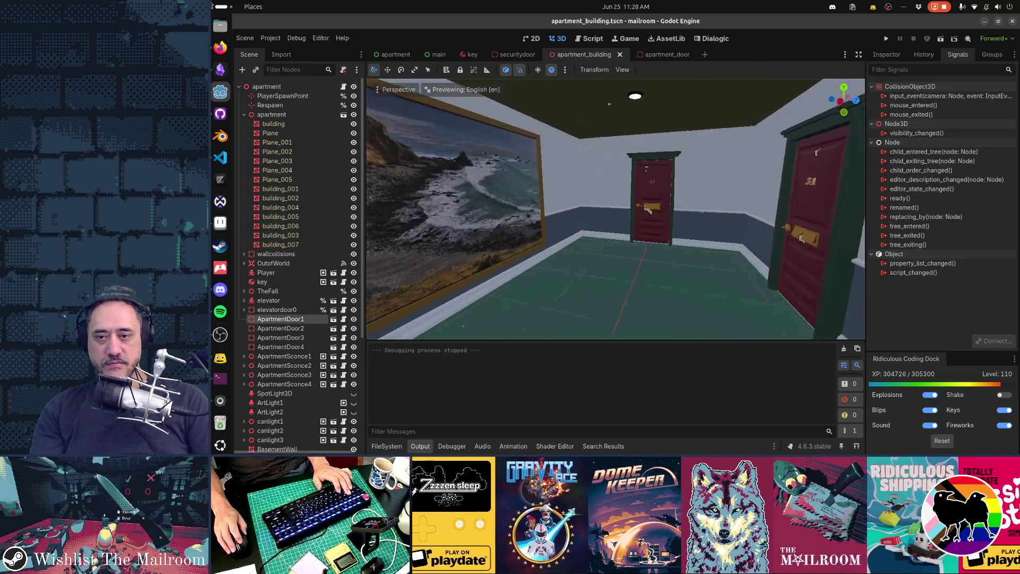
pyautogui.moveTo(664, 210); pyautogui.dragTo(531, 210)
pyautogui.press('w')
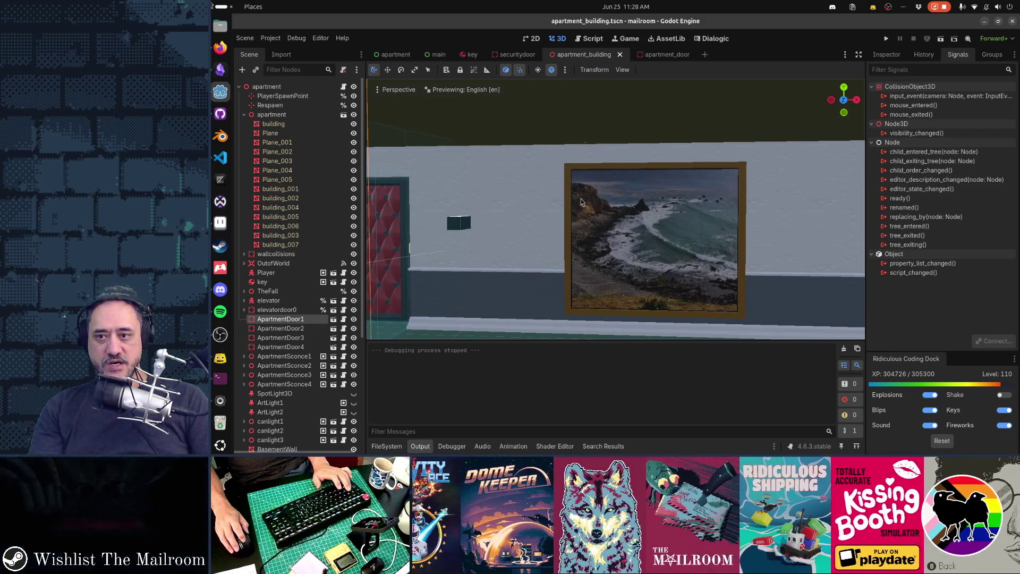
pyautogui.press('f')
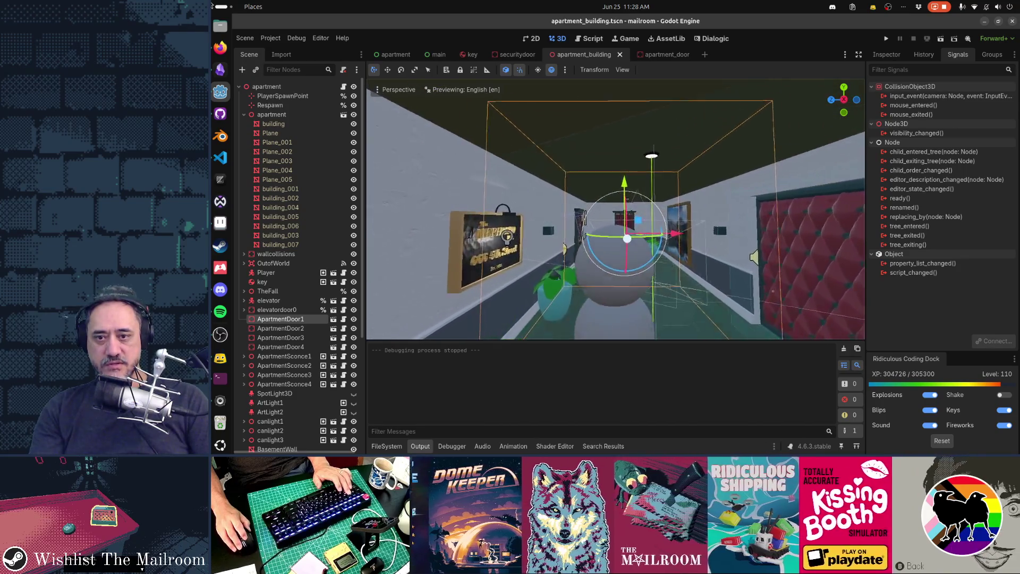
pyautogui.press('w')
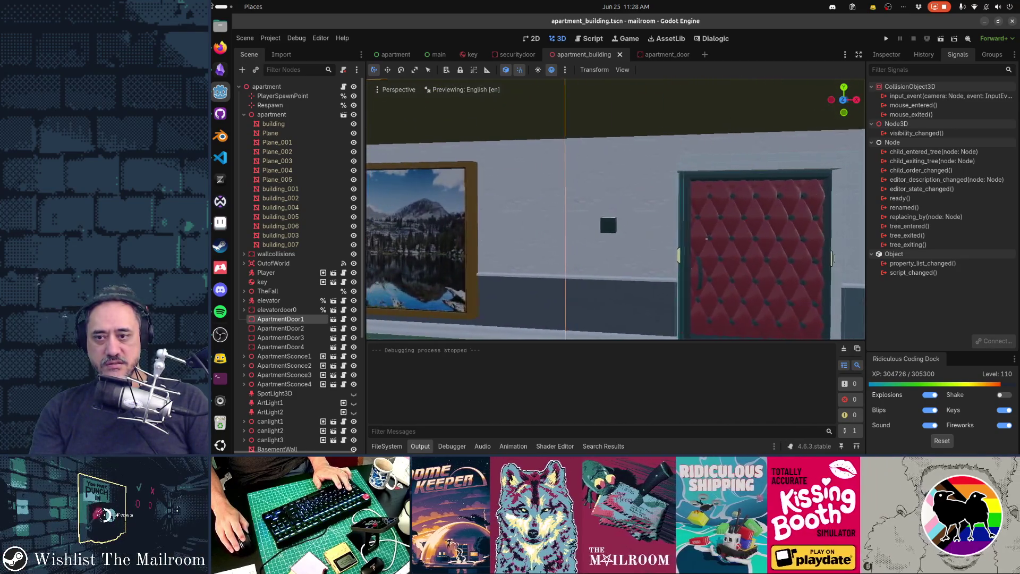
pyautogui.press('a')
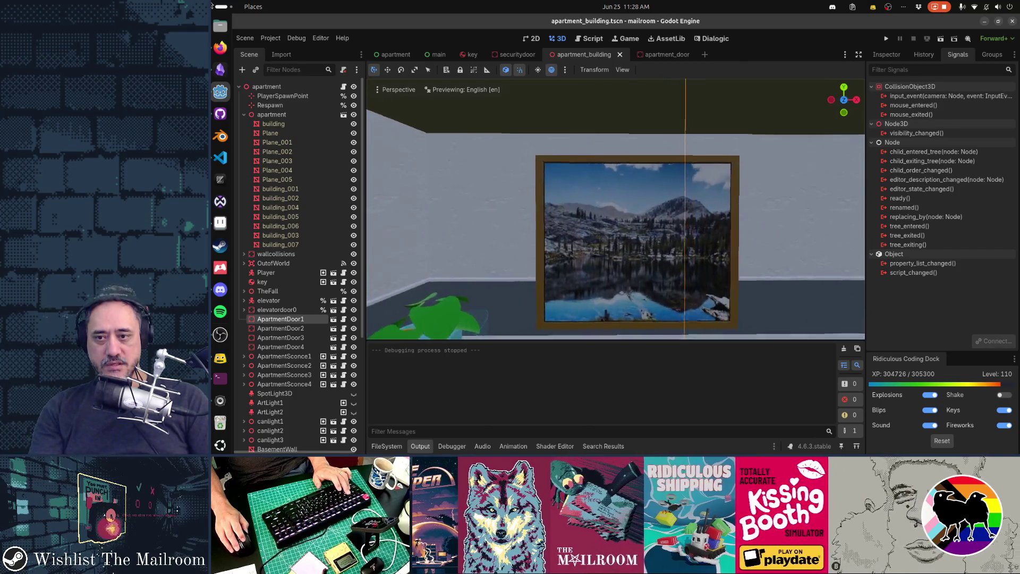
pyautogui.press('s')
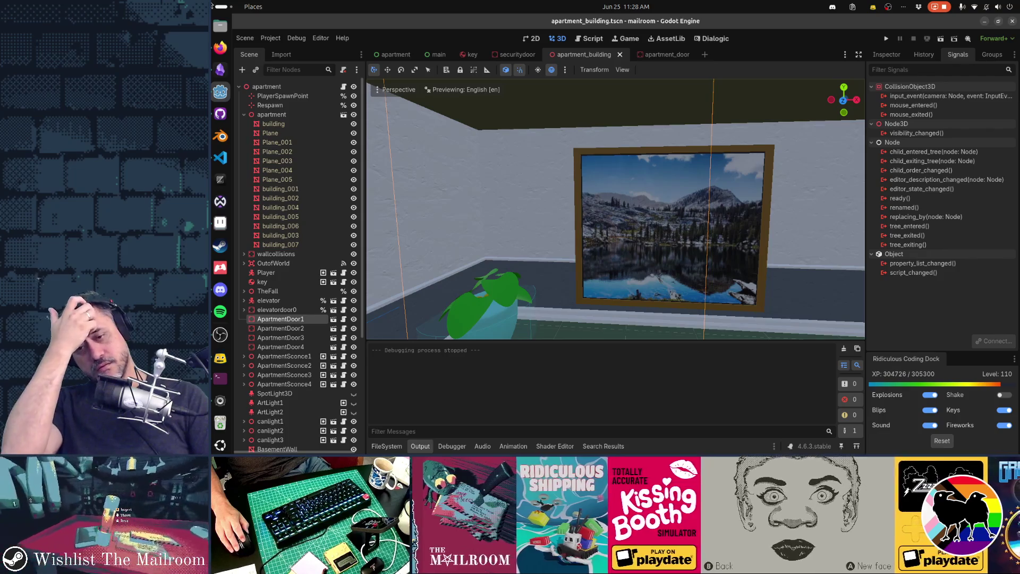
pyautogui.press('d')
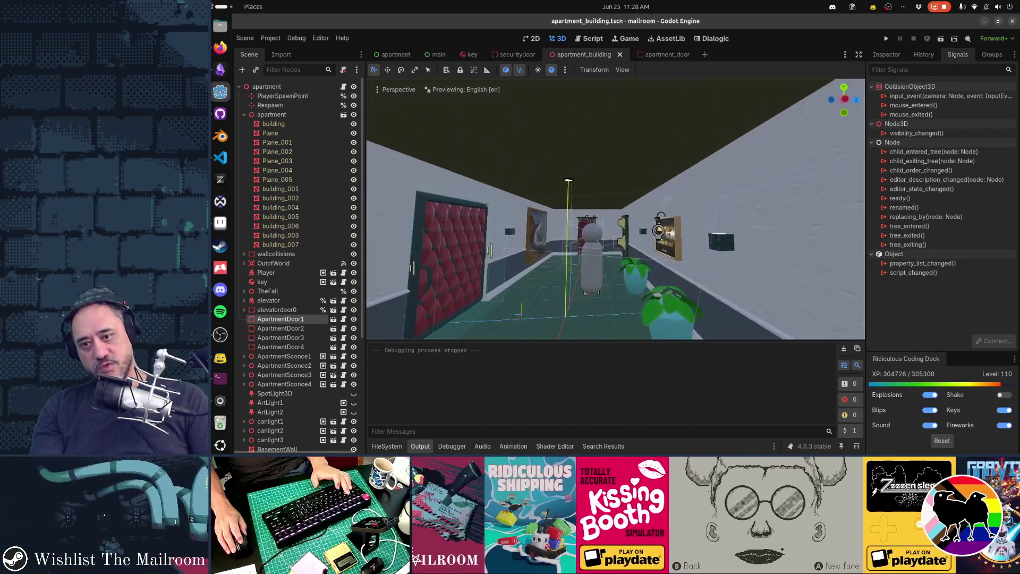
pyautogui.press('e')
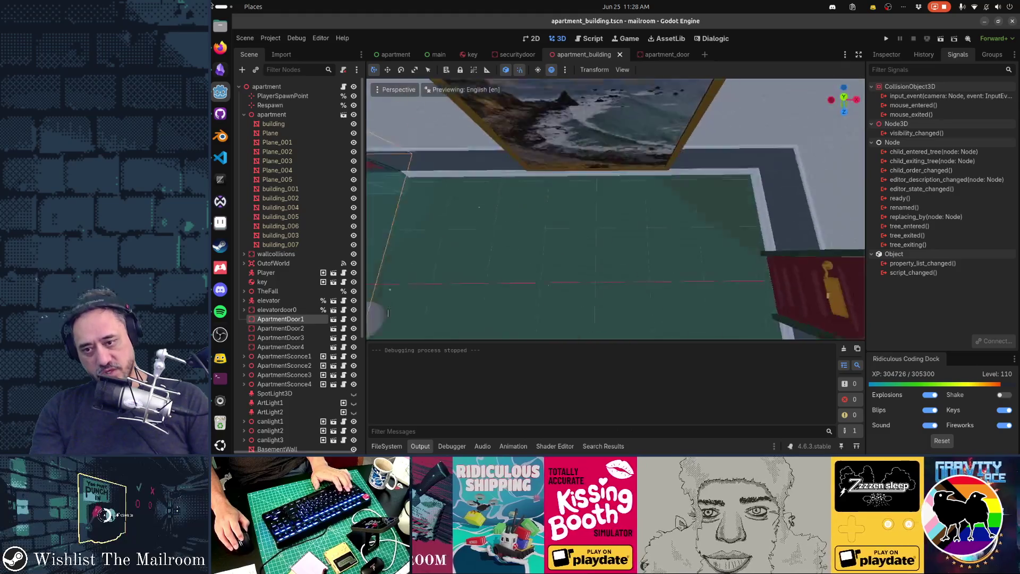
# Fly the 3D view down the hallway into the apartment room and back toward door 3A
pyautogui.press('w')
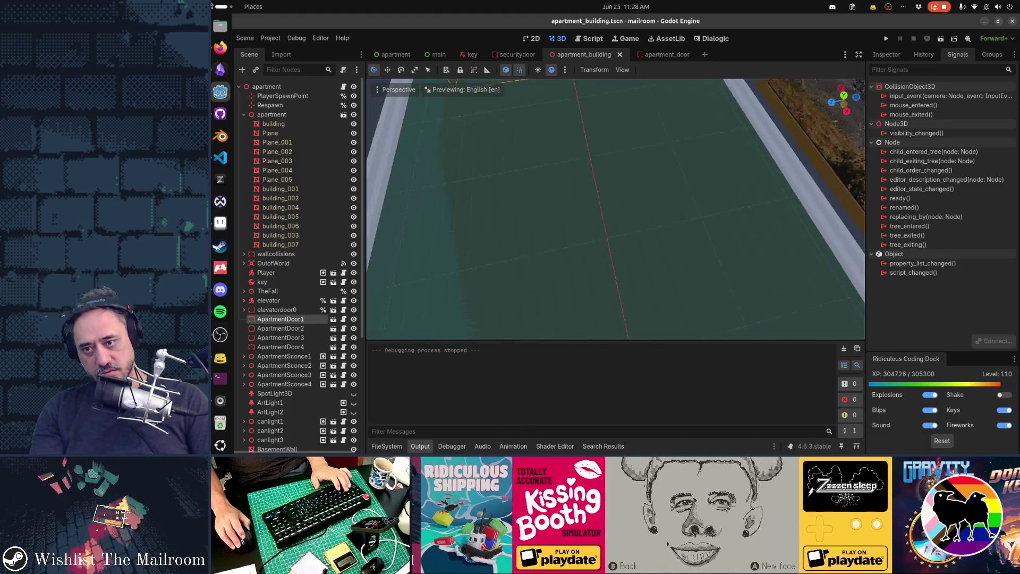
pyautogui.press('w')
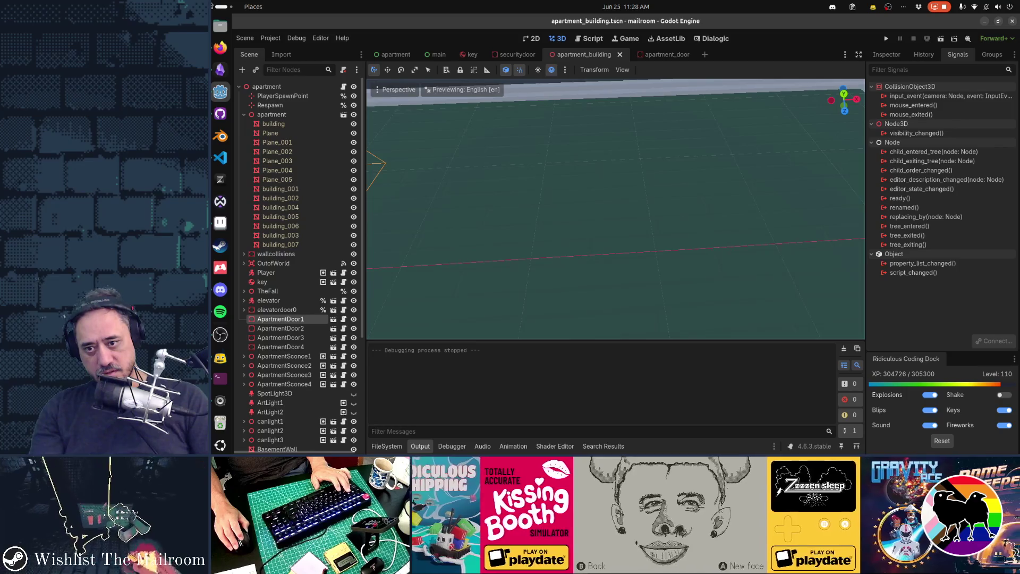
pyautogui.press('w')
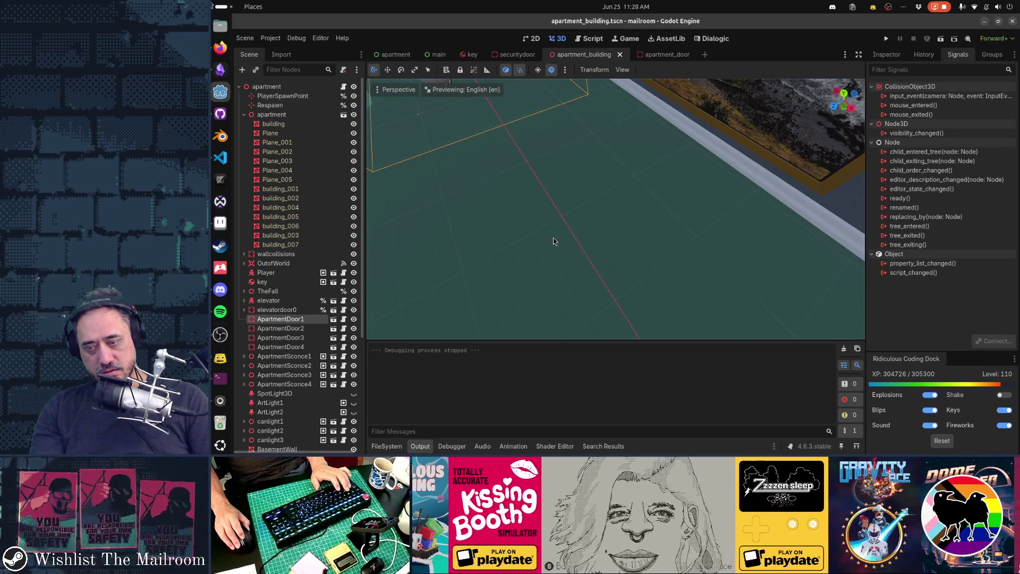
pyautogui.press('w')
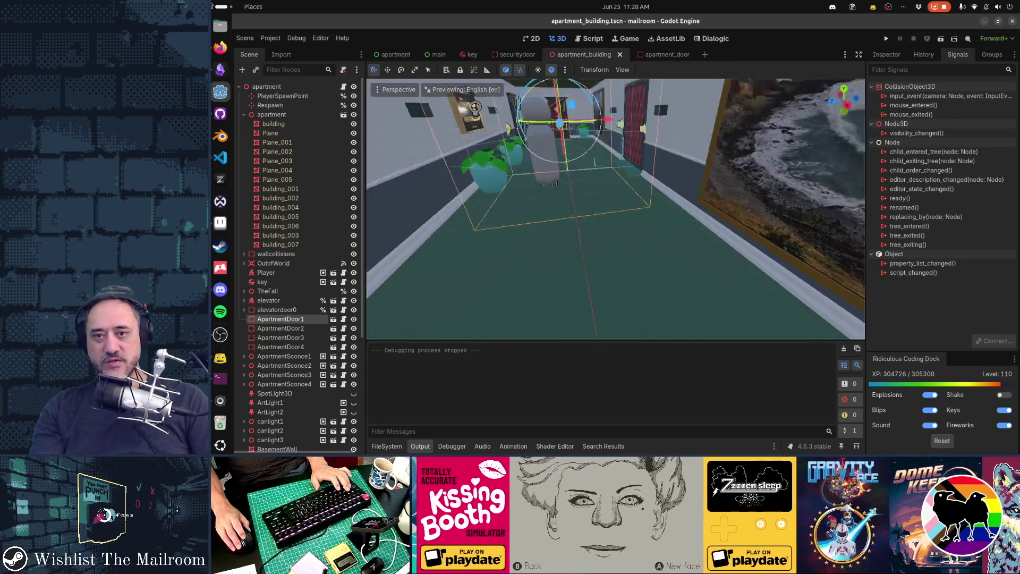
pyautogui.press('w')
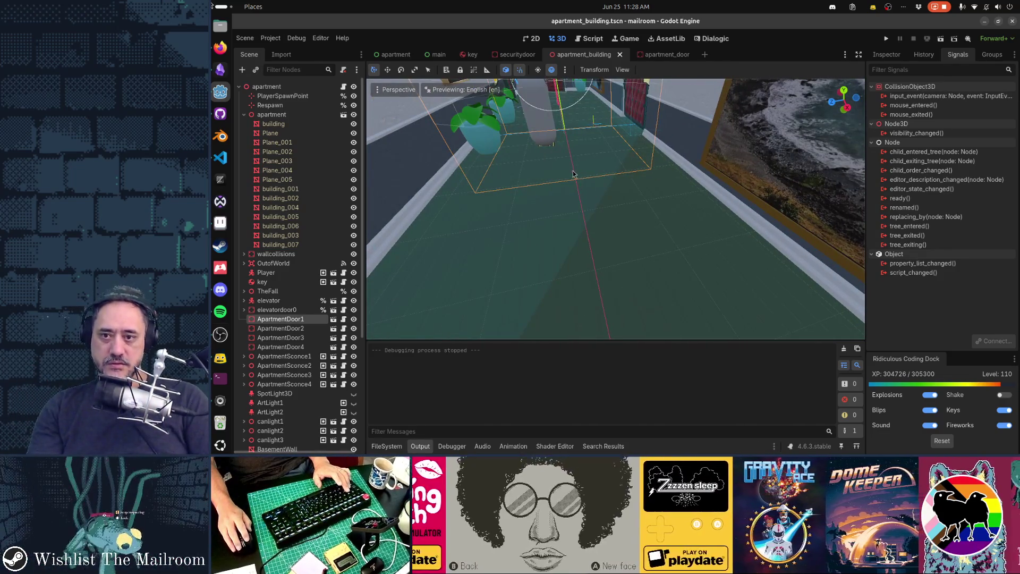
pyautogui.press('w')
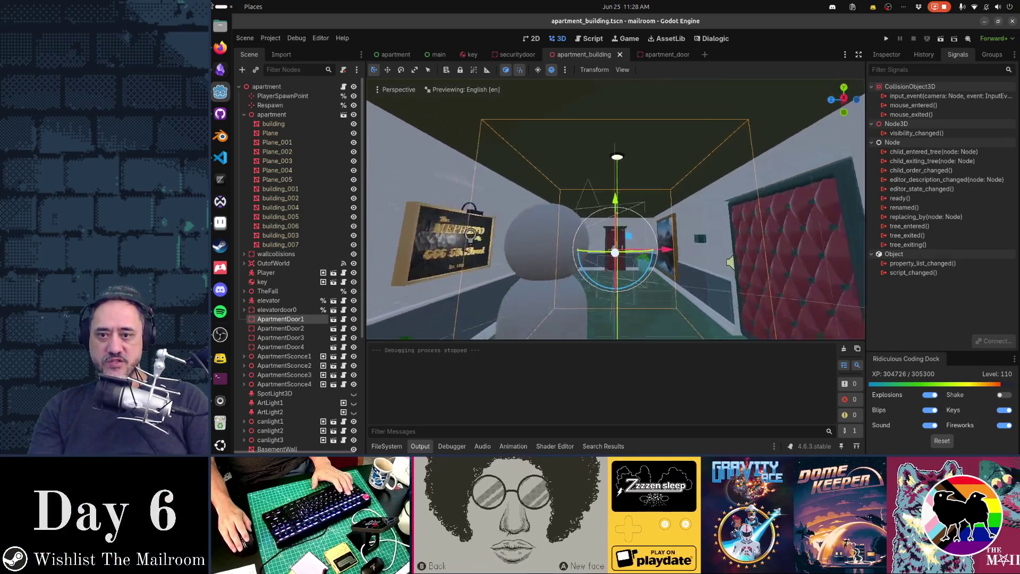
pyautogui.press('w')
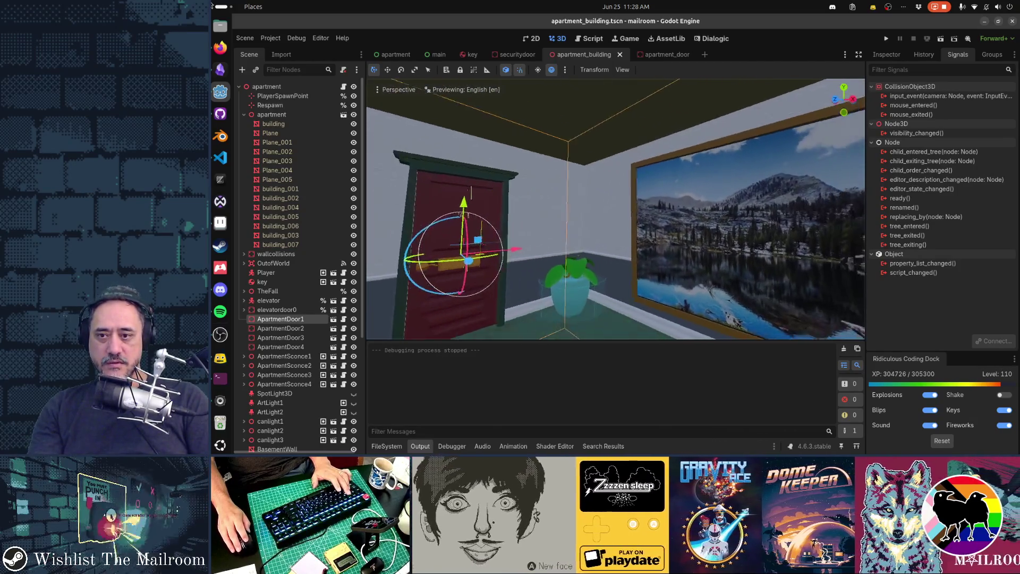
pyautogui.press('s')
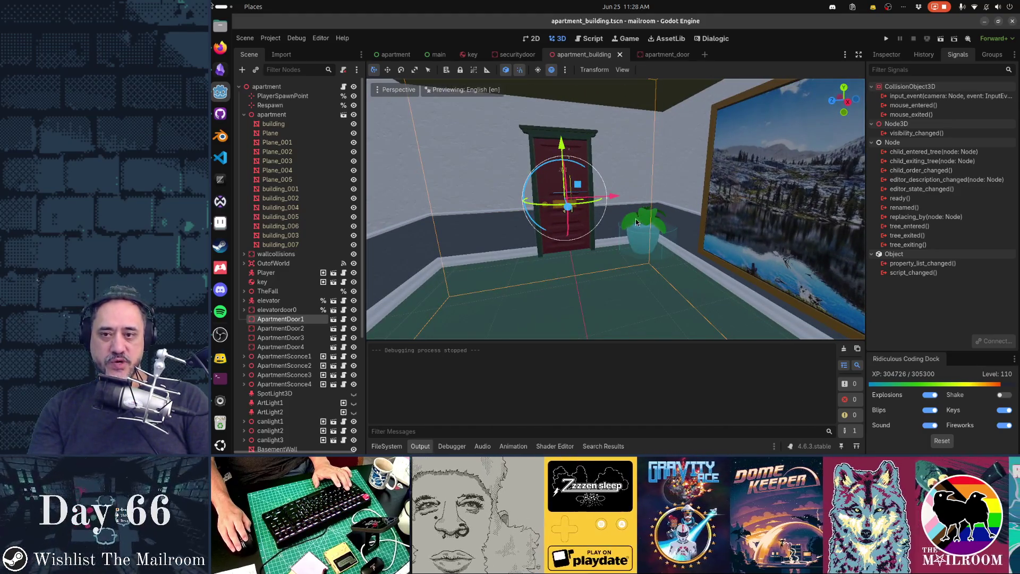
pyautogui.press('w')
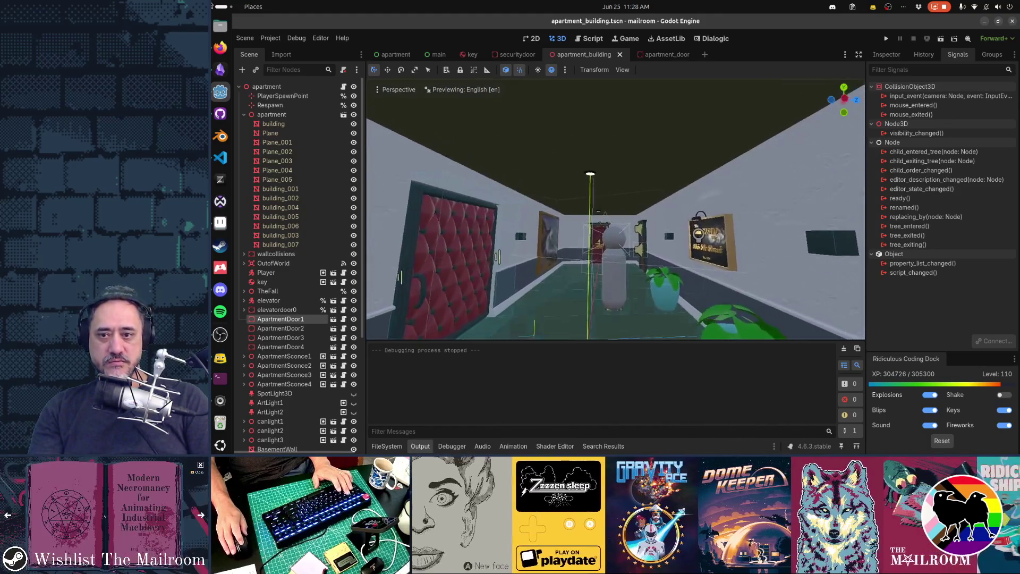
pyautogui.press('w')
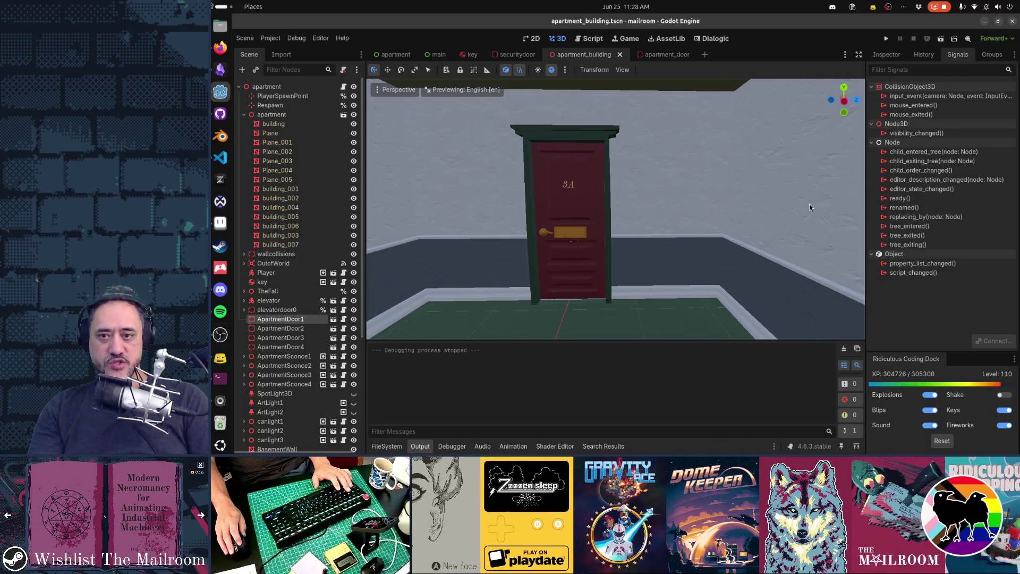
# Move along the wall past the seascape and landscape paintings to the potted plant corner
pyautogui.press('a')
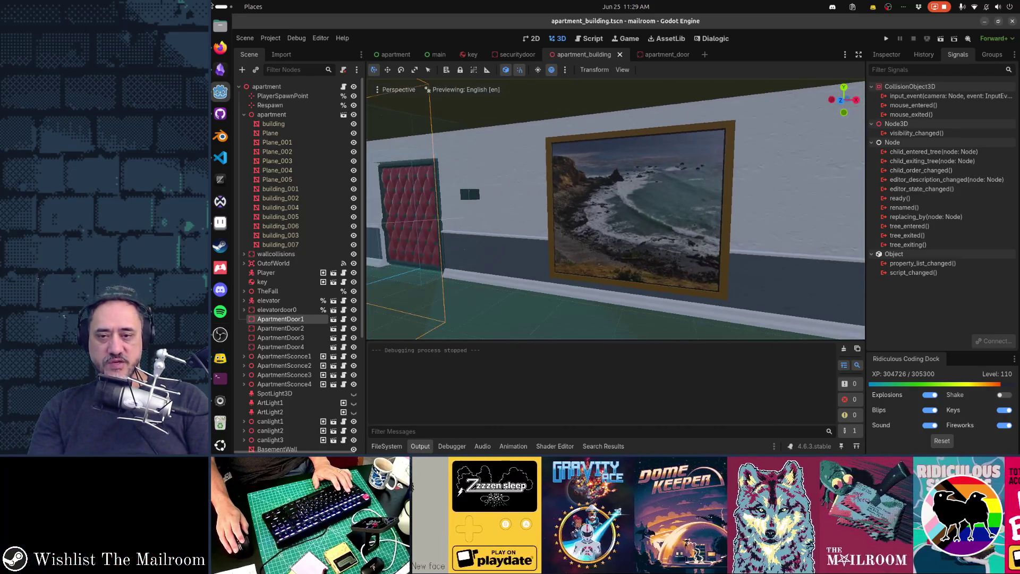
pyautogui.press('w')
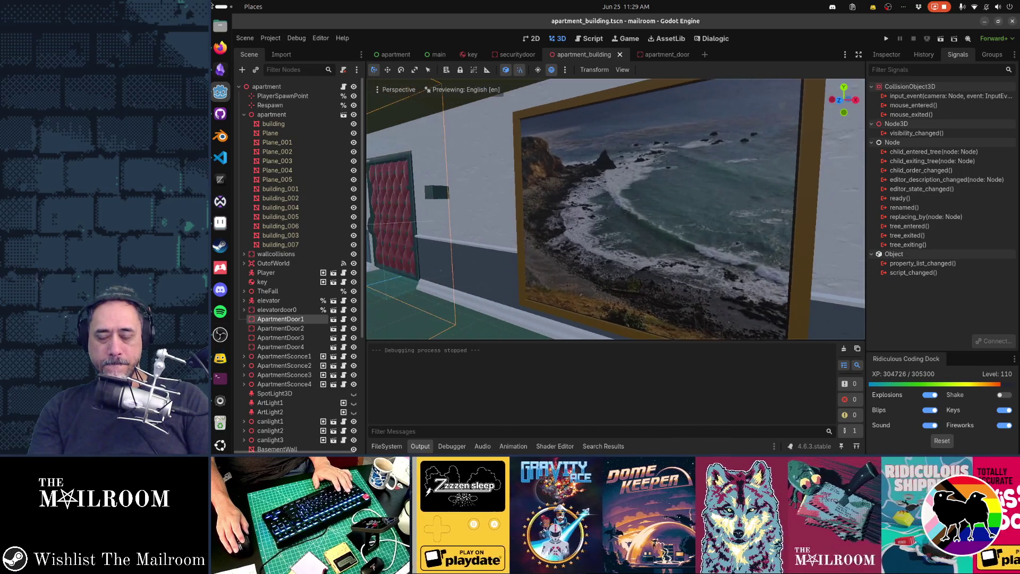
pyautogui.press('d')
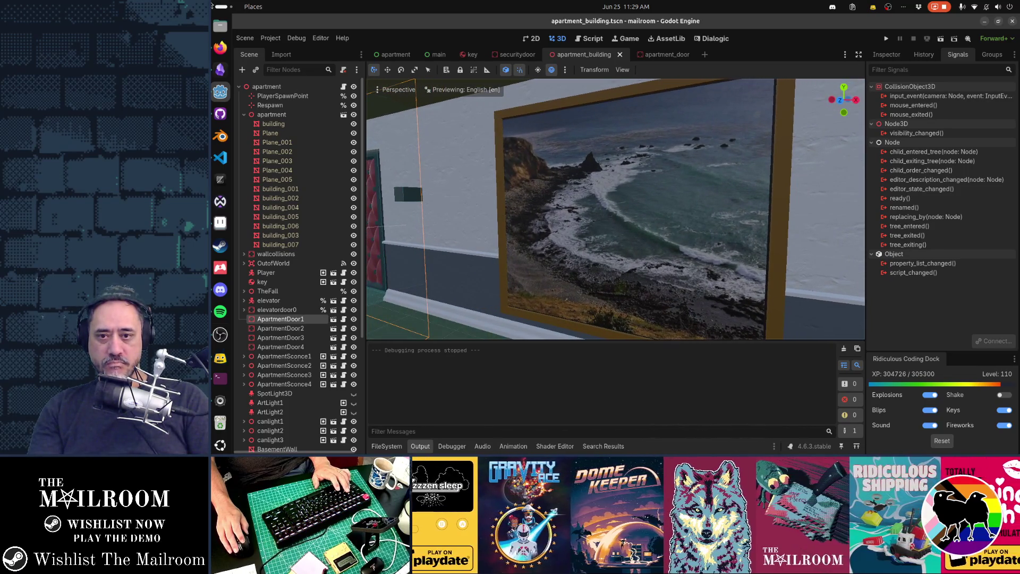
pyautogui.press('d')
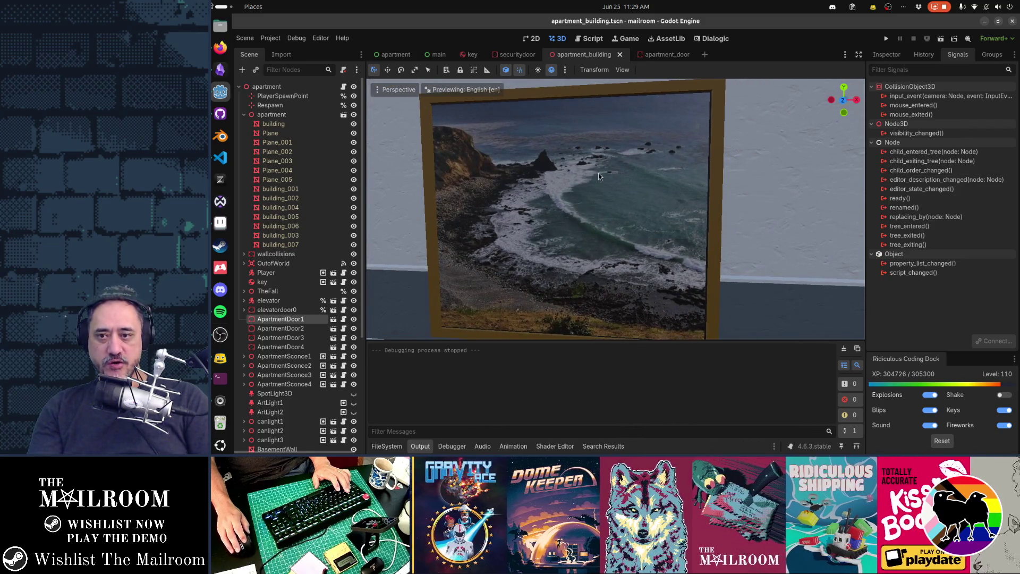
pyautogui.press('f')
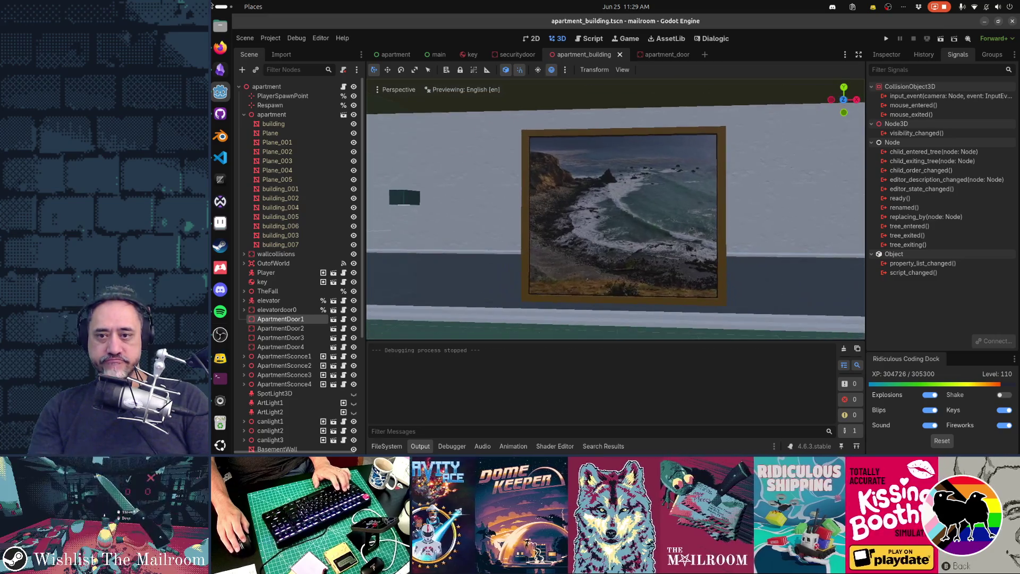
pyautogui.press('w')
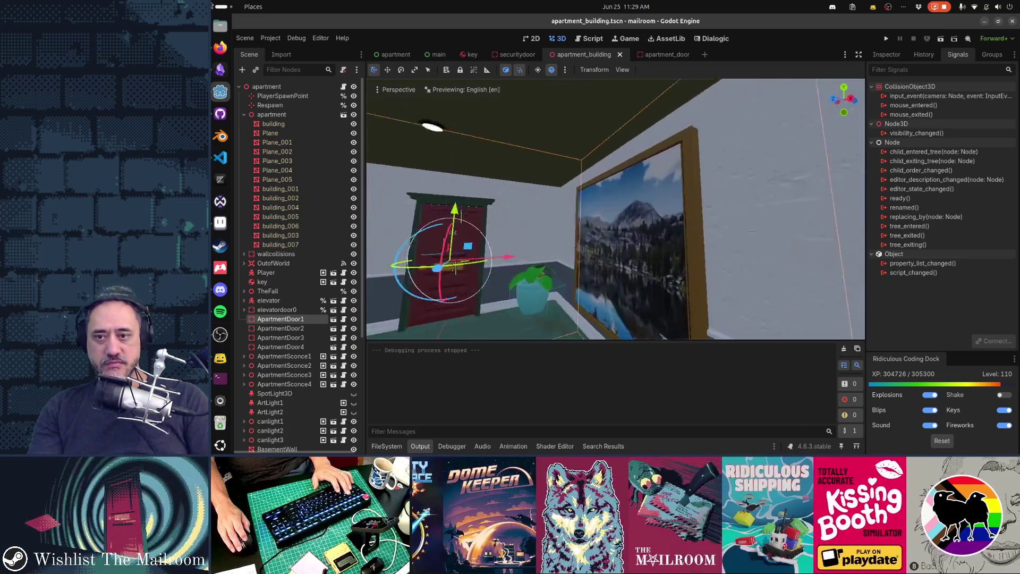
pyautogui.press('d')
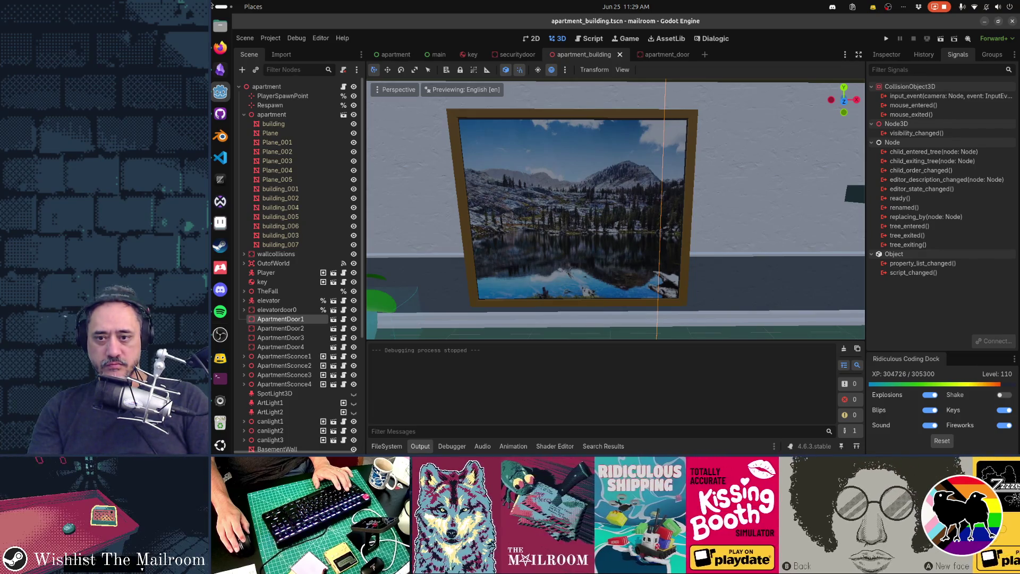
pyautogui.press('a')
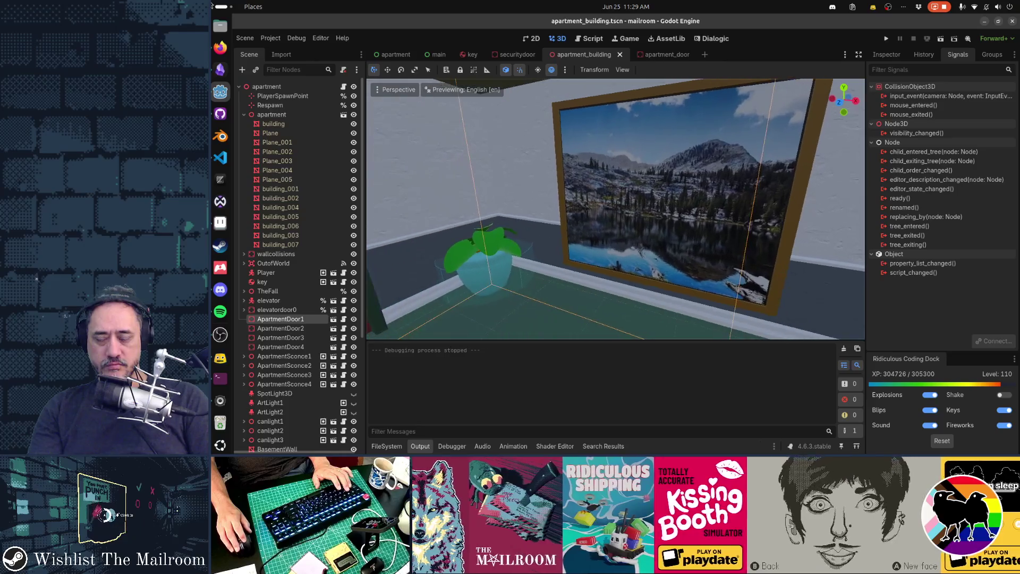
pyautogui.press('s')
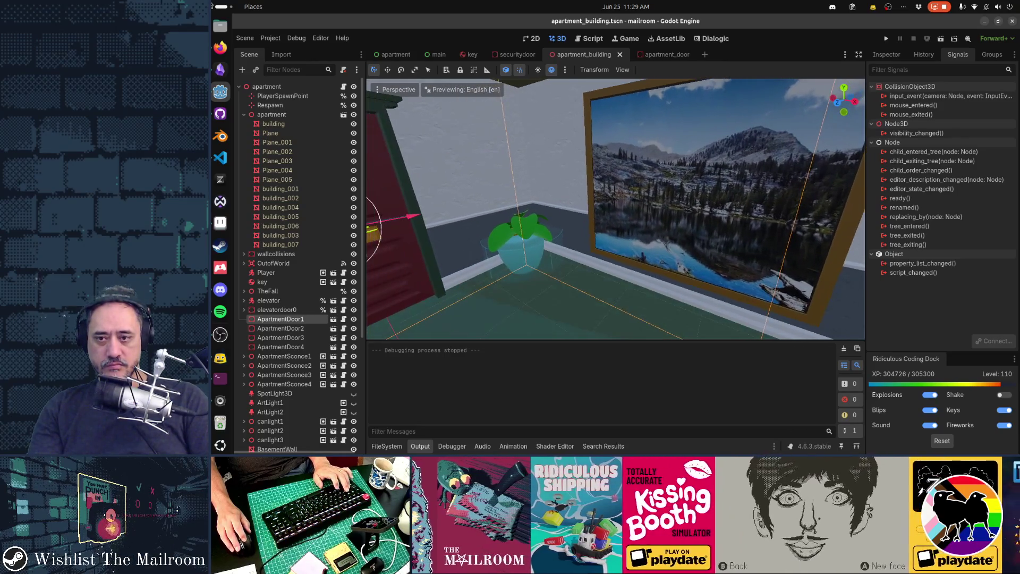
pyautogui.press('w')
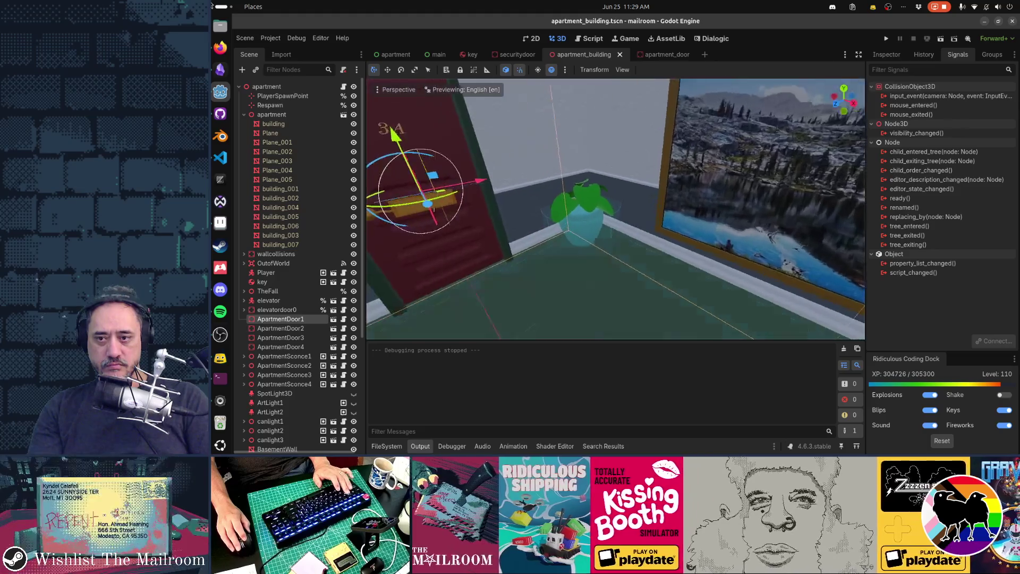
pyautogui.press('w')
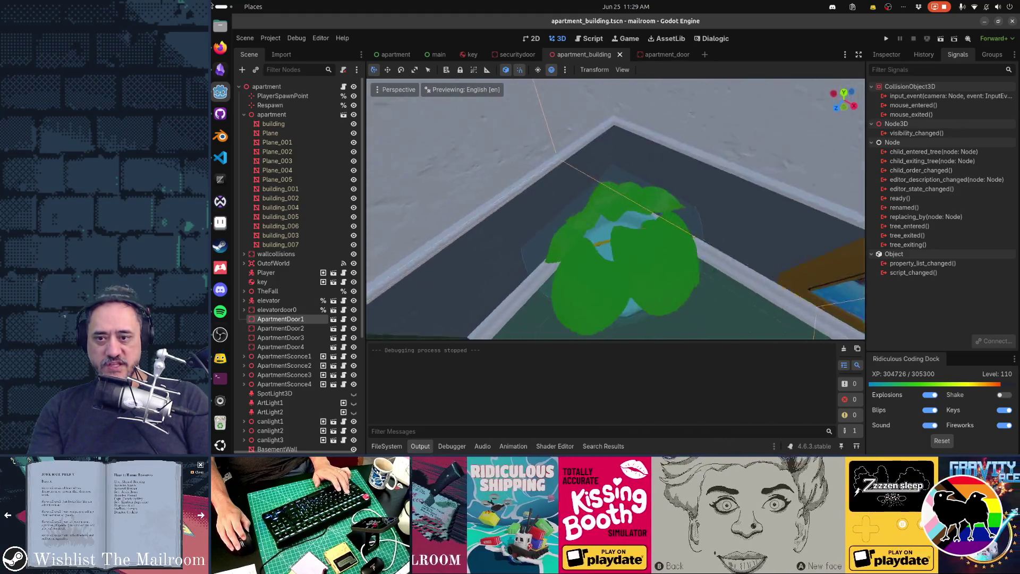
pyautogui.press('s')
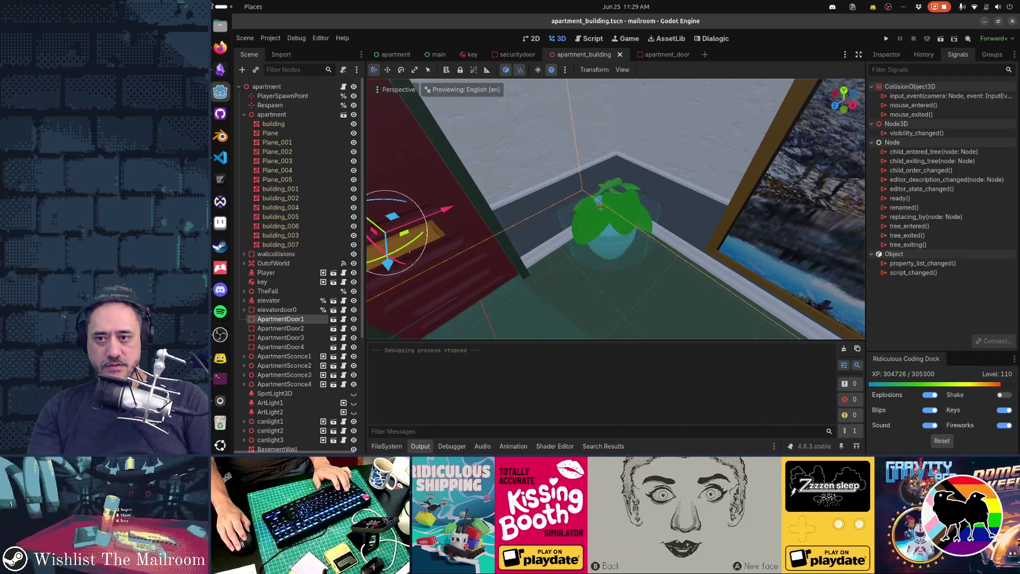
pyautogui.press('s')
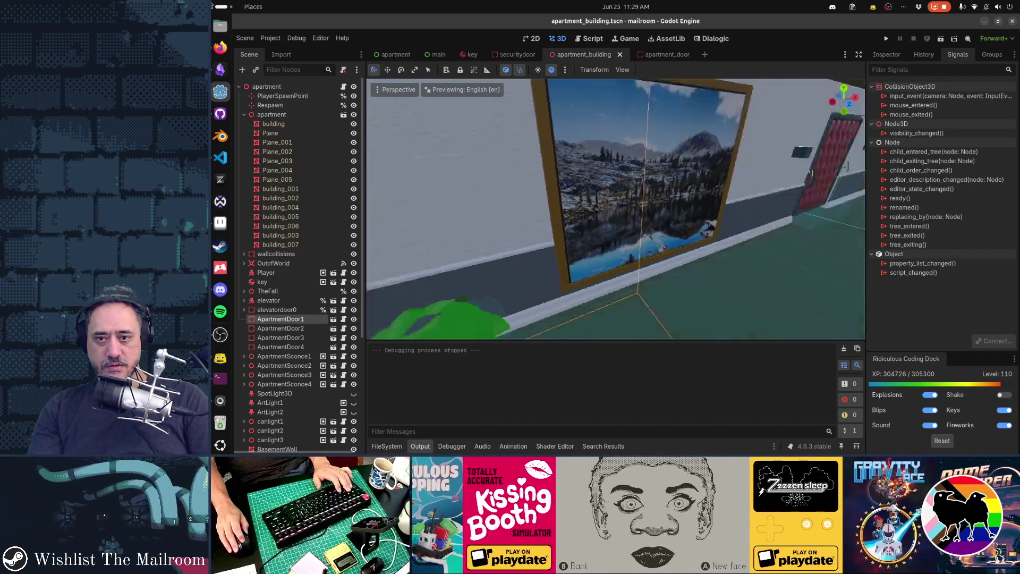
# Reframe ApartmentDoor1 and close in on the potted plant beside the lake picture
pyautogui.moveTo(696, 205)
pyautogui.mouseDown()
pyautogui.moveTo(564, 142)
pyautogui.moveTo(505, 128)
pyautogui.mouseUp()
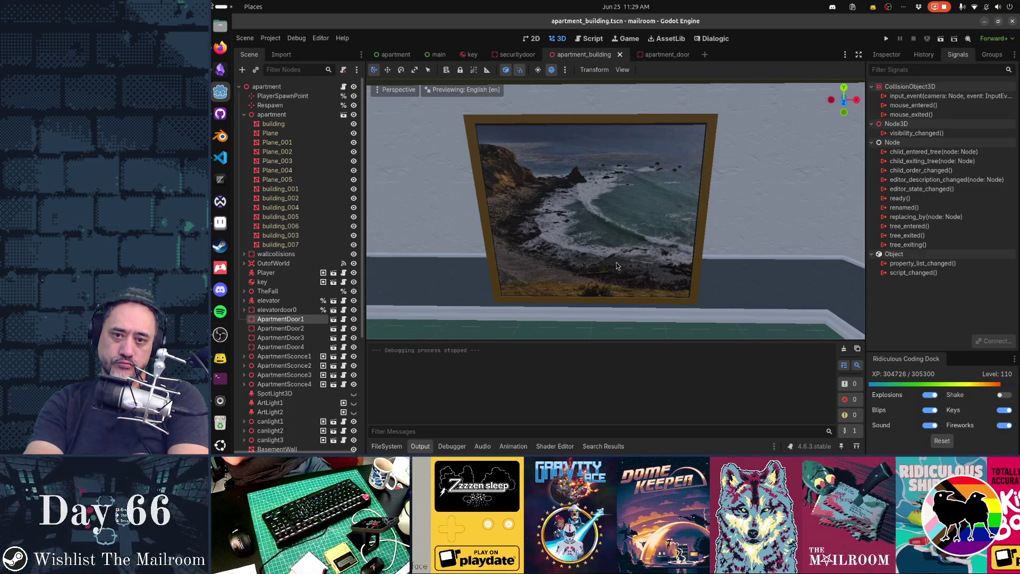
pyautogui.press('f')
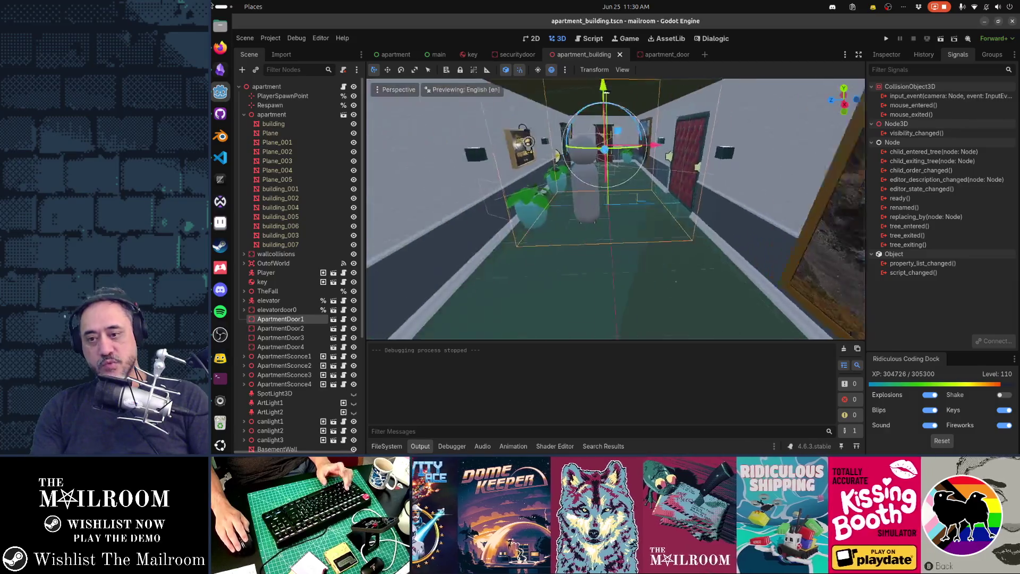
pyautogui.press('w')
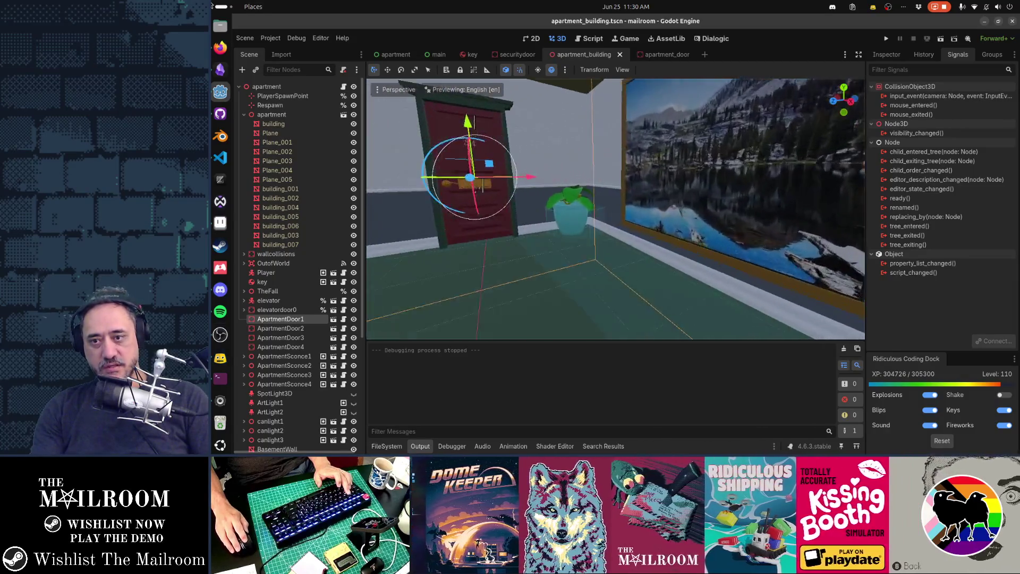
pyautogui.press('w')
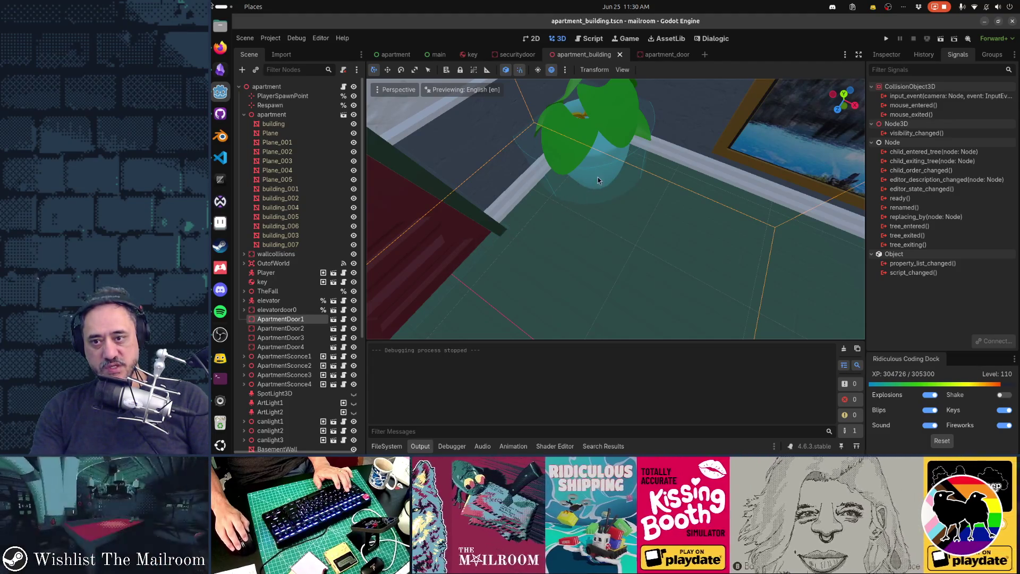
pyautogui.press('s')
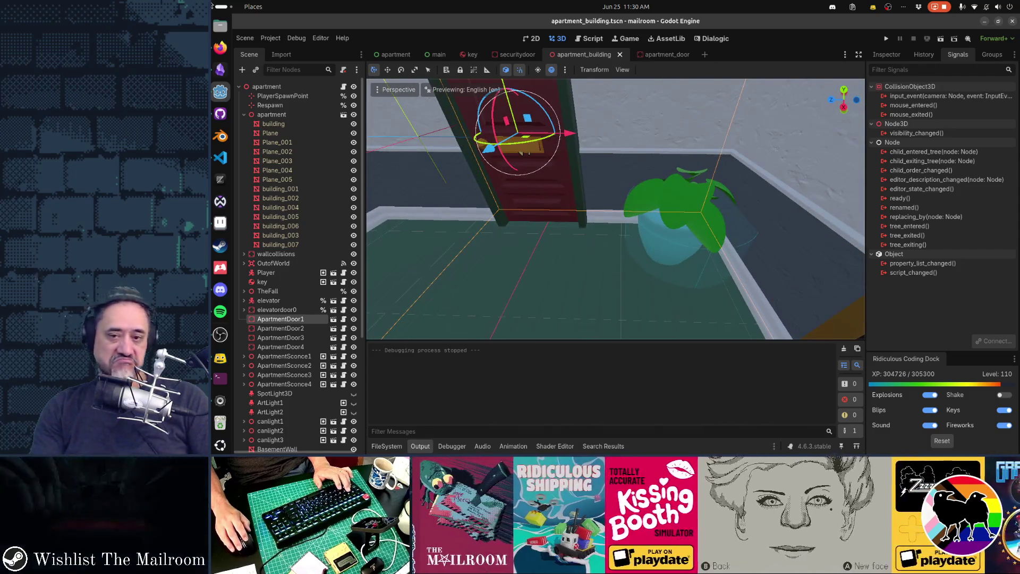
pyautogui.press('w')
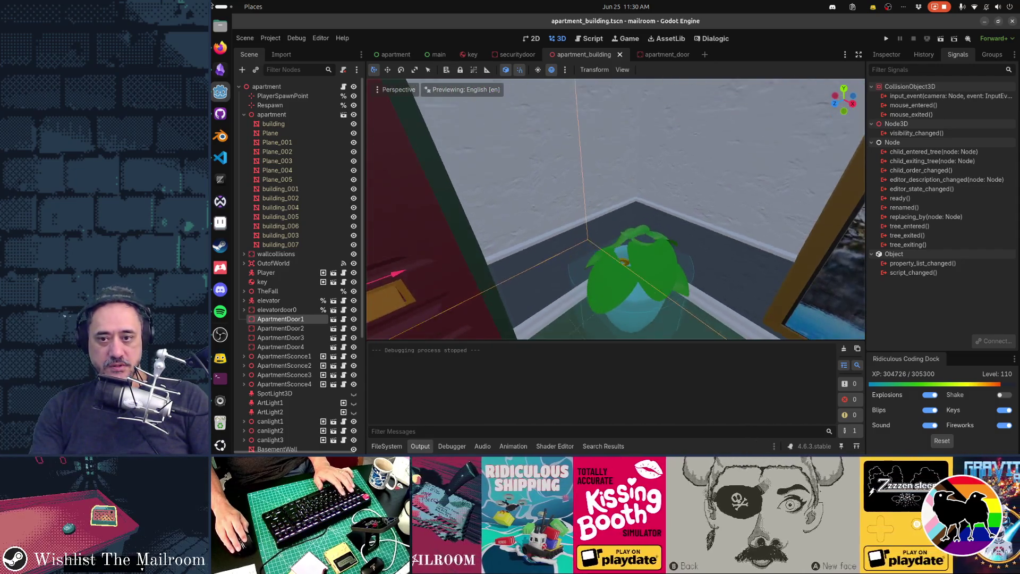
pyautogui.press('s')
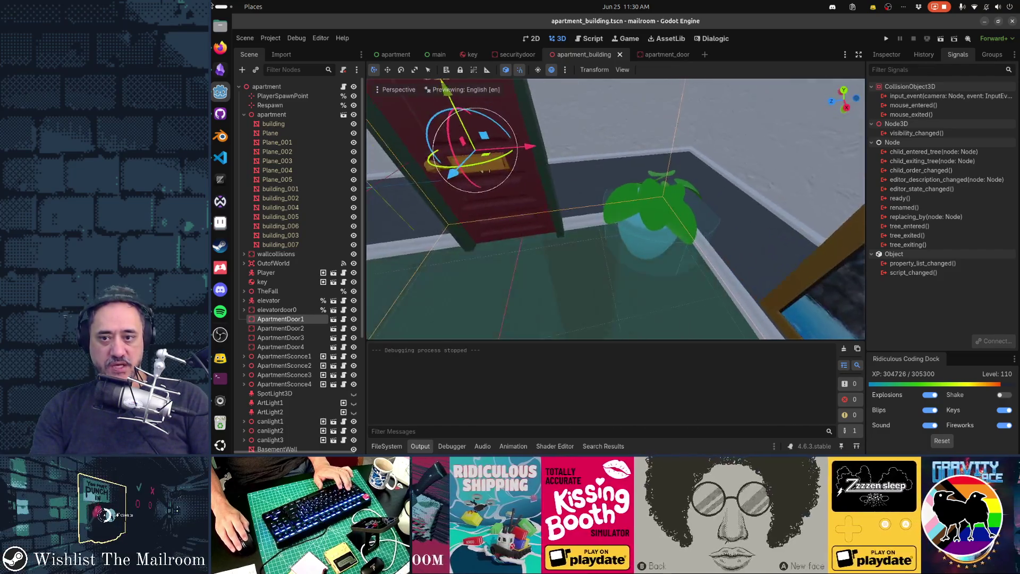
pyautogui.press('w')
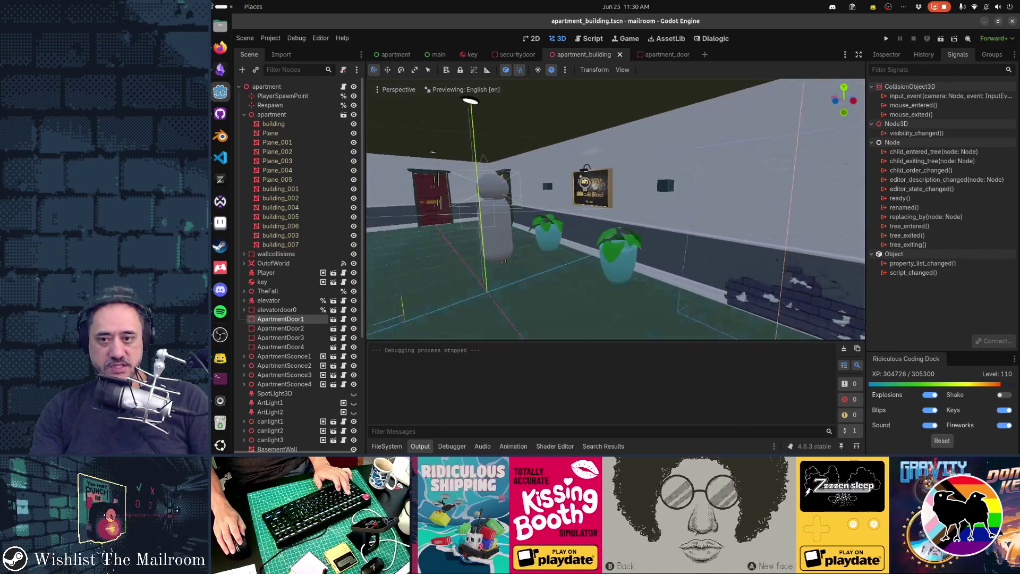
pyautogui.press('s')
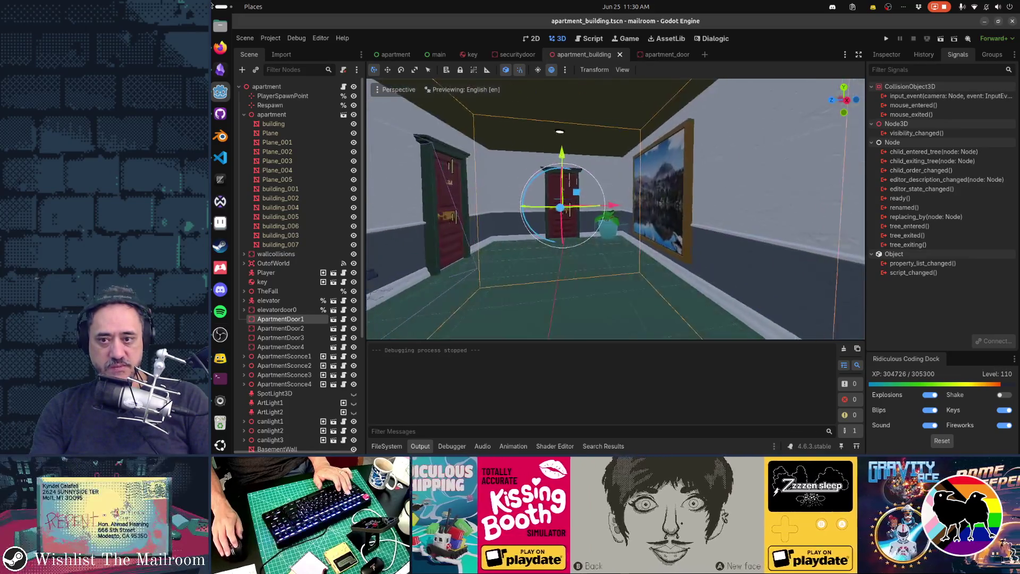
pyautogui.press('w')
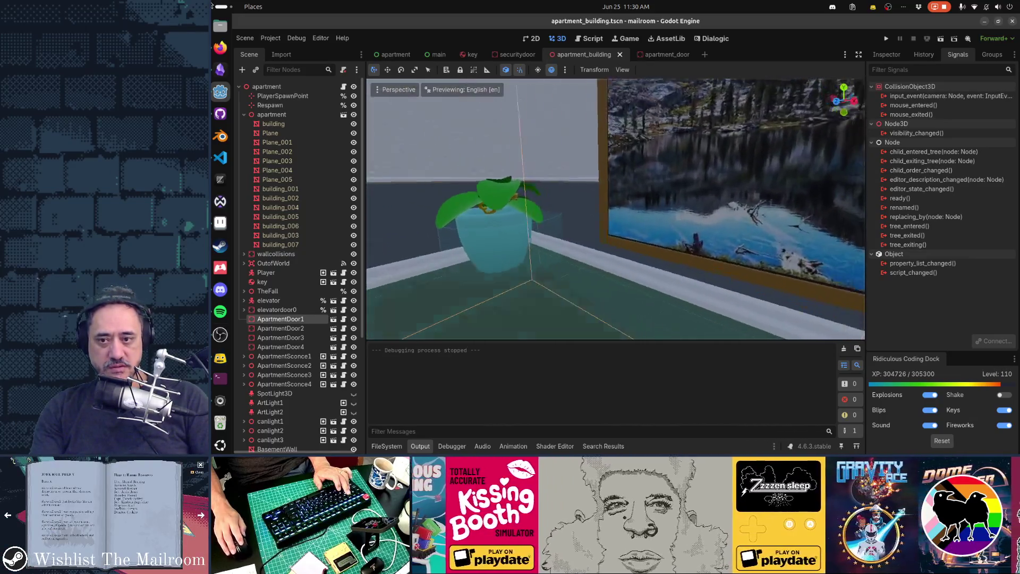
pyautogui.press('a')
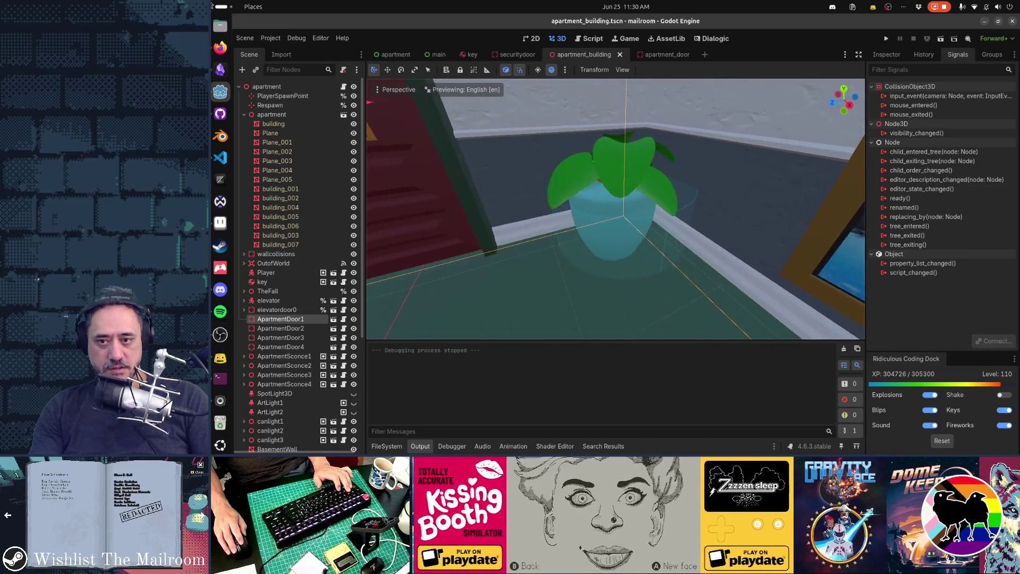
pyautogui.press('s')
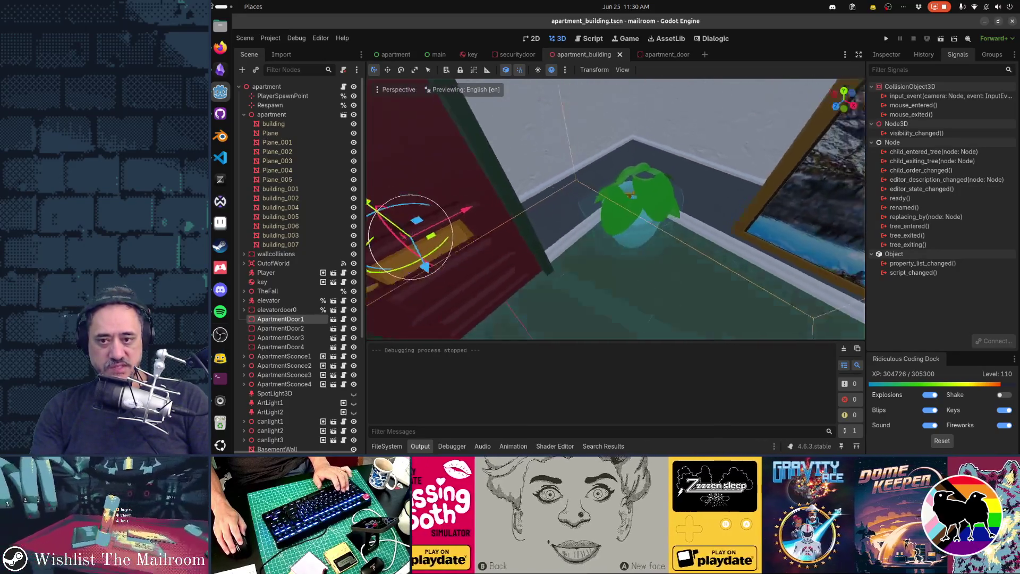
pyautogui.press('w')
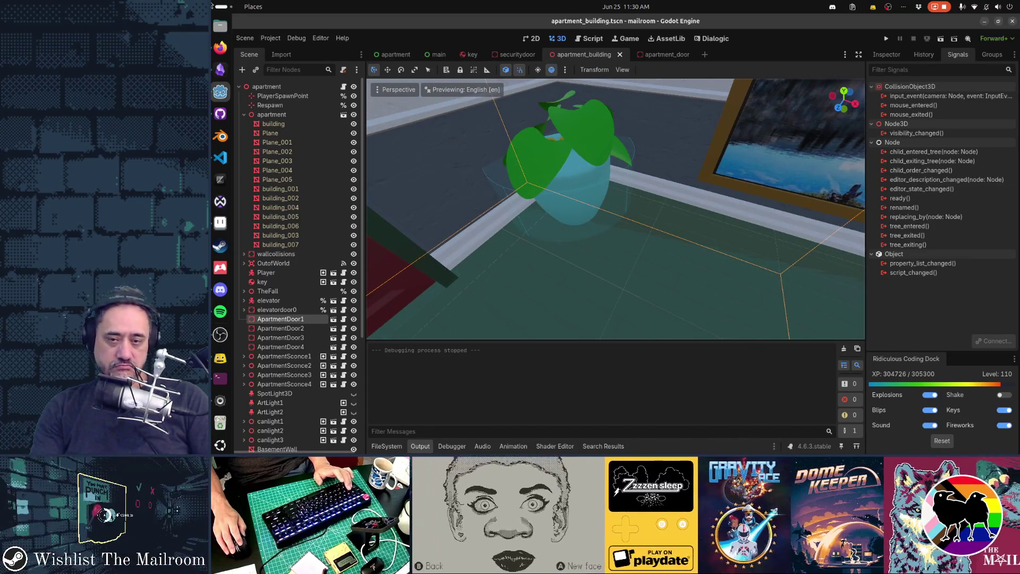
pyautogui.press('e')
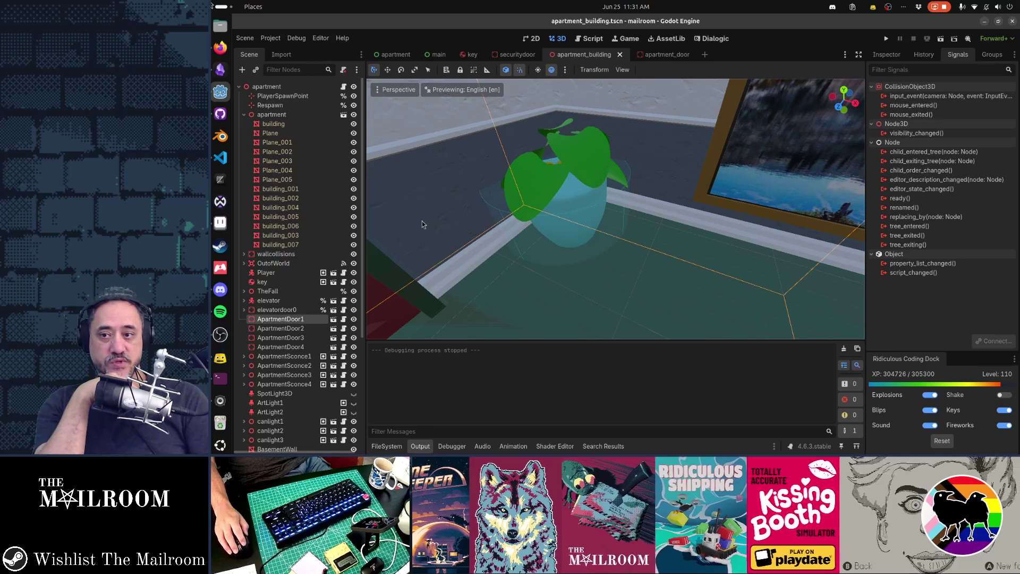
pyautogui.moveTo(483, 213); pyautogui.dragTo(354, 213)
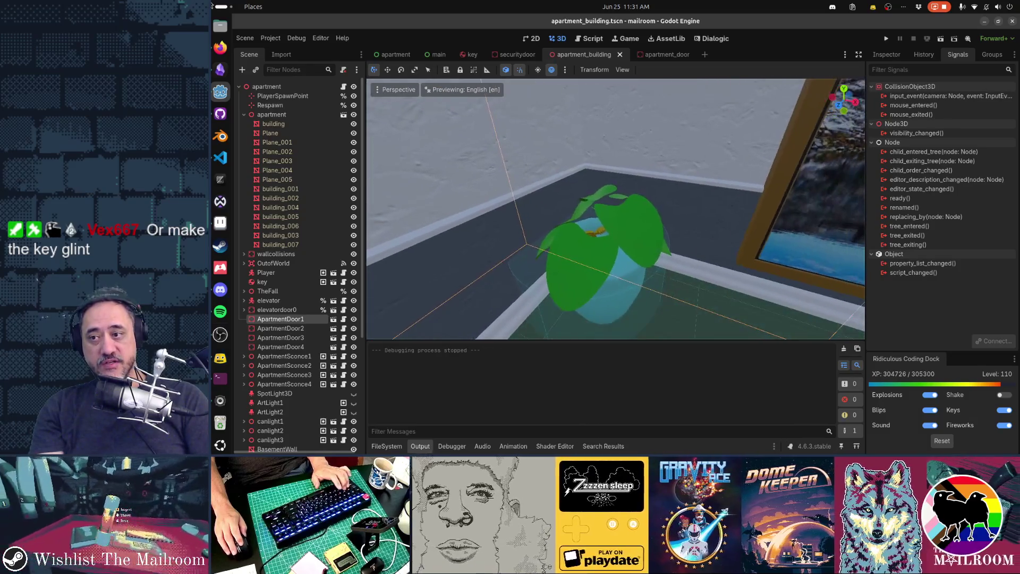
# Instance special_highlight_fx.tscn as a child scene under the key node
pyautogui.click(263, 282)
pyautogui.click(256, 70)
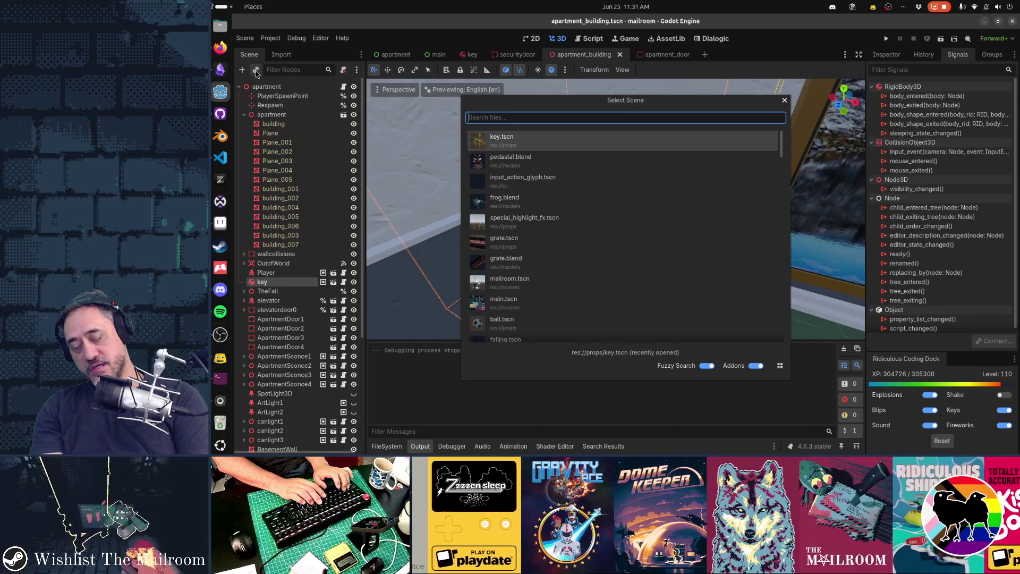
pyautogui.write('highligh')
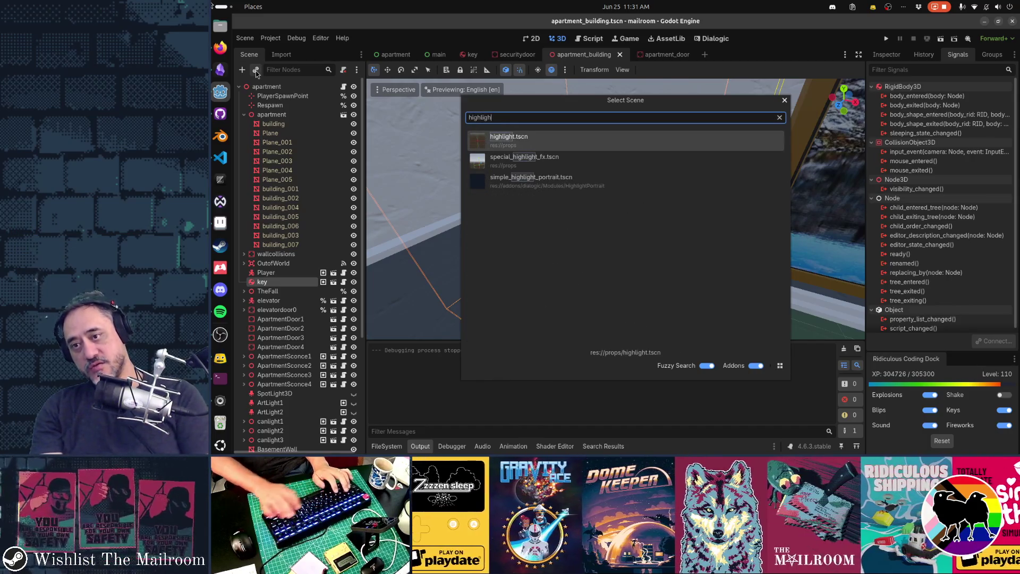
pyautogui.write('fx')
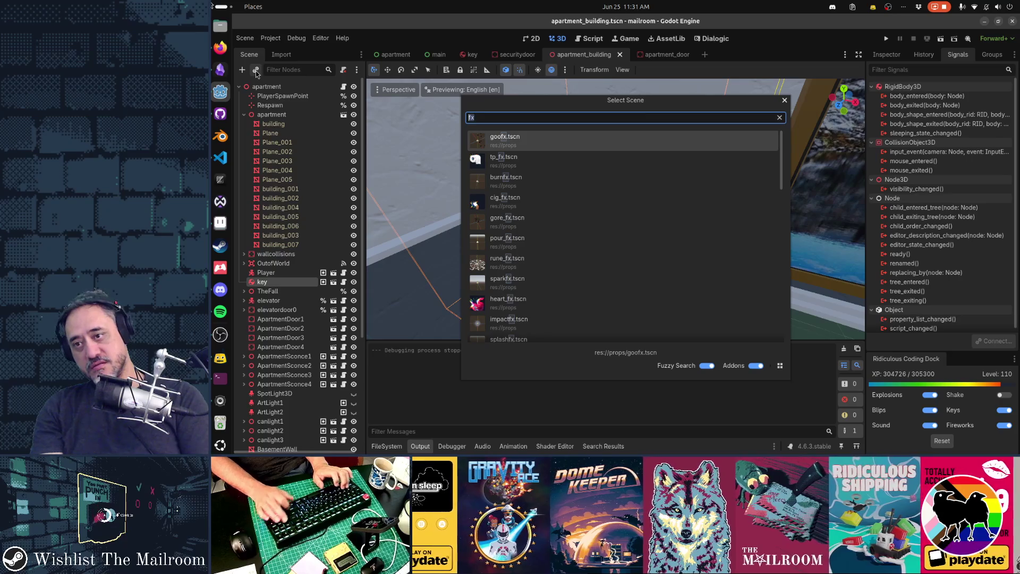
pyautogui.write('_fx')
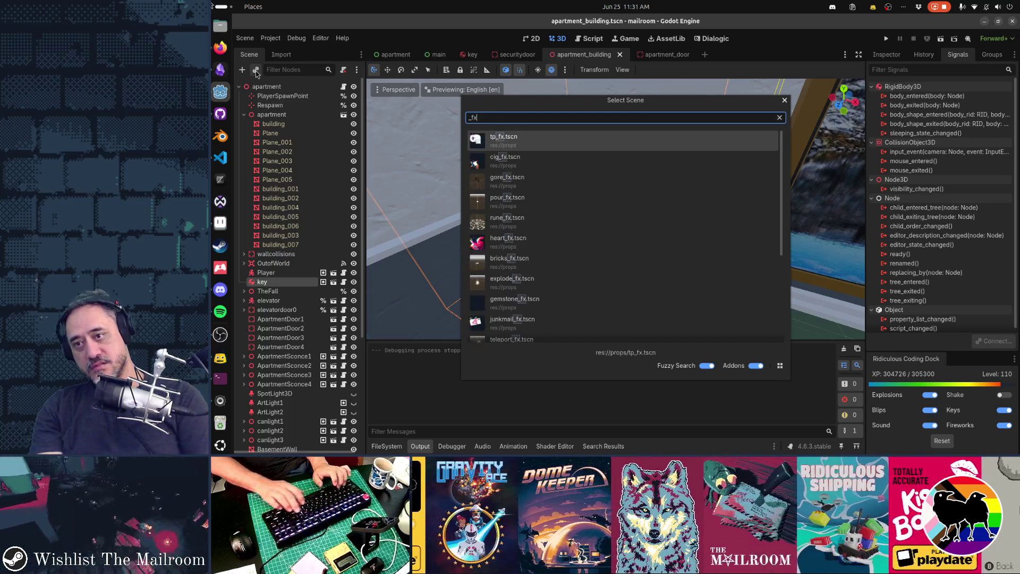
pyautogui.press('Down')
pyautogui.press('Down')
pyautogui.press('Down')
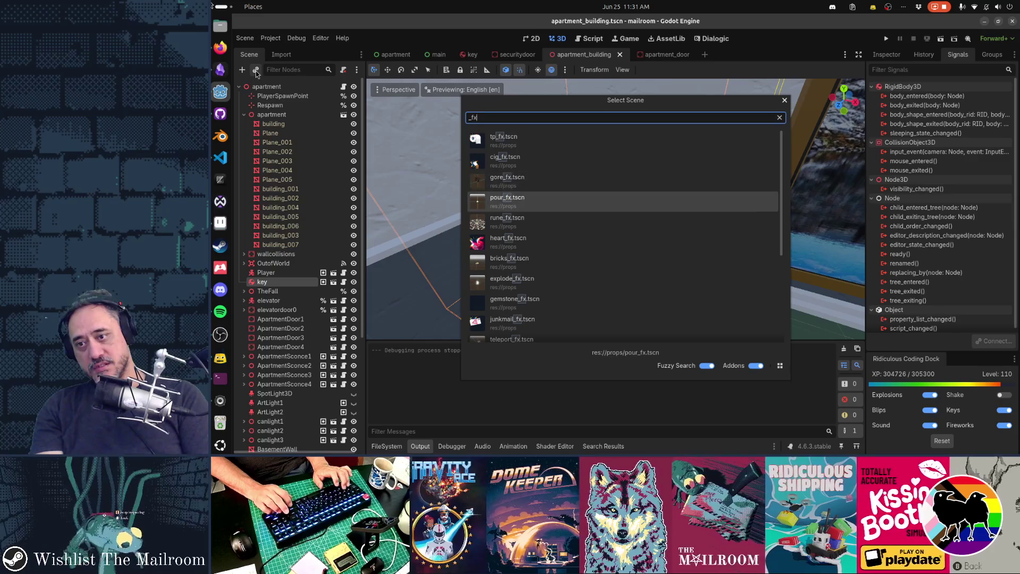
pyautogui.press('Down')
pyautogui.press('Down')
pyautogui.press('Down')
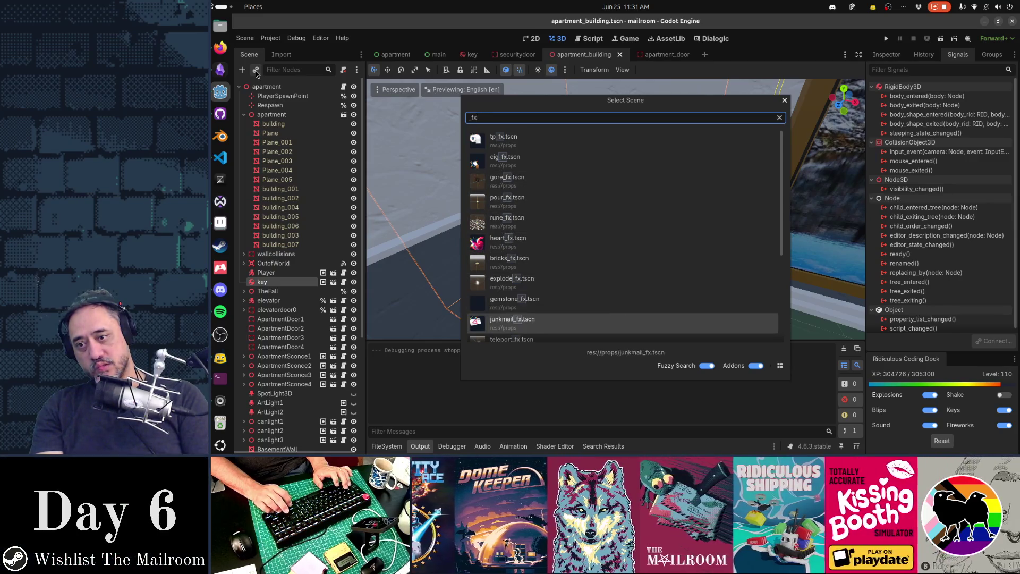
pyautogui.press('Down')
pyautogui.press('Down')
pyautogui.press('Down')
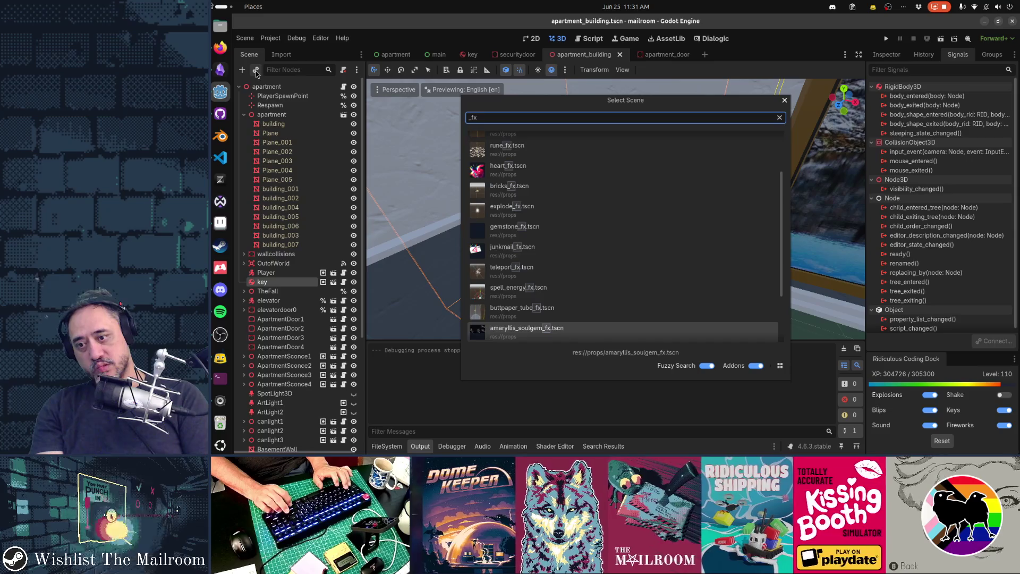
pyautogui.press('Down')
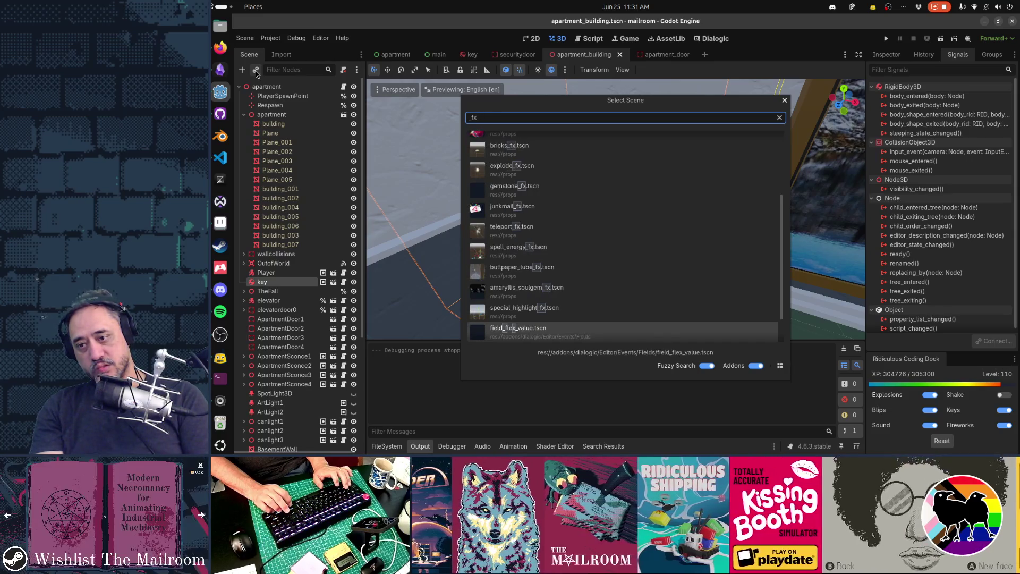
pyautogui.press('Return')
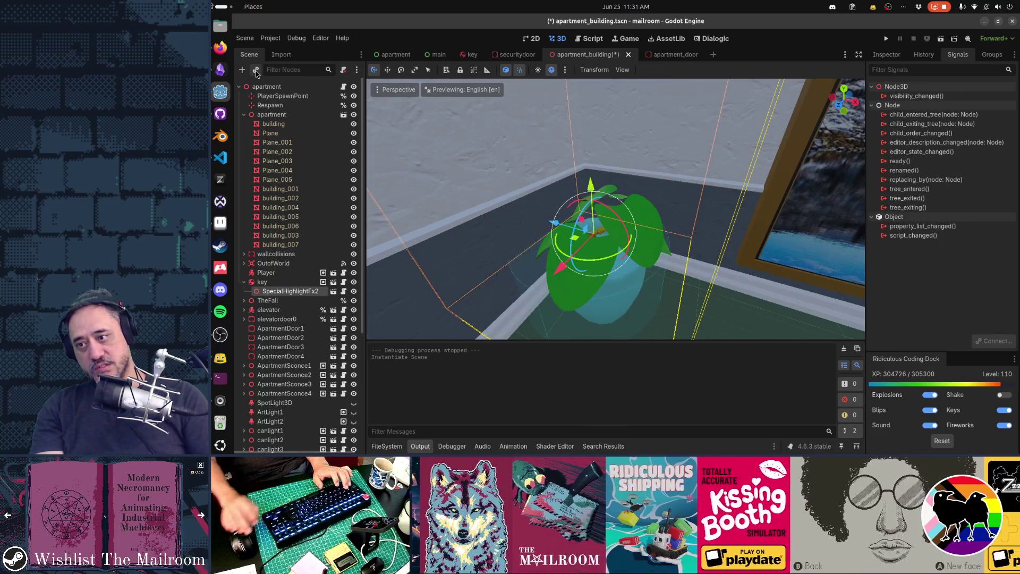
# Open the highlight effect scene in its own tab and toggle SoundLines visibility off and on
pyautogui.click(892, 57)
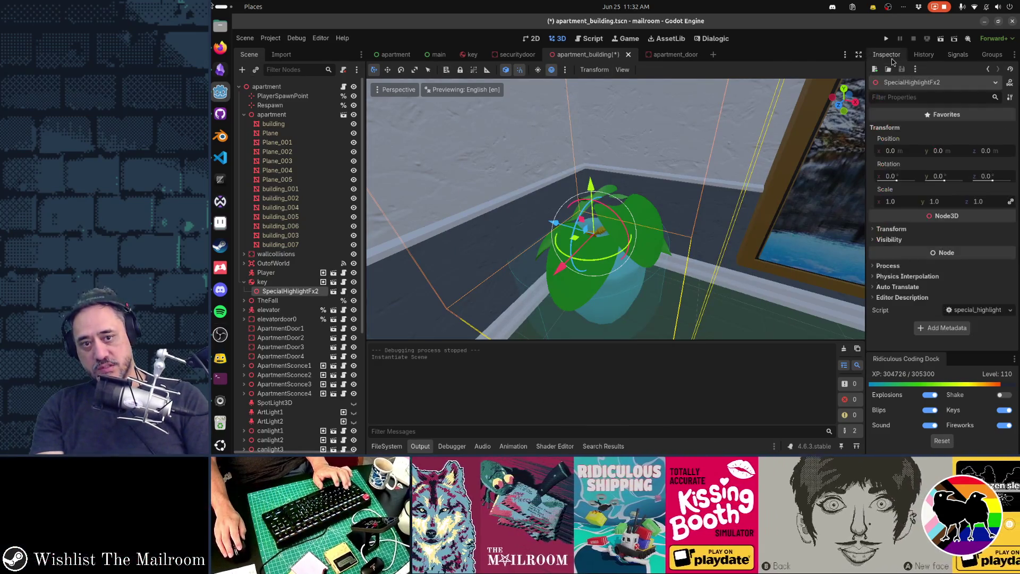
pyautogui.click(334, 292)
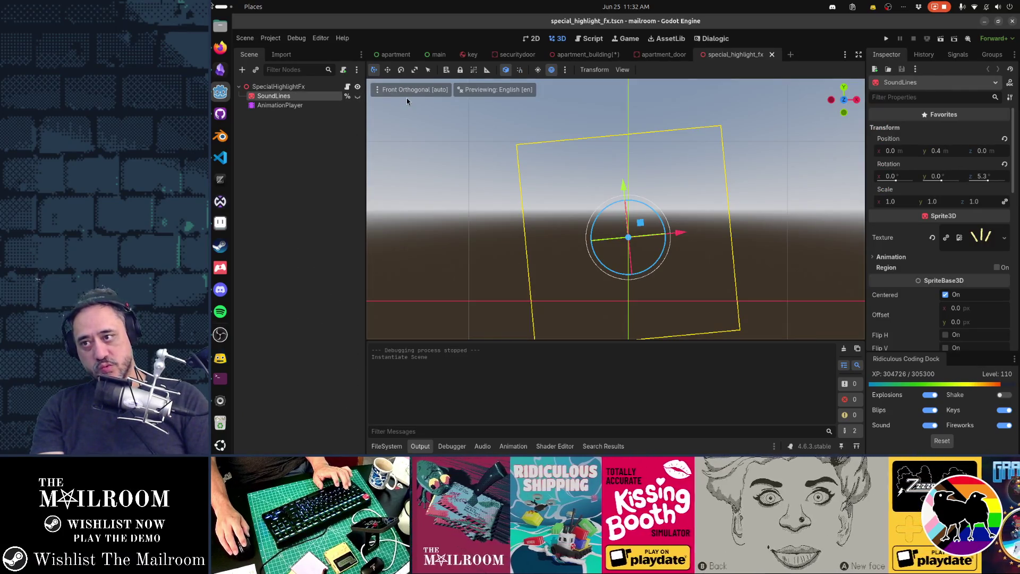
pyautogui.click(358, 97)
pyautogui.click(358, 97)
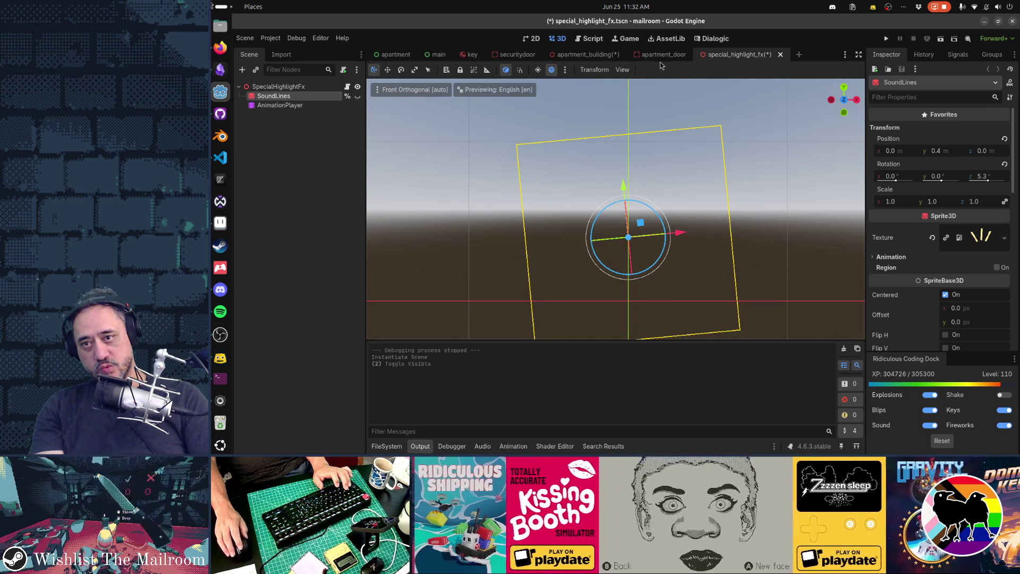
# Back in apartment_building, undo the highlight instance, reselect the key, and start a resource quick search
pyautogui.click(585, 54)
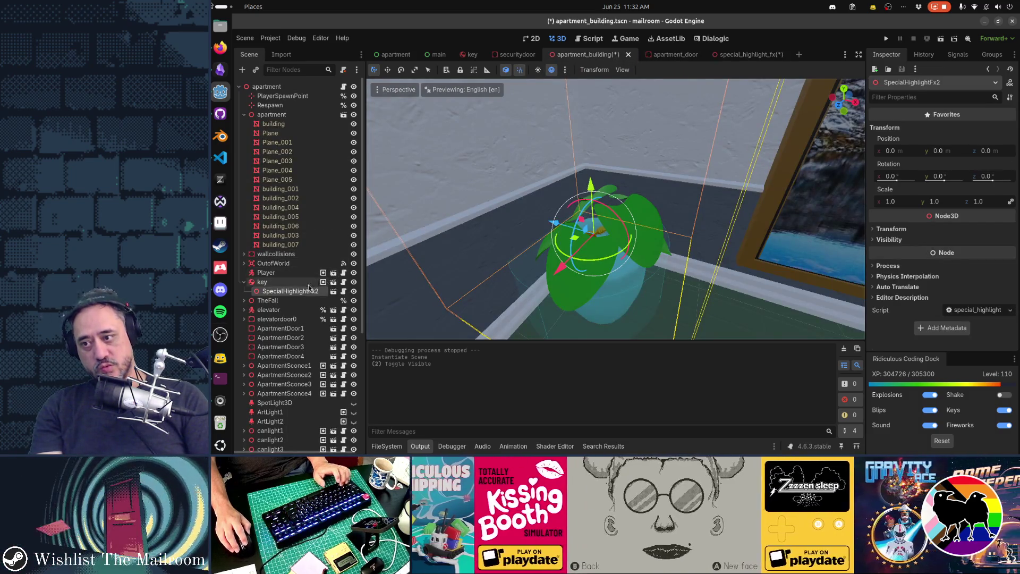
pyautogui.hotkey('ctrl', 'z')
pyautogui.click(282, 284)
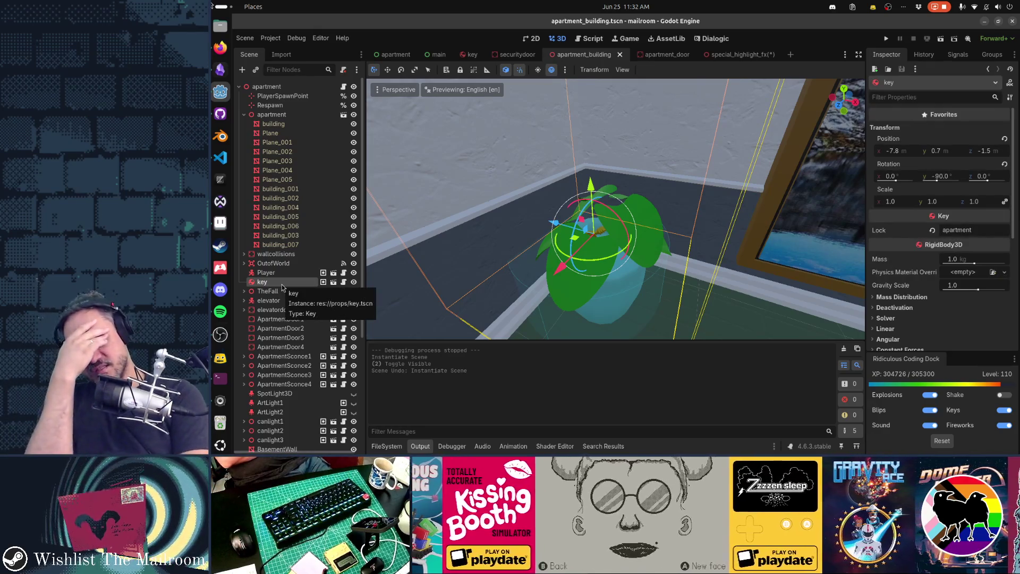
pyautogui.hotkey('alt', 'shift', 'o')
# Search for 'soulgem' and open soulgem.tscn
pyautogui.write('soulgem')
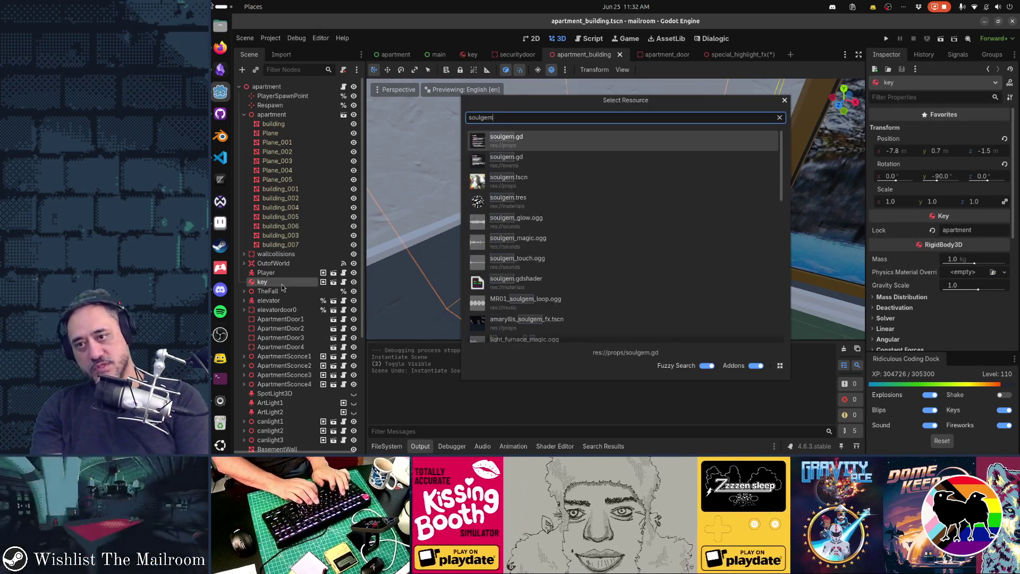
pyautogui.press('Down')
pyautogui.press('Down')
pyautogui.press('Return')
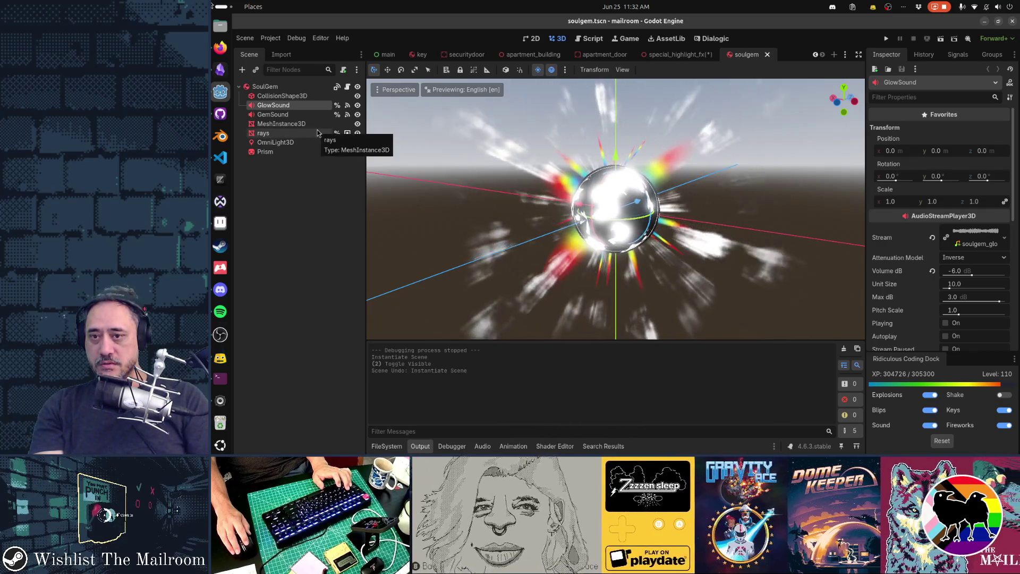
# Toggle the rays and Prism visibility, then open the SoulGem node's soulgem.gd script
pyautogui.click(357, 133)
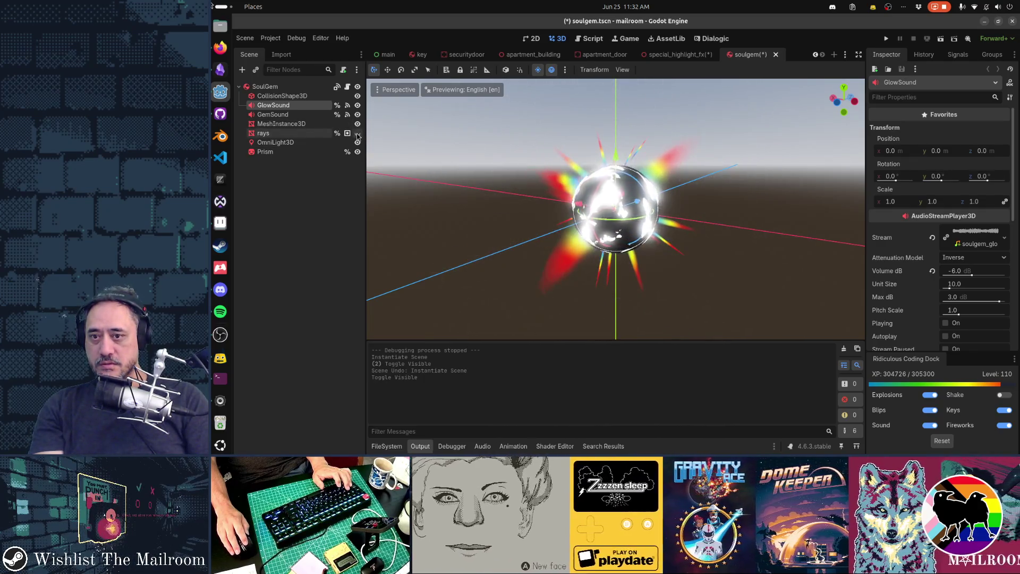
pyautogui.click(357, 134)
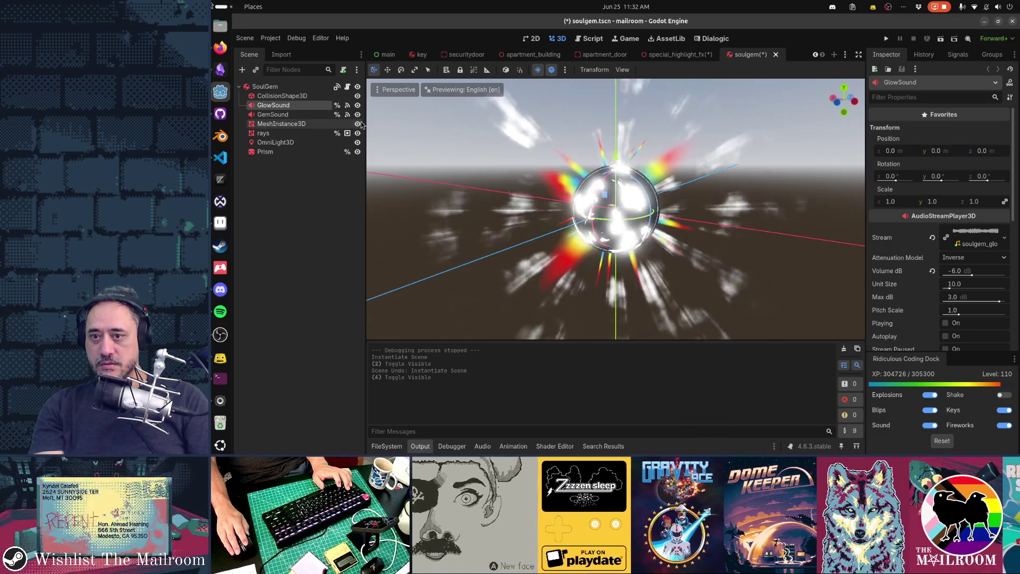
pyautogui.click(357, 152)
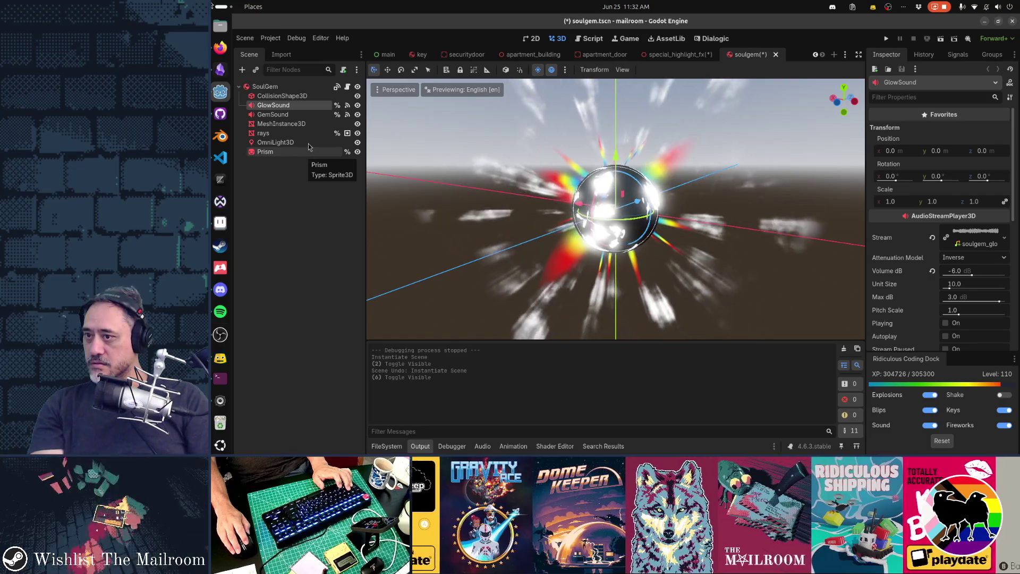
pyautogui.click(348, 87)
pyautogui.hotkey('ctrl', 'f')
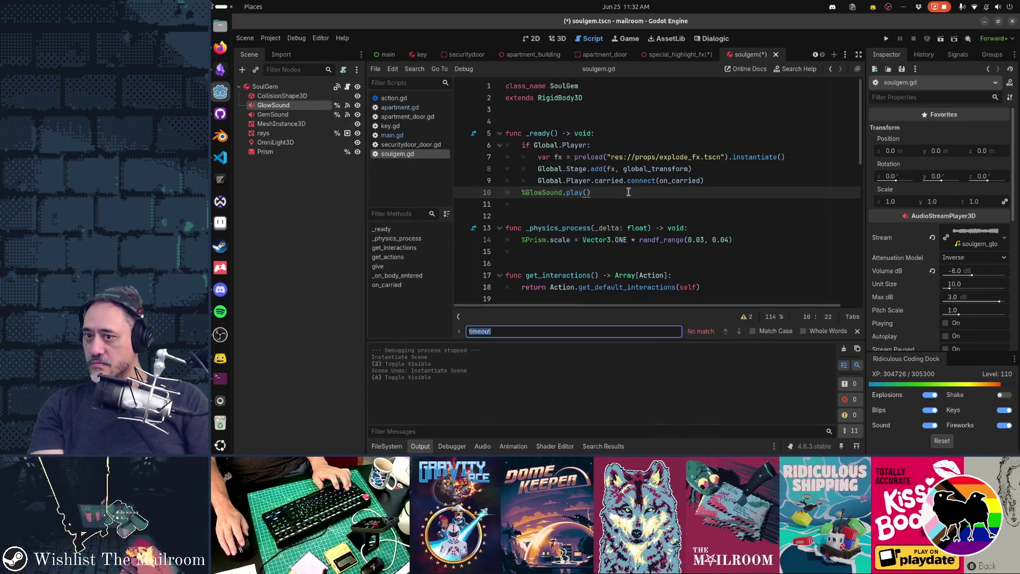
# Find the Prism reference on line 14 of soulgem.gd and select the Prism node in the scene
pyautogui.write('prism')
pyautogui.press('Escape')
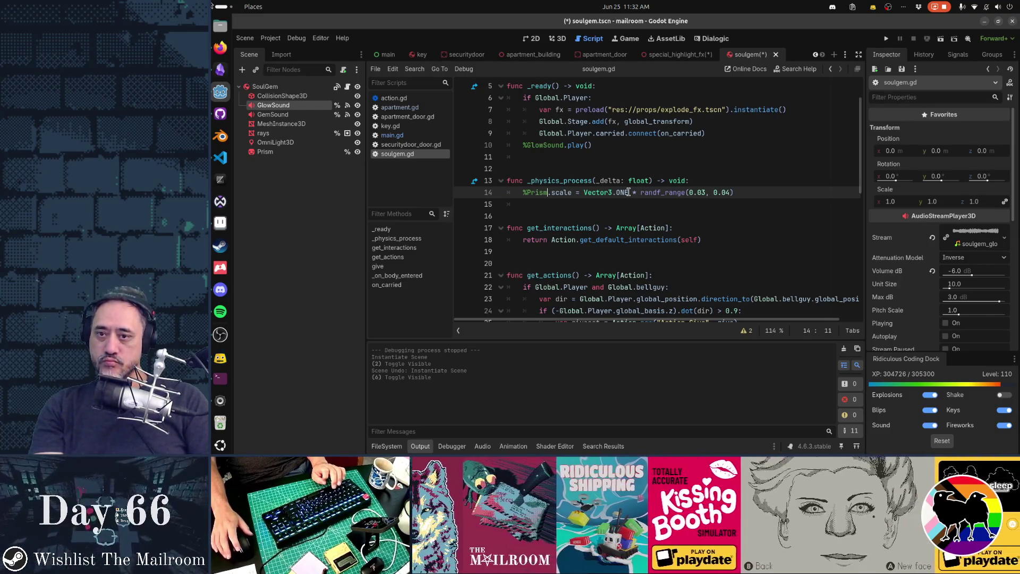
pyautogui.hotkey('ctrl', 'd')
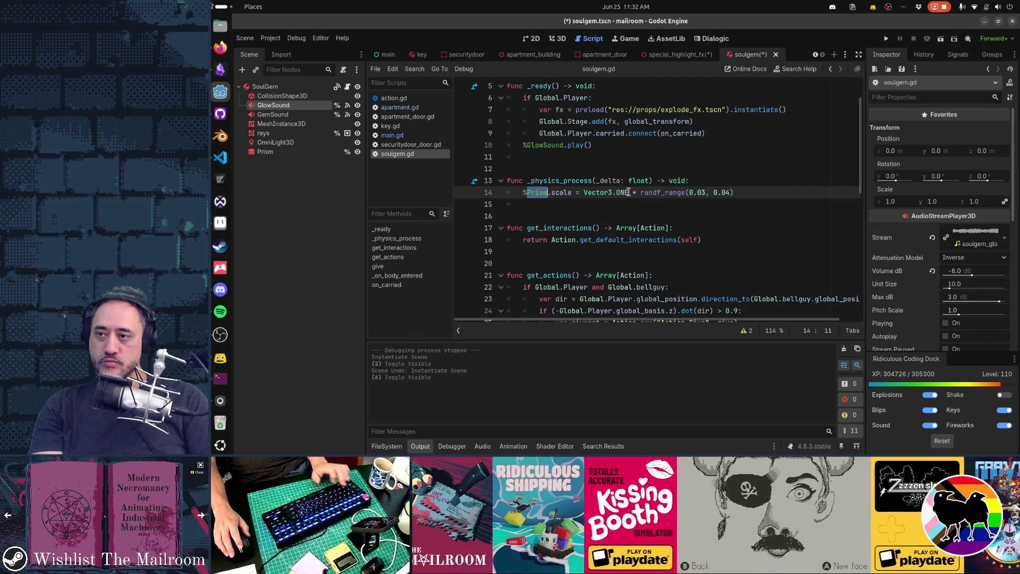
pyautogui.click(314, 150)
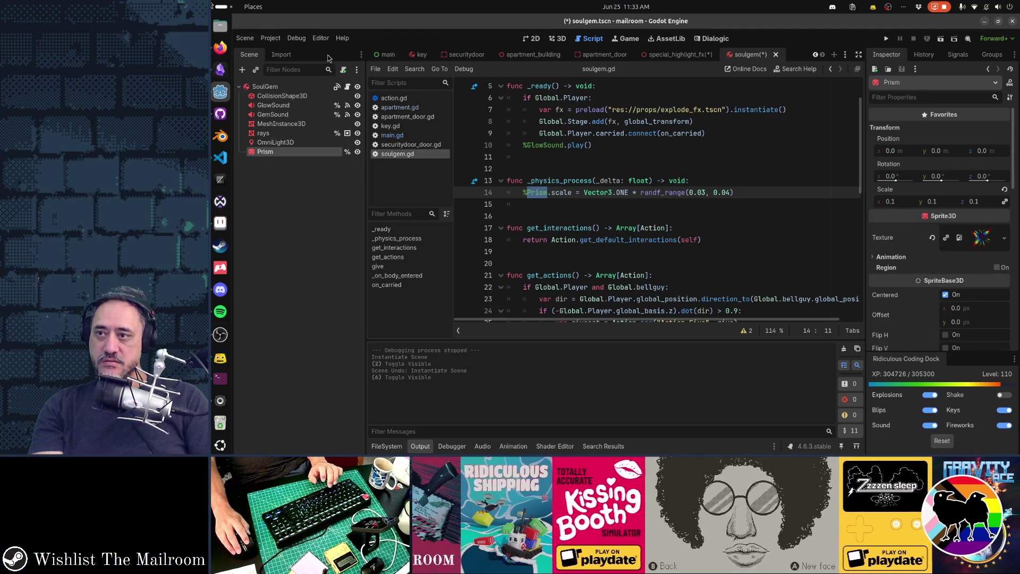
# Save the Prism node as its own branch scene, prism_fx.tscn, in res://props
pyautogui.rightClick(333, 151)
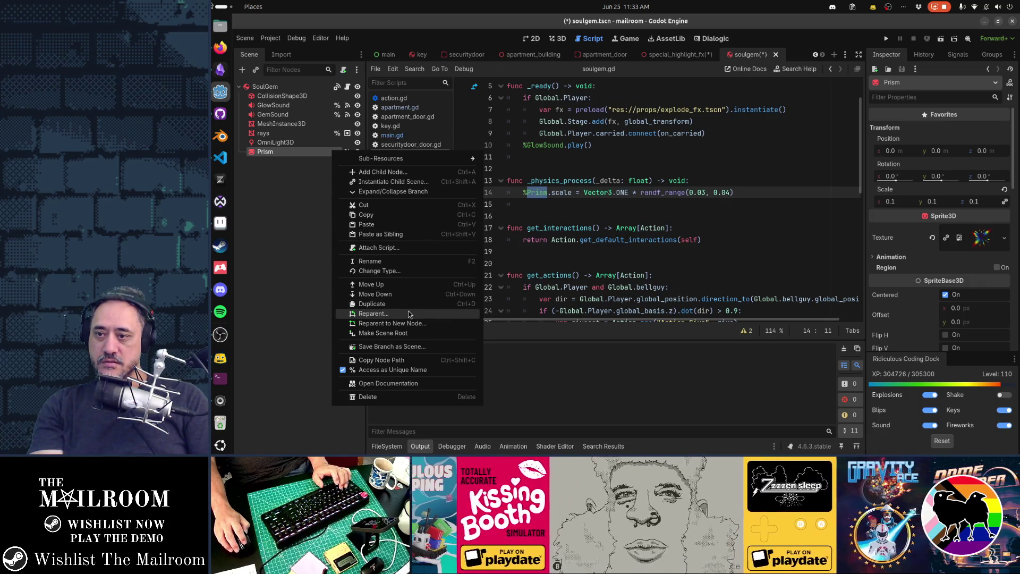
pyautogui.click(416, 348)
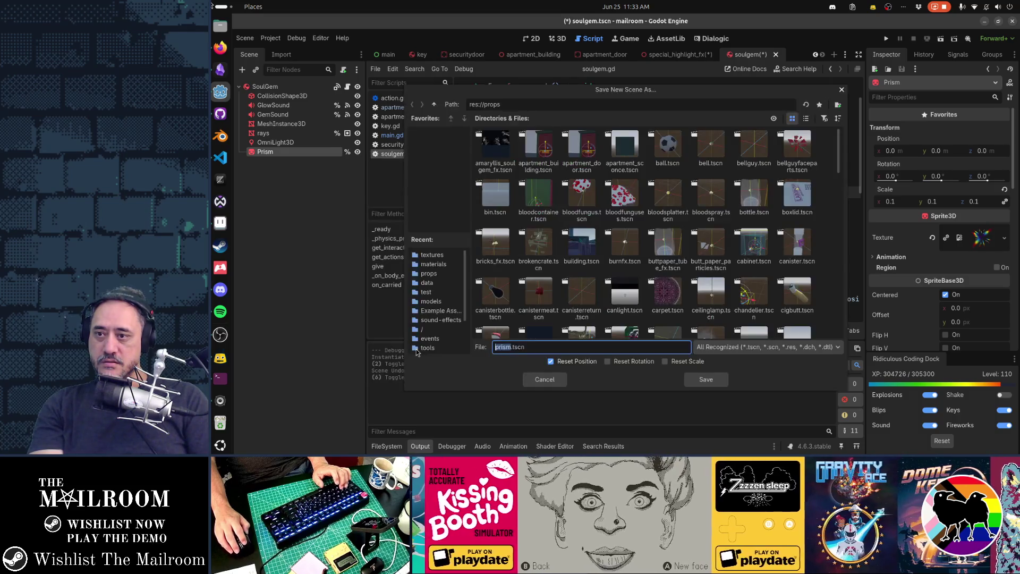
pyautogui.write('prism_fx')
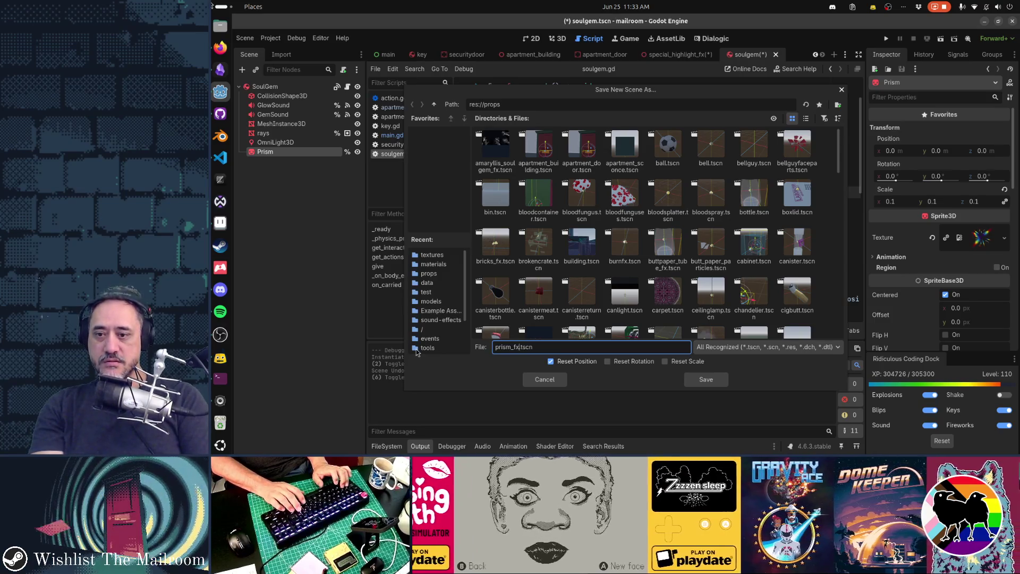
pyautogui.press('Return')
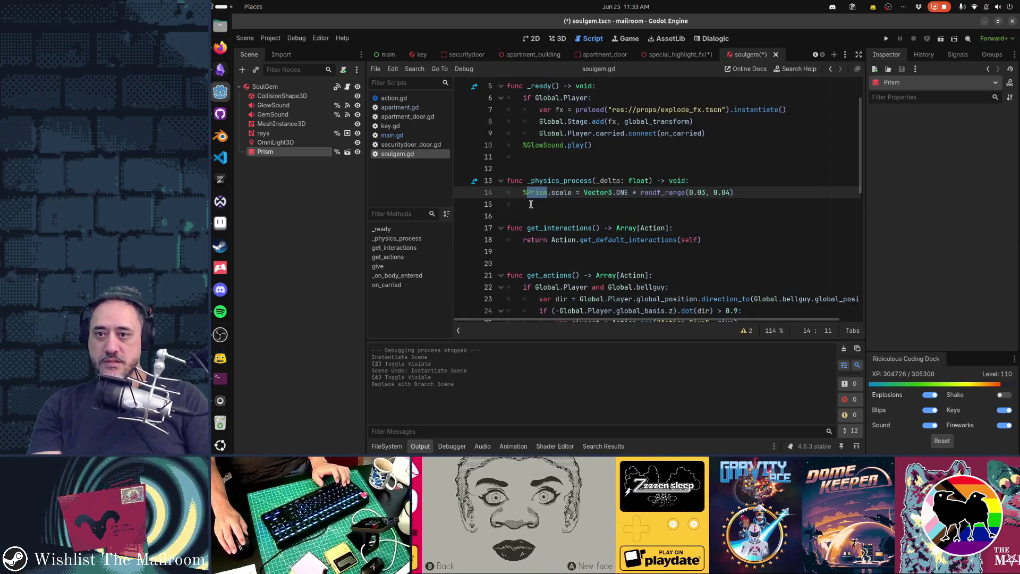
# Cut the _physics_process function out of soulgem.gd and remove the leftover blank lines
pyautogui.click(609, 182)
pyautogui.press('Home')
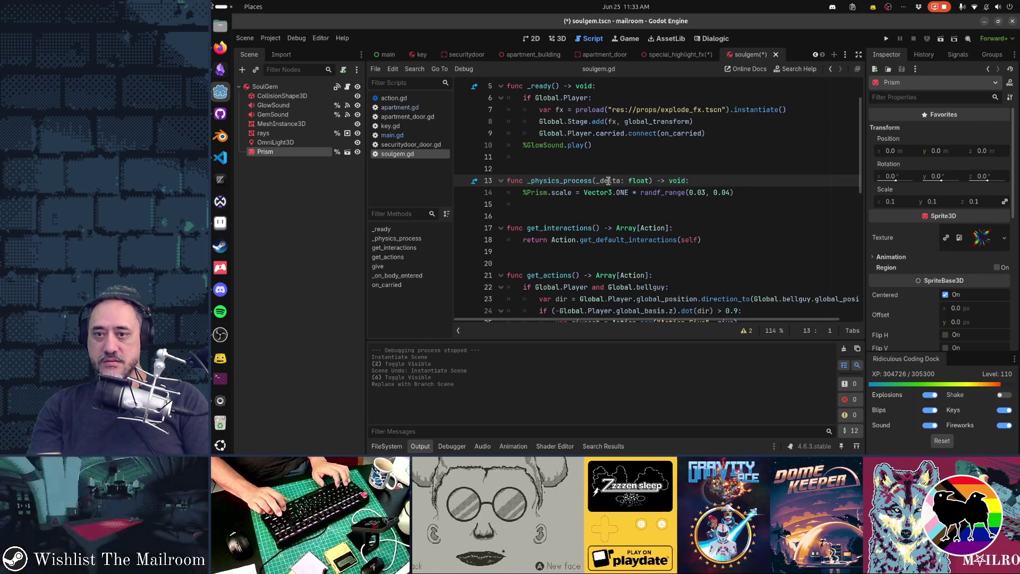
pyautogui.hotkey('shift', 'Down')
pyautogui.hotkey('shift', 'Down')
pyautogui.hotkey('ctrl', 'x')
pyautogui.press('BackSpace')
pyautogui.press('BackSpace')
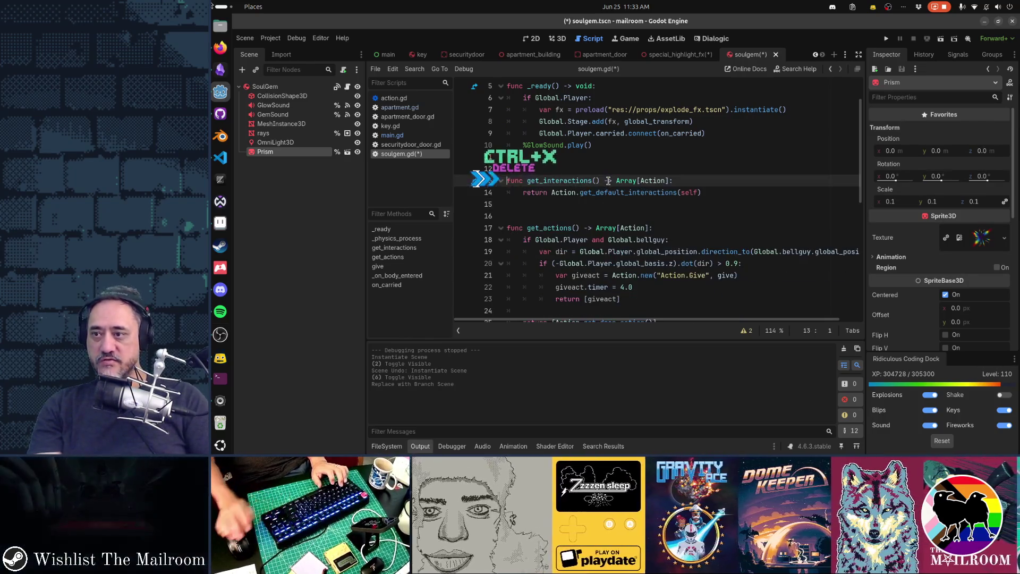
# Attach a new prism_fx.gd script to the Prism scene root, paste the function in, and save it
pyautogui.click(348, 153)
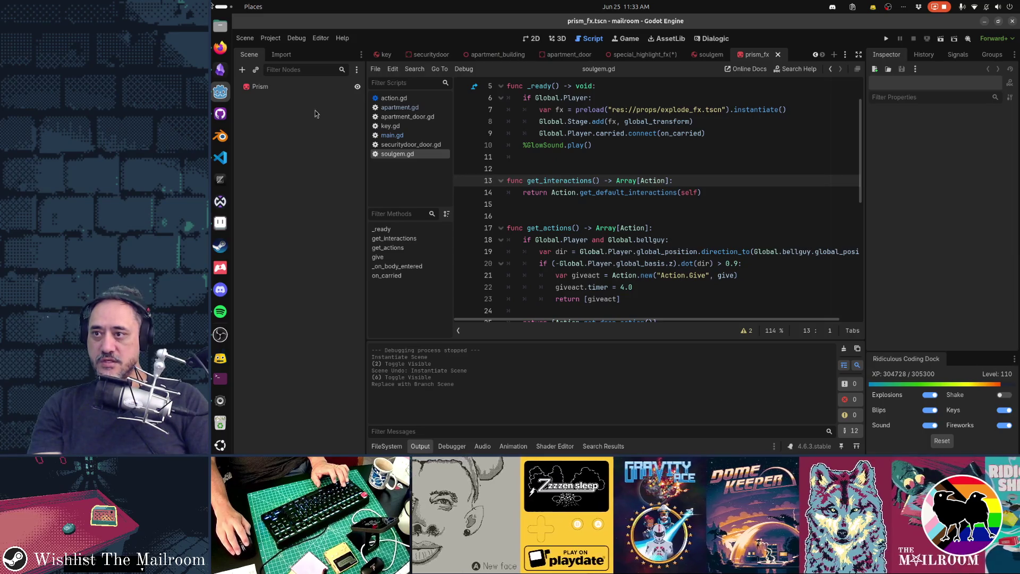
pyautogui.click(308, 87)
pyautogui.click(343, 71)
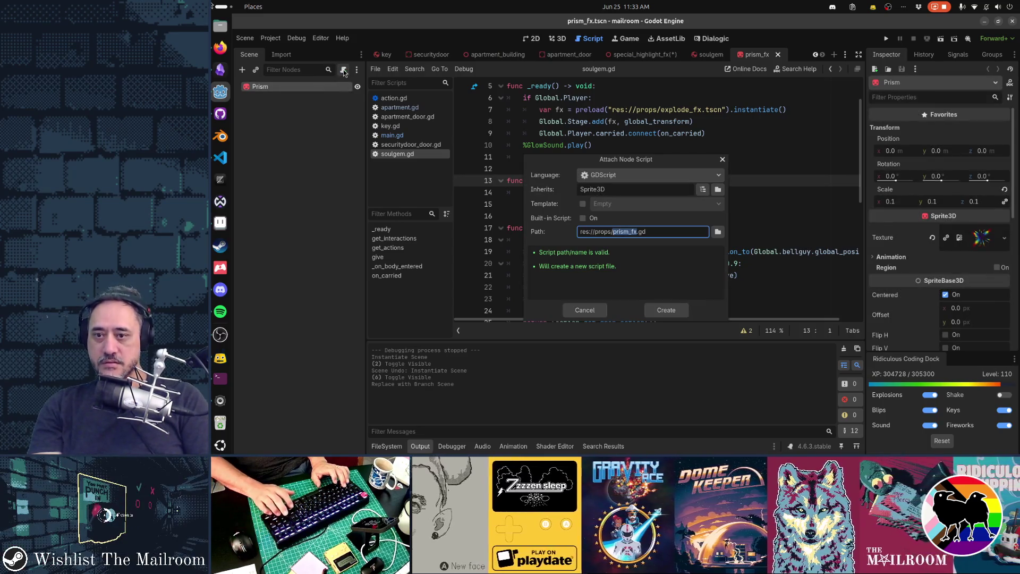
pyautogui.press('Return')
pyautogui.press('Return')
pyautogui.press('Return')
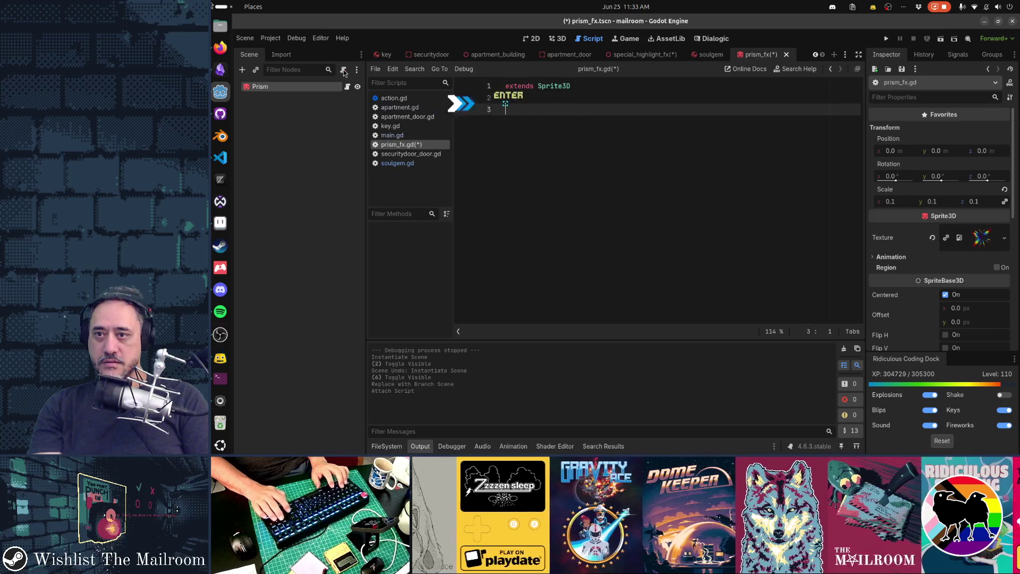
pyautogui.hotkey('ctrl', 'v')
pyautogui.hotkey('ctrl', 's')
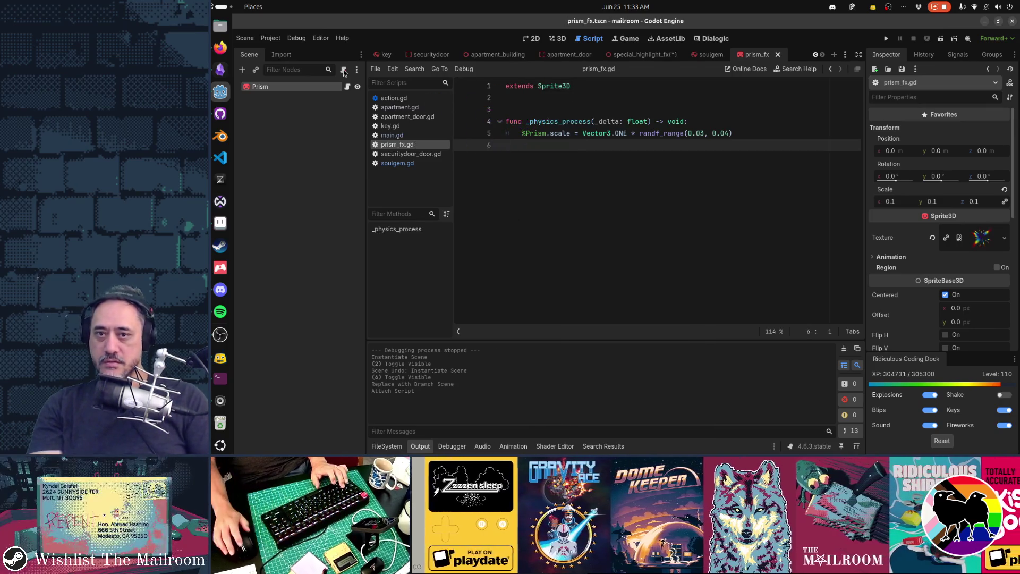
pyautogui.middleClick(755, 56)
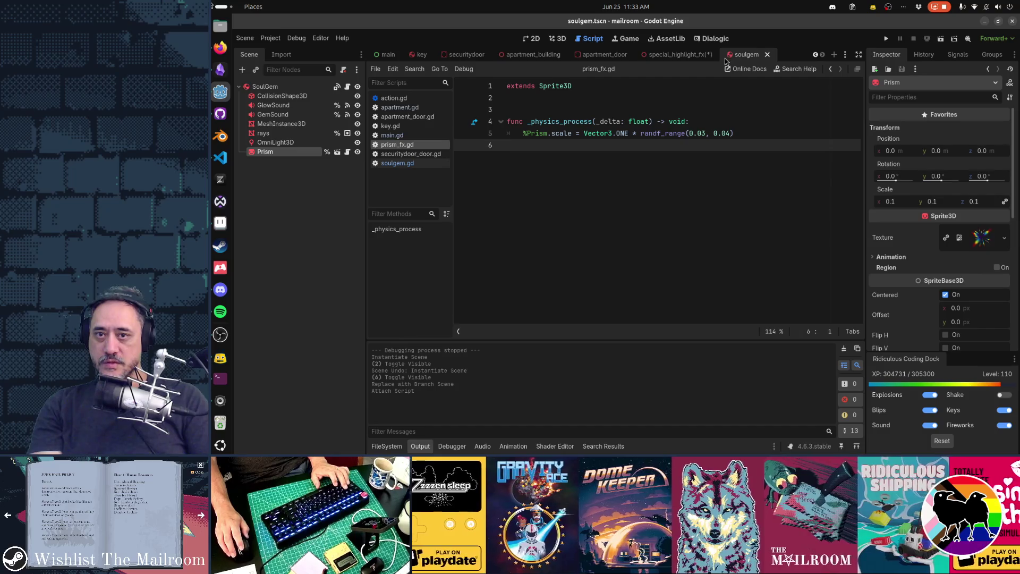
# Close the unsaved special_highlight_fx scene and bring up the apartment_building scene
pyautogui.click(687, 54)
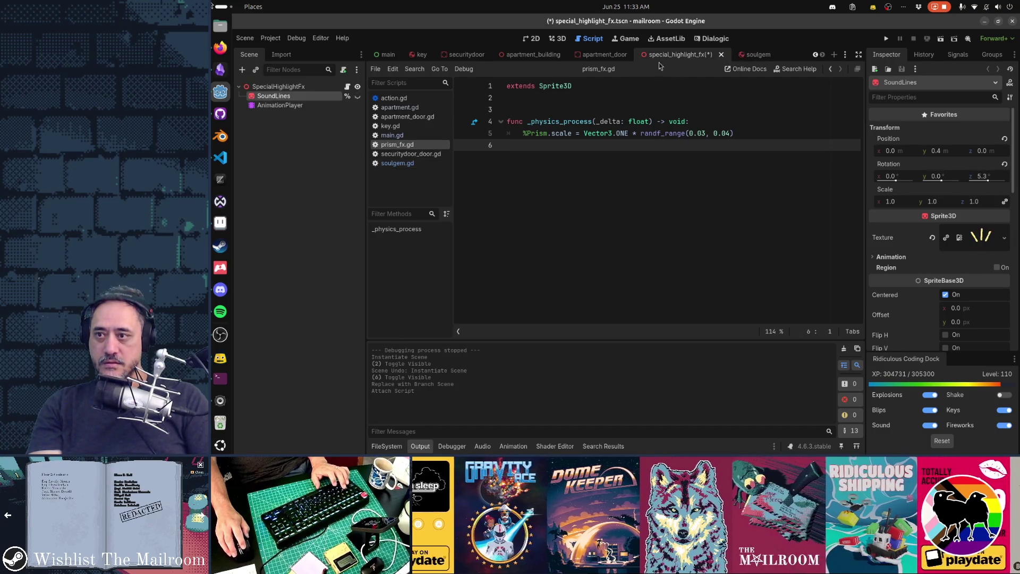
pyautogui.middleClick(674, 58)
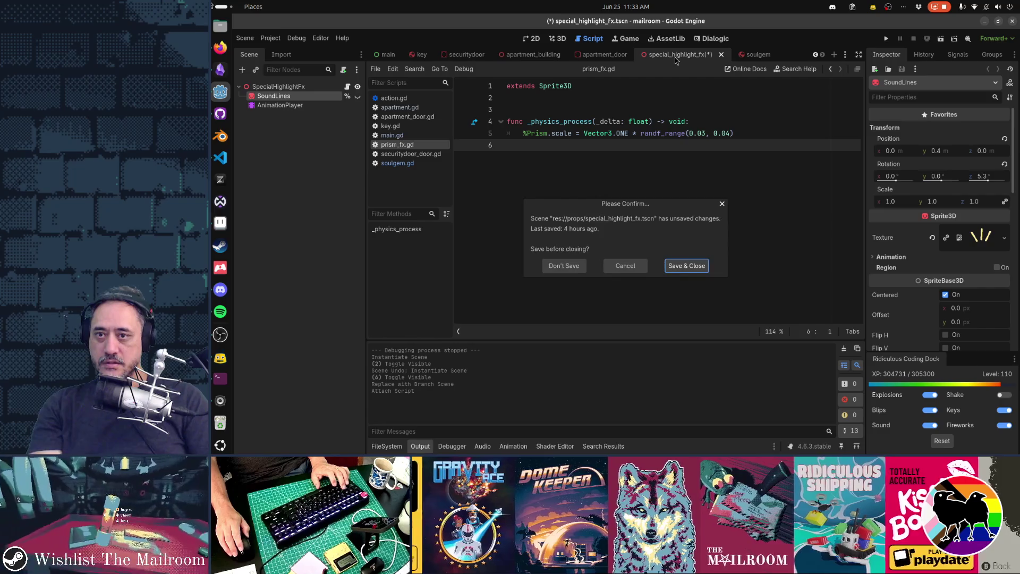
pyautogui.click(567, 269)
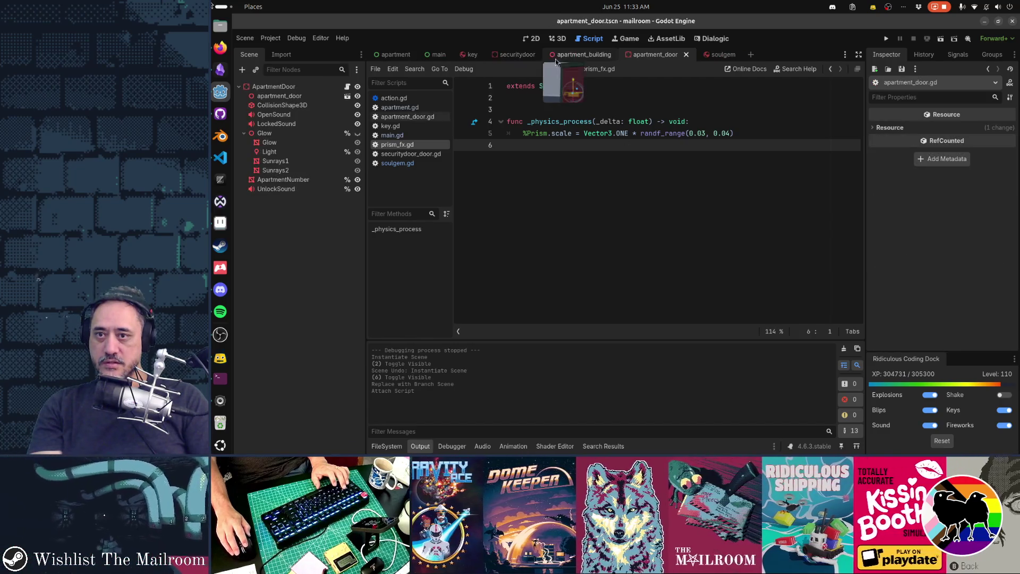
pyautogui.click(475, 56)
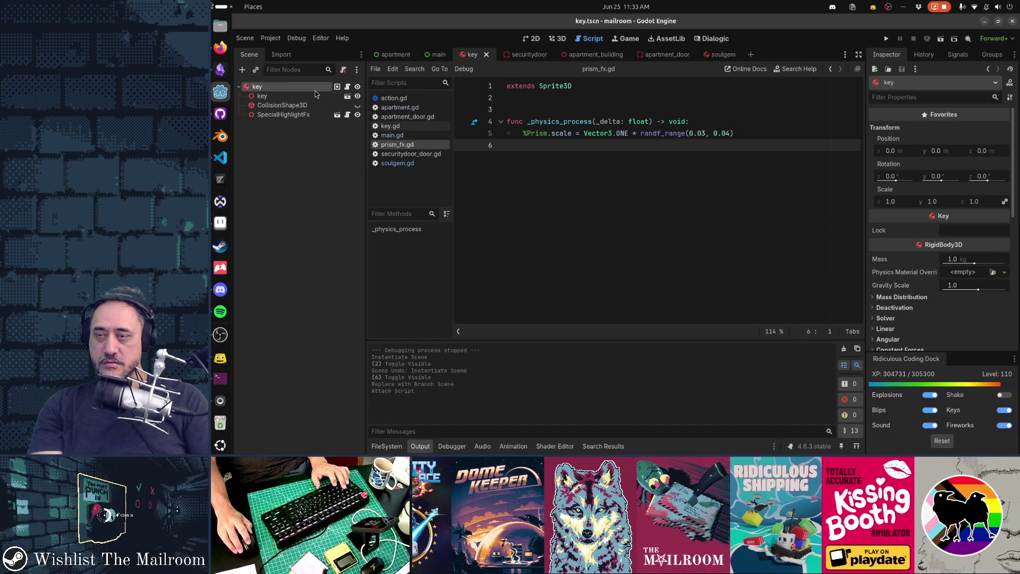
pyautogui.click(590, 55)
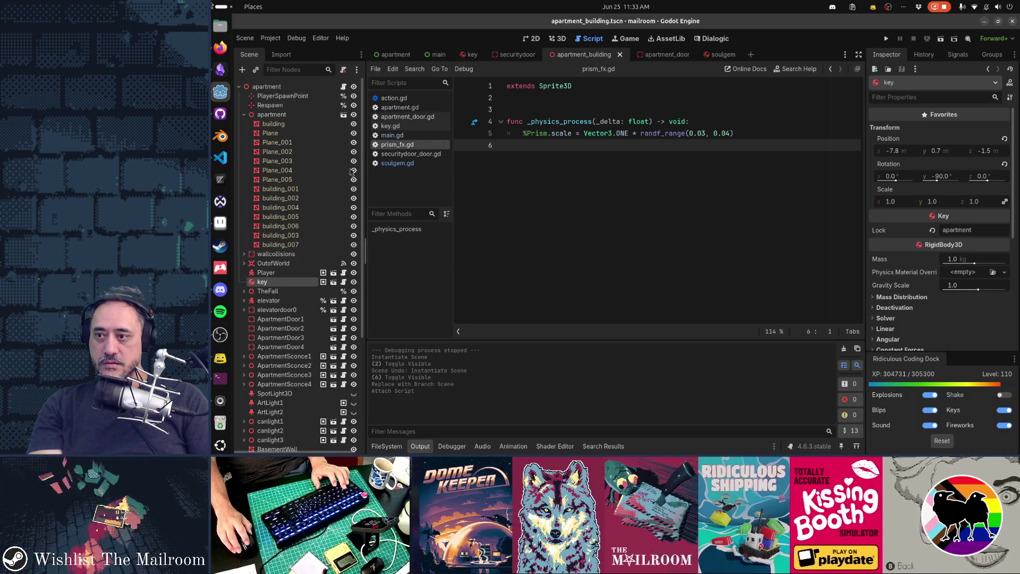
# Instance prism_fx.tscn under the key node, inspect it in 3D, and run the game
pyautogui.click(256, 71)
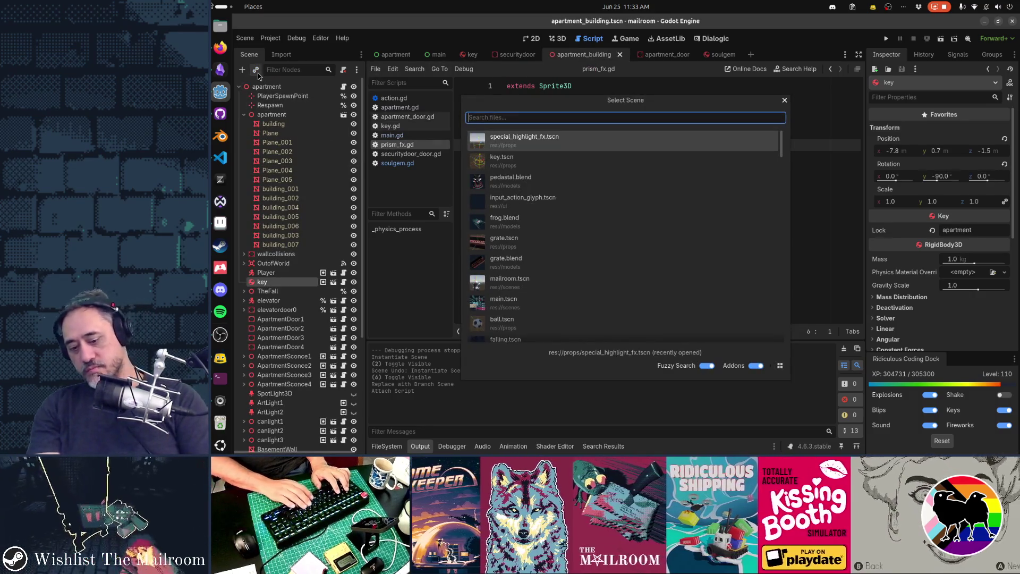
pyautogui.write('prismfx')
pyautogui.press('Return')
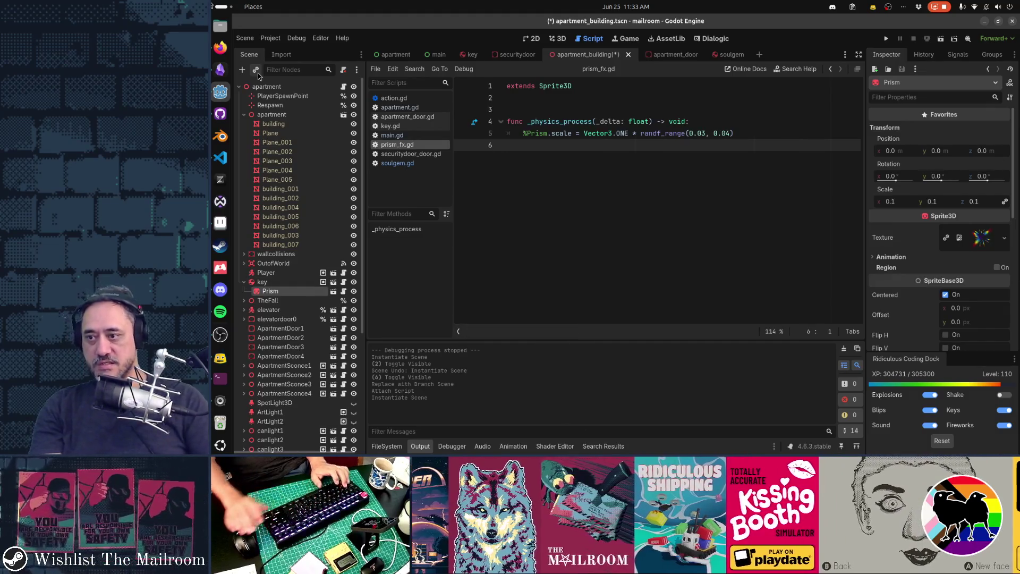
pyautogui.hotkey('ctrl', 'F2')
pyautogui.moveTo(556, 218); pyautogui.dragTo(614, 197)
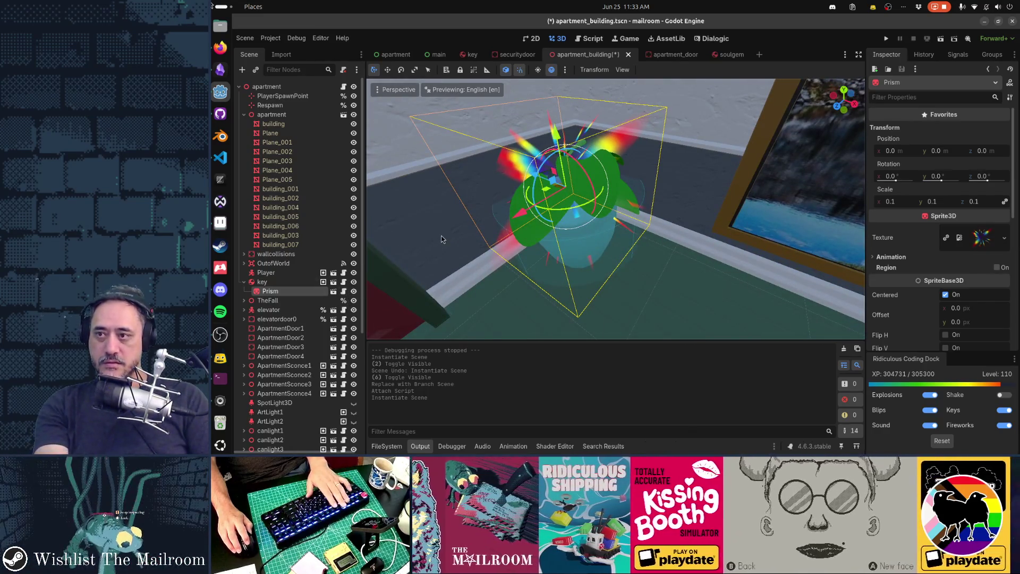
pyautogui.press('F5')
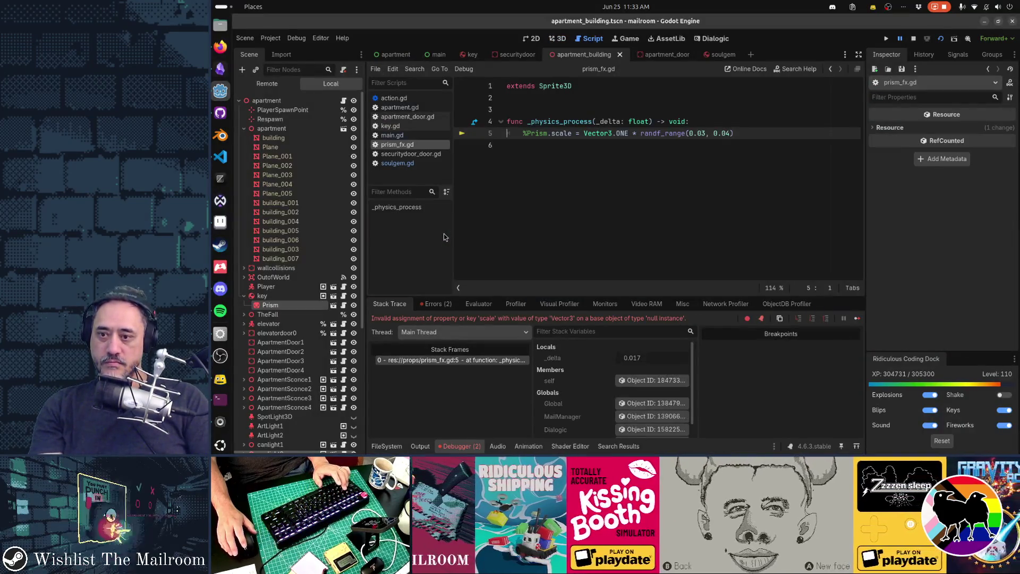
# Stop the game, delete '%Prism.' from line 5 of prism_fx.gd, and run again
pyautogui.press('F8')
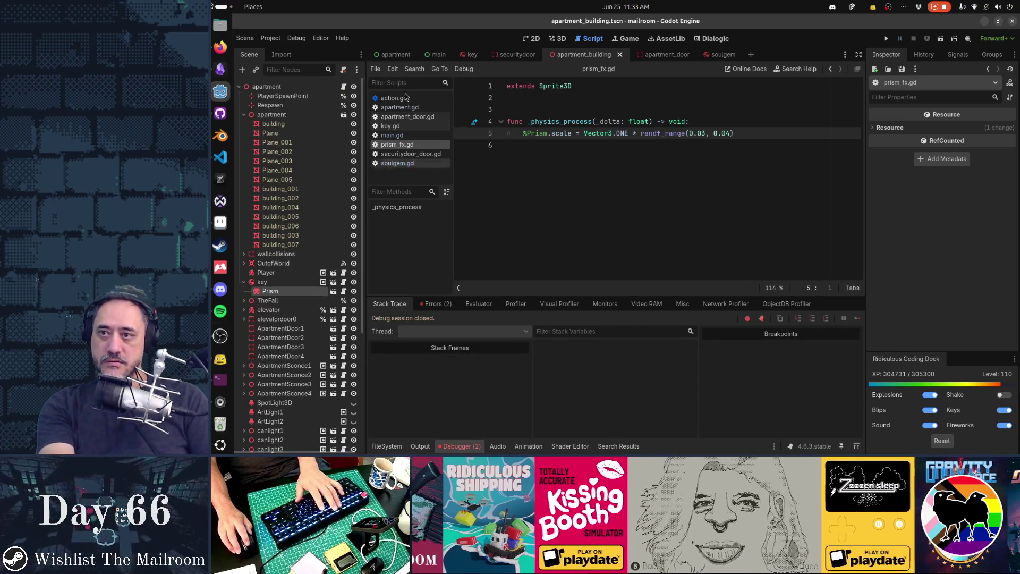
pyautogui.doubleClick(537, 133)
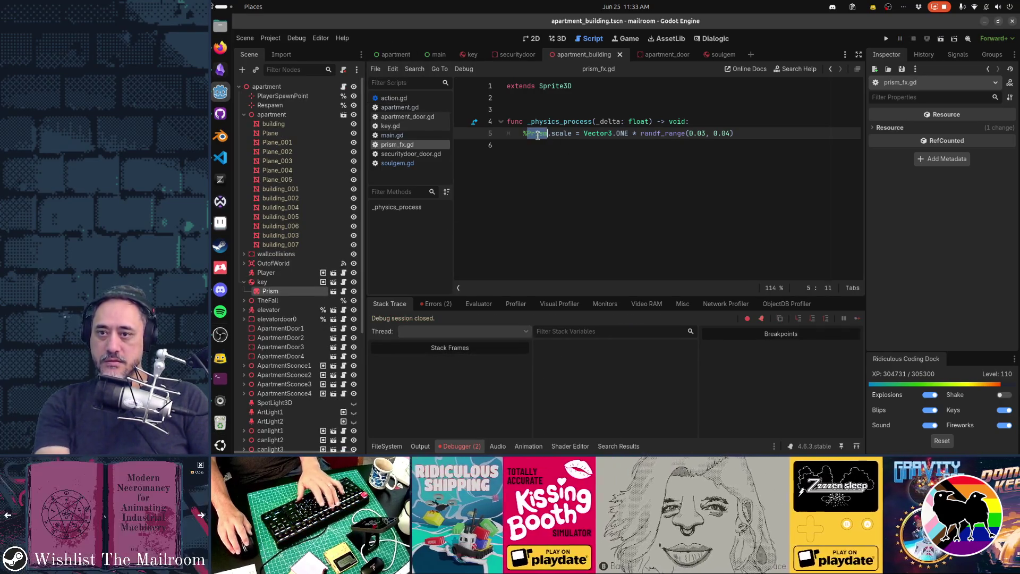
pyautogui.press('BackSpace')
pyautogui.press('Delete')
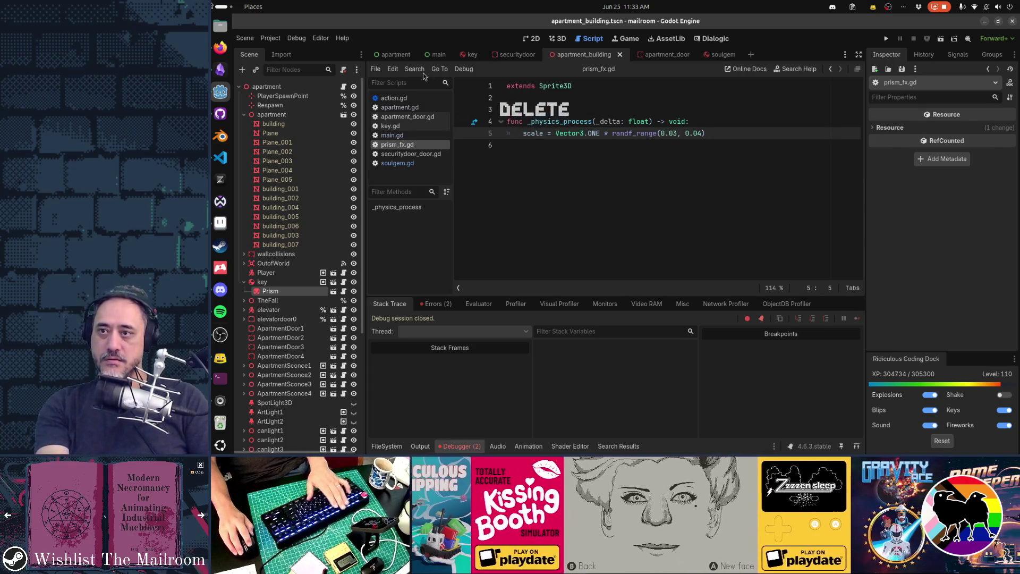
pyautogui.press('F5')
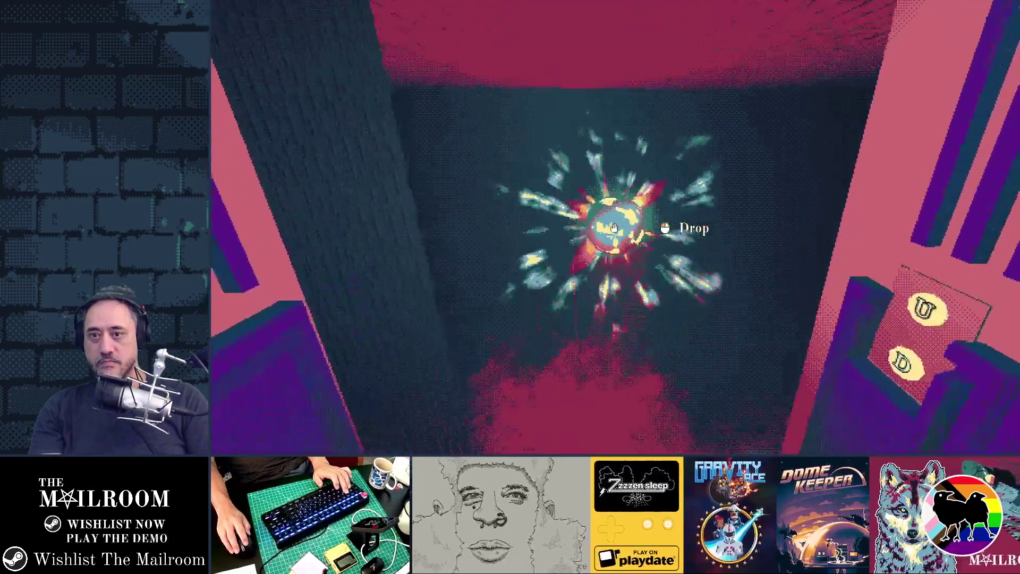
# Drop the glowing orb and pick it back up in the running game
pyautogui.click(615, 228)
pyautogui.click(614, 228)
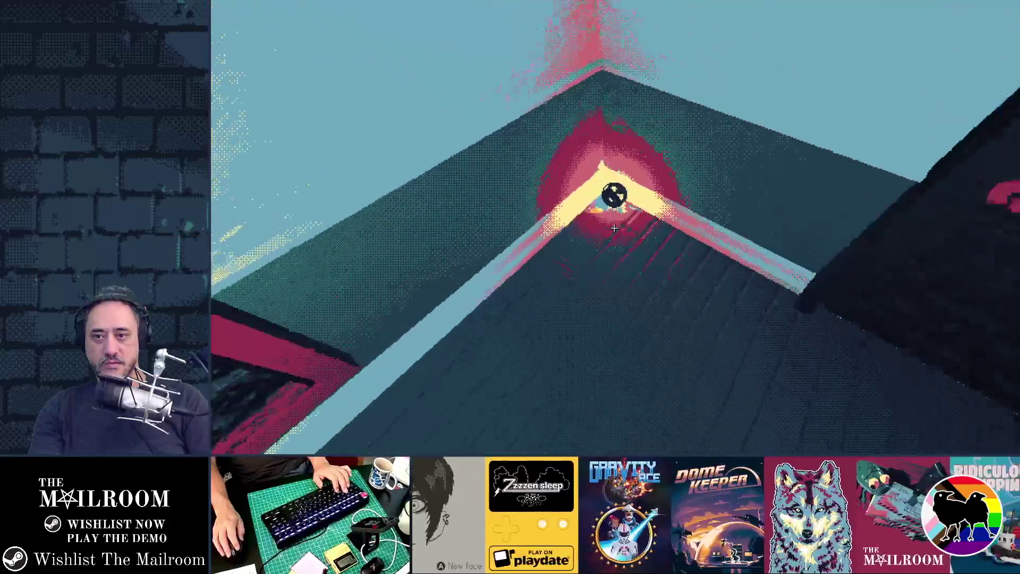
# Walk toward door 3A, drop the glowing orb and pick up the red key
pyautogui.press('w')
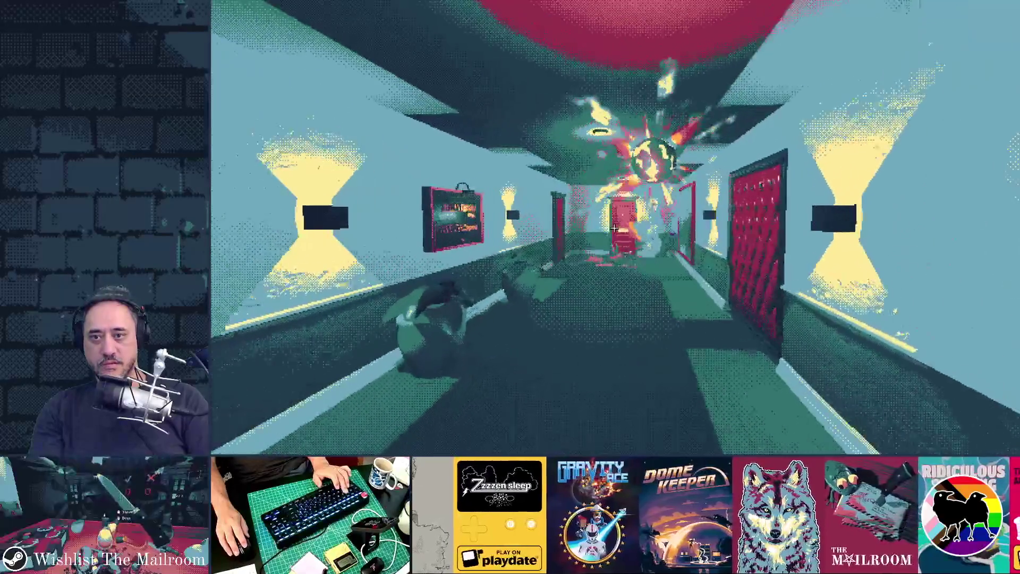
pyautogui.press('w')
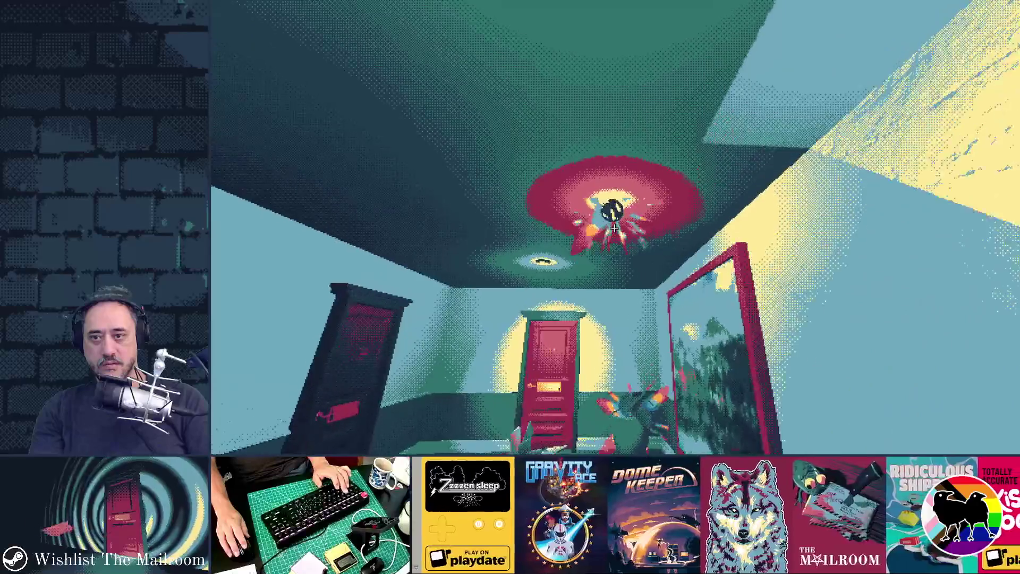
pyautogui.press('w')
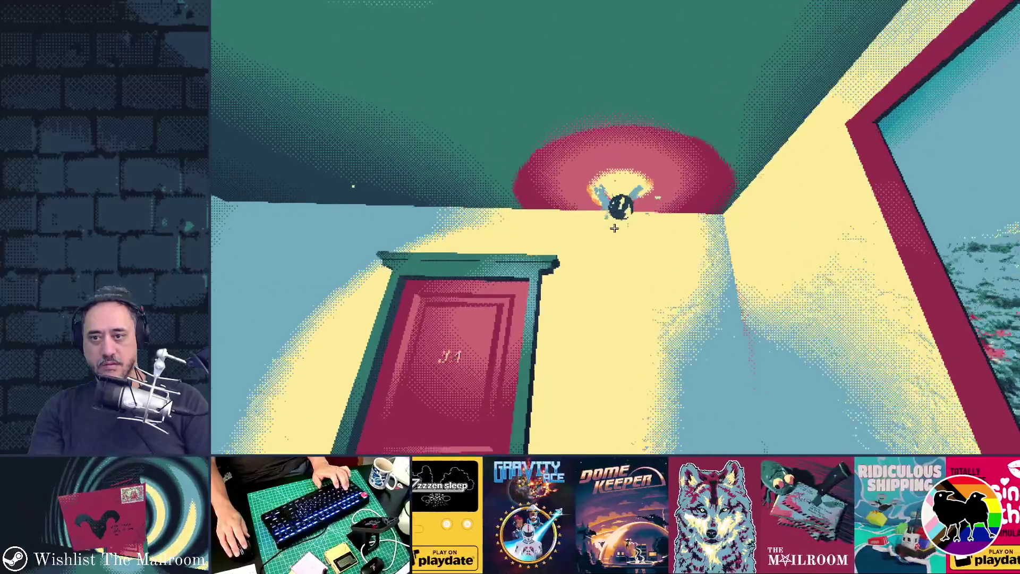
pyautogui.press('w')
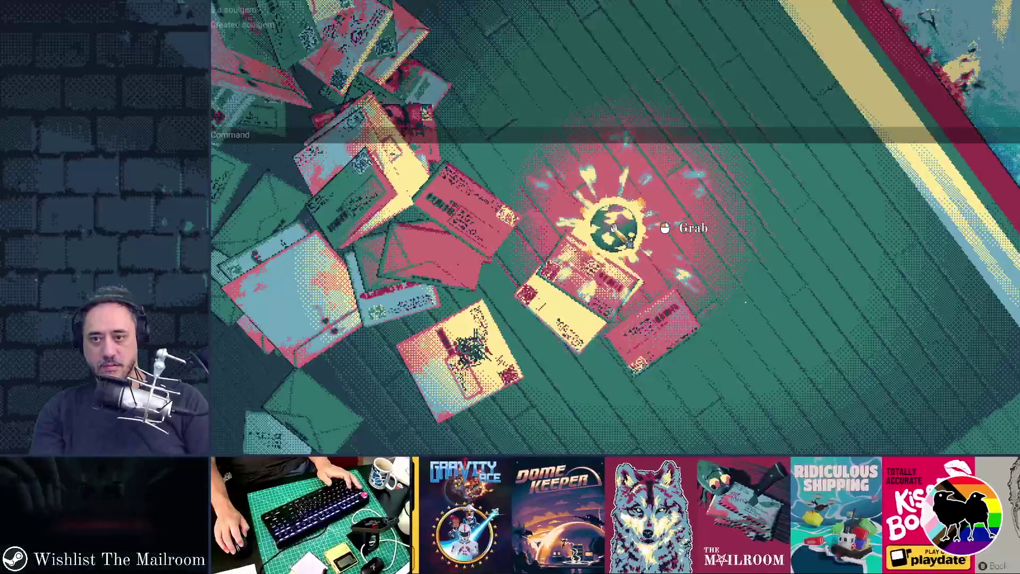
pyautogui.click(614, 228)
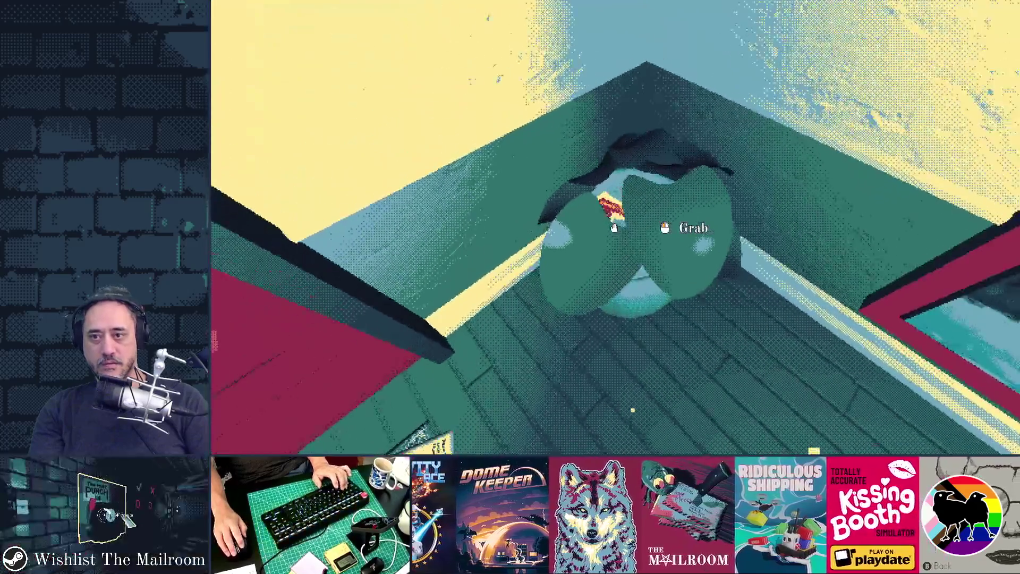
pyautogui.click(614, 228)
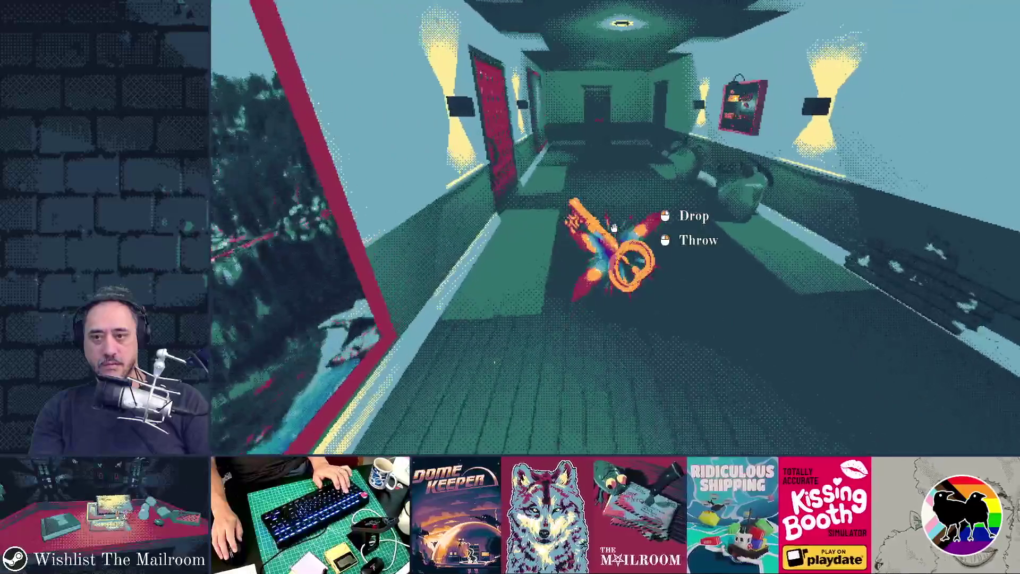
# Throw the key down the hallway, retrieve it, and test dropping and re-grabbing it
pyautogui.rightClick(614, 228)
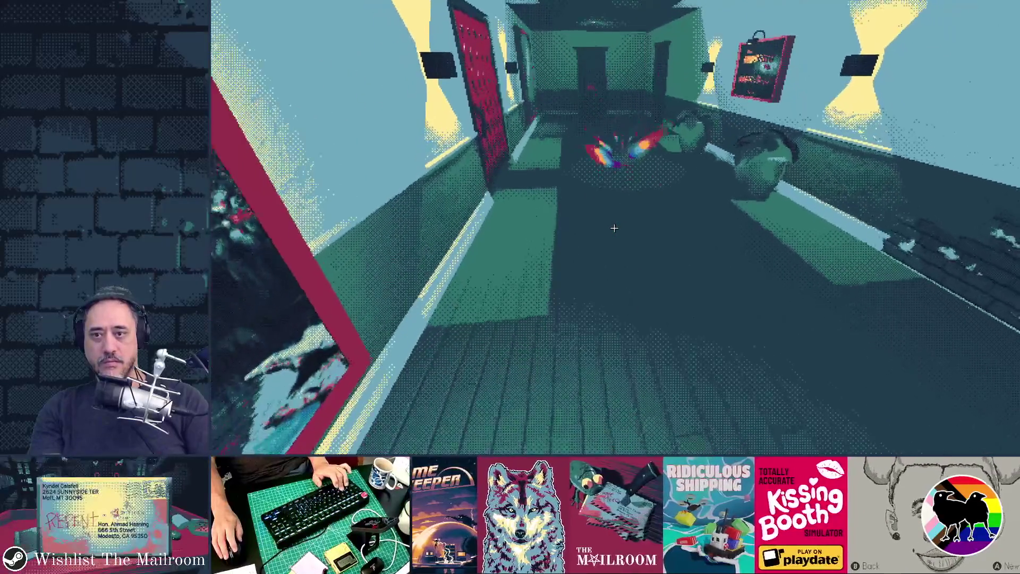
pyautogui.press('w')
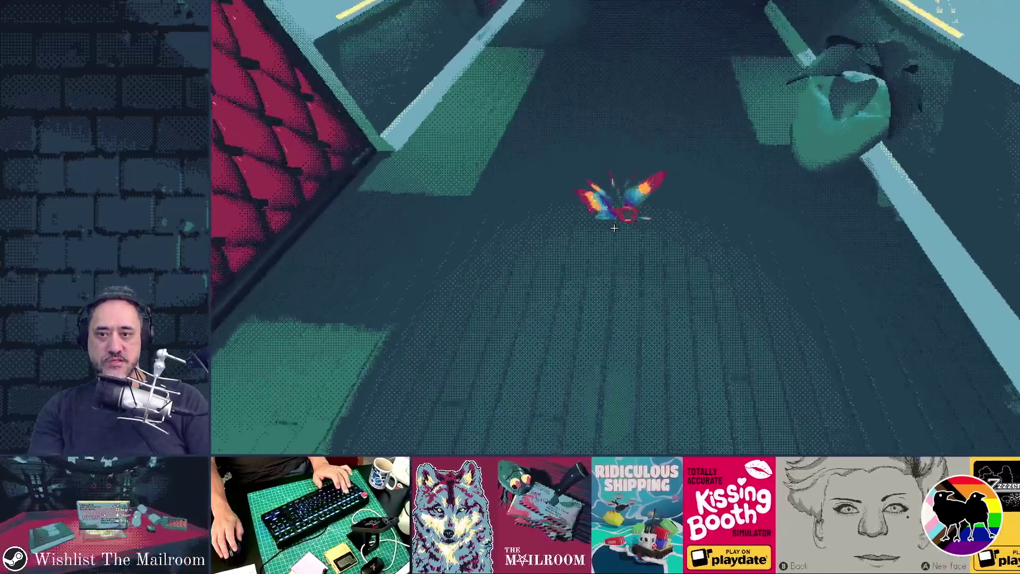
pyautogui.click(614, 228)
pyautogui.press('w')
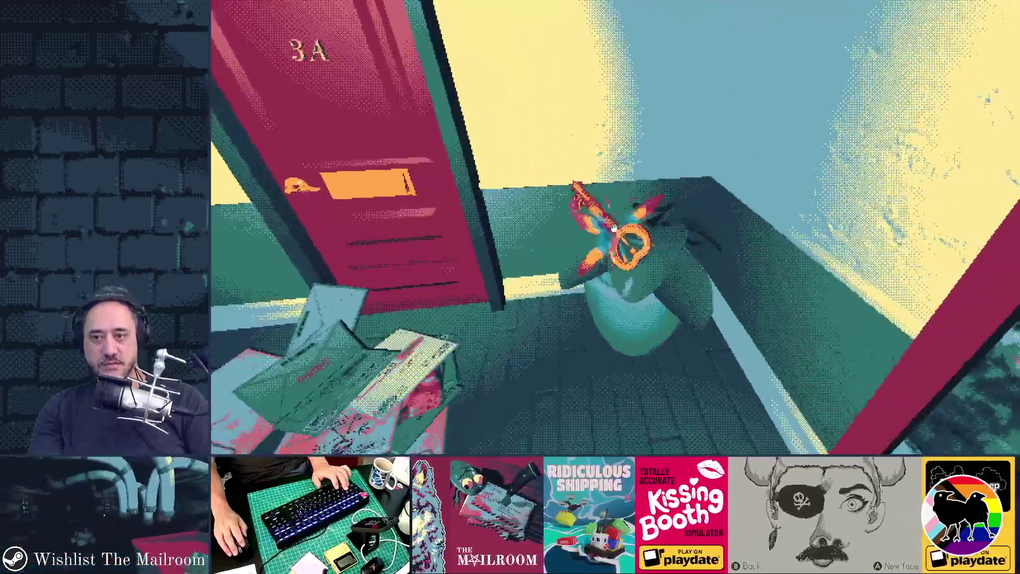
pyautogui.click(614, 228)
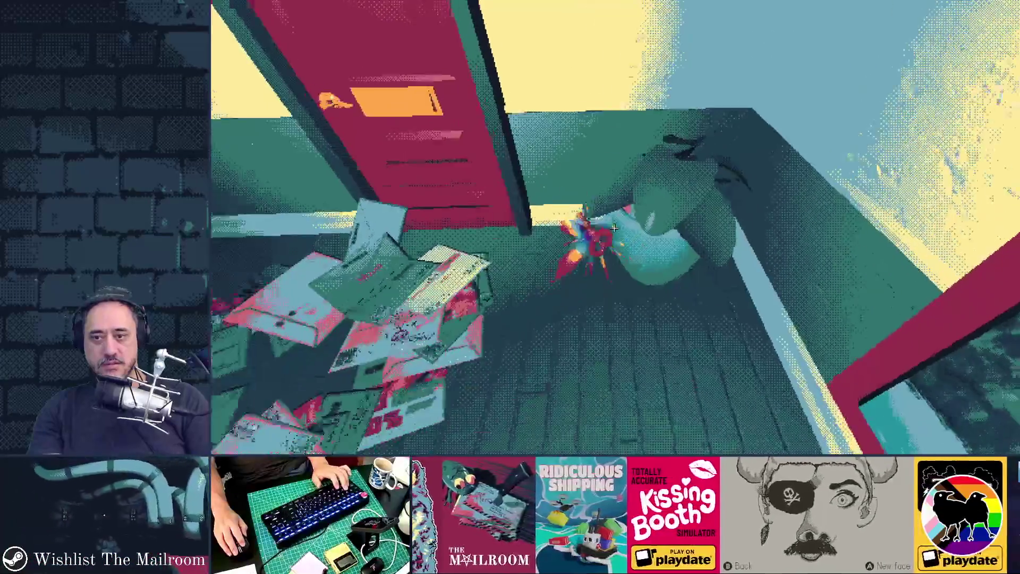
pyautogui.click(614, 228)
pyautogui.click(614, 228)
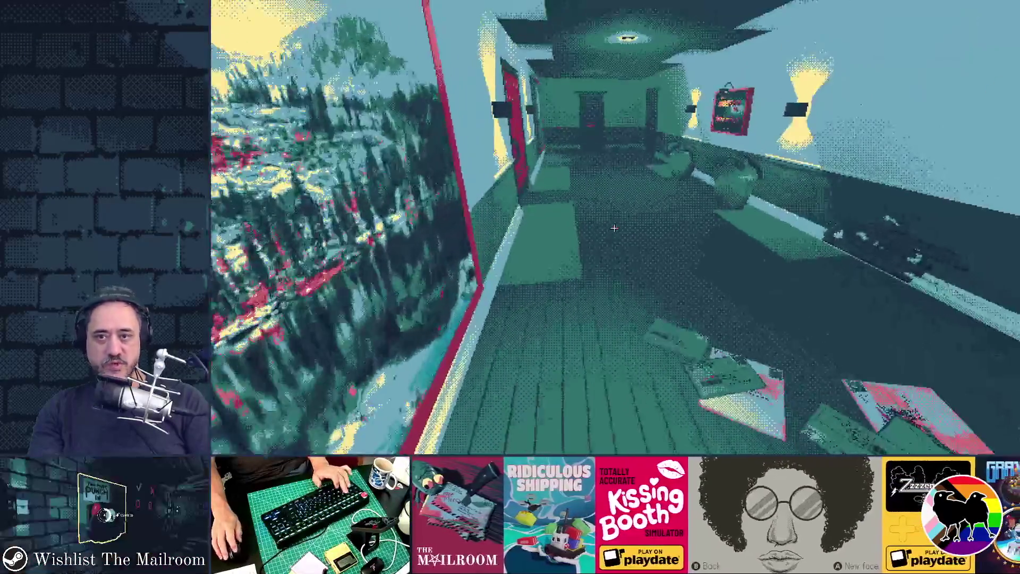
# Walk back to door 3A and drop the key onto the potted plant
pyautogui.press('w')
pyautogui.press('w')
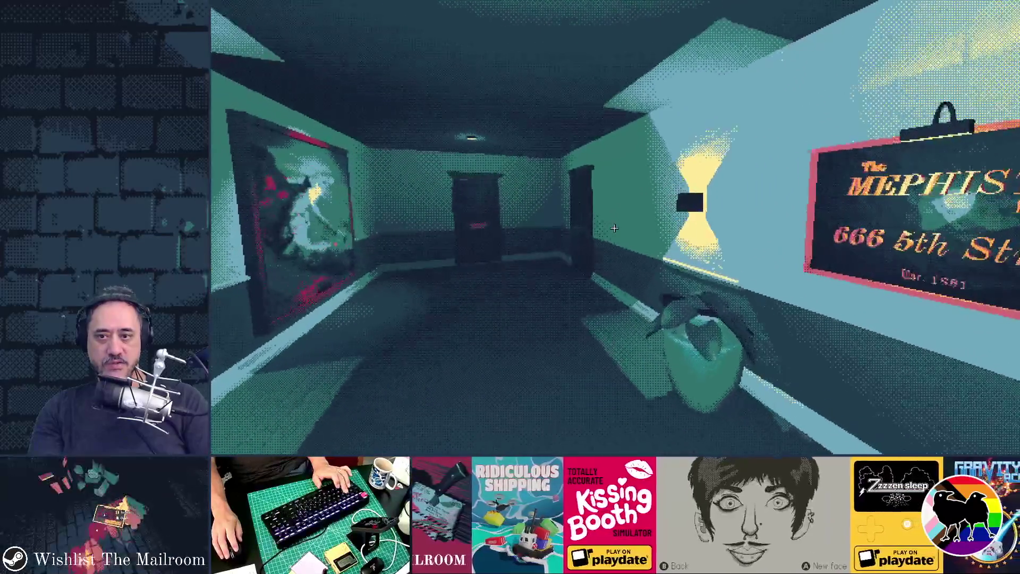
pyautogui.press('w')
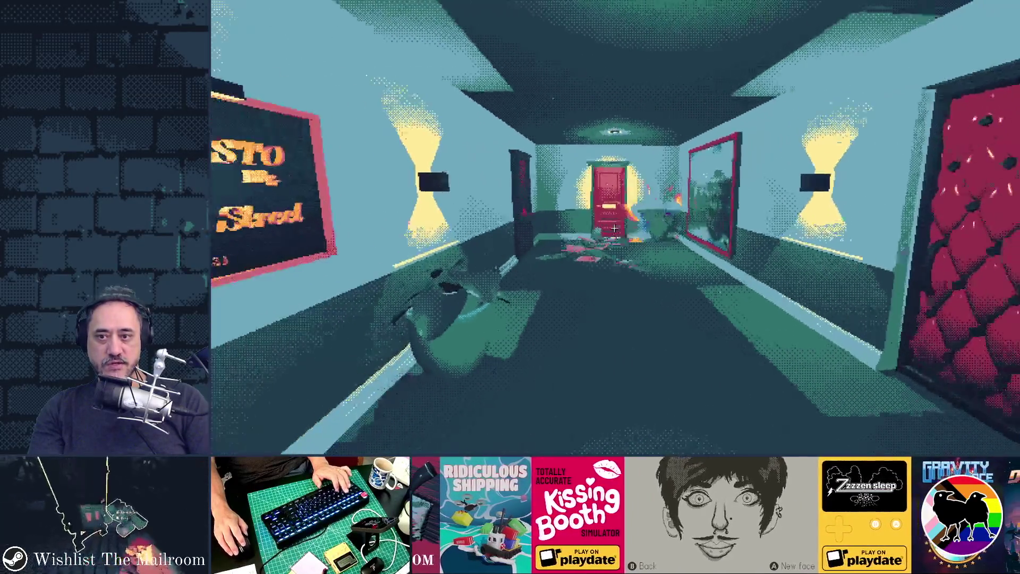
pyautogui.press('w')
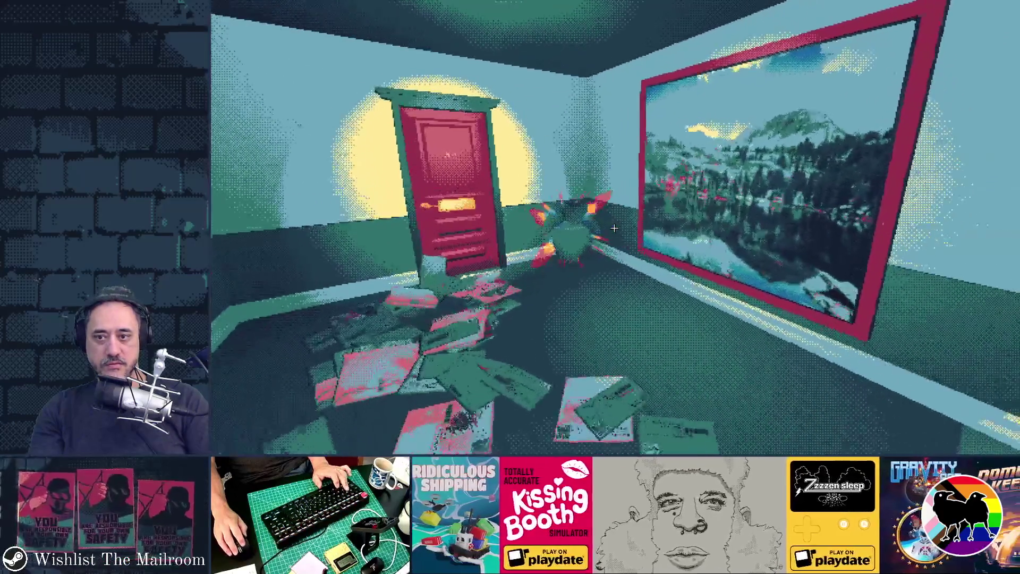
pyautogui.press('w')
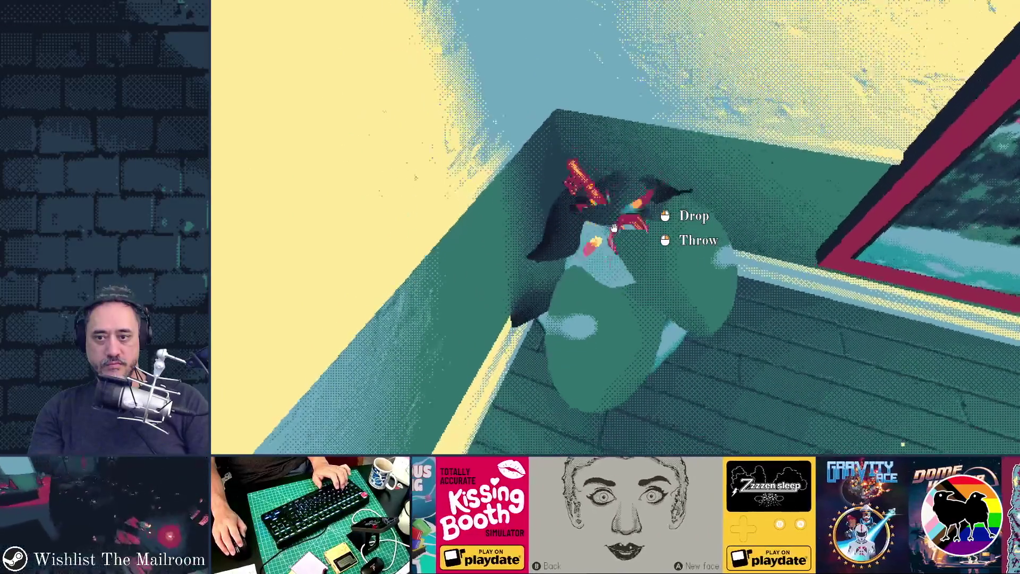
pyautogui.click(614, 228)
pyautogui.press('s')
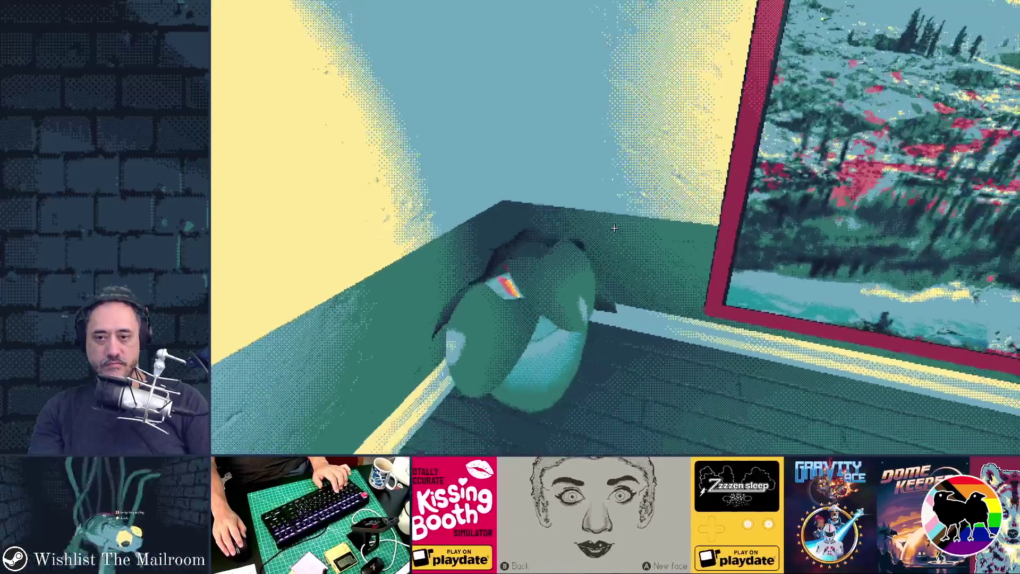
# Return to Godot, stop the running game, and show the window overview
pyautogui.hotkey('alt', 'Tab')
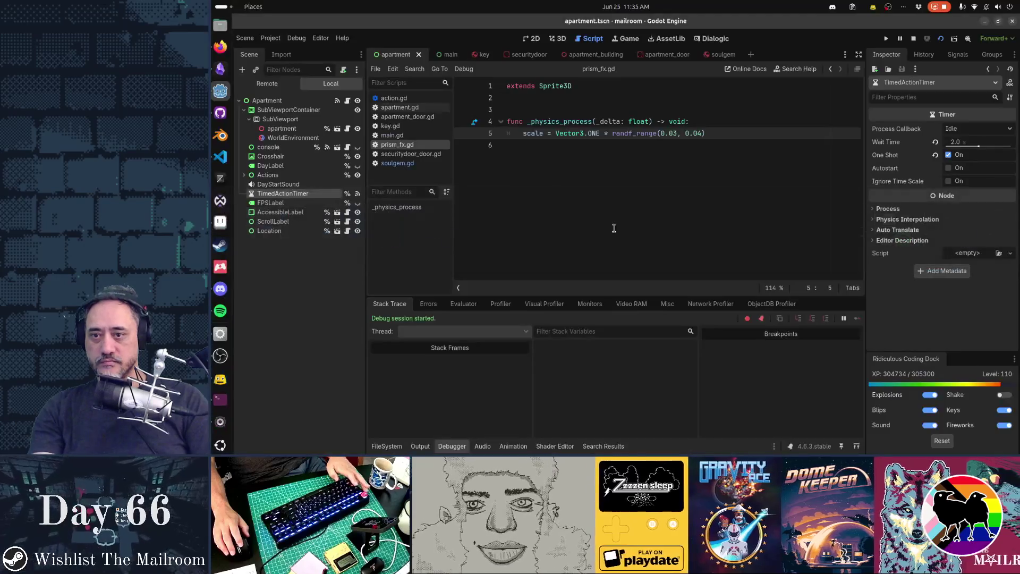
pyautogui.press('F8')
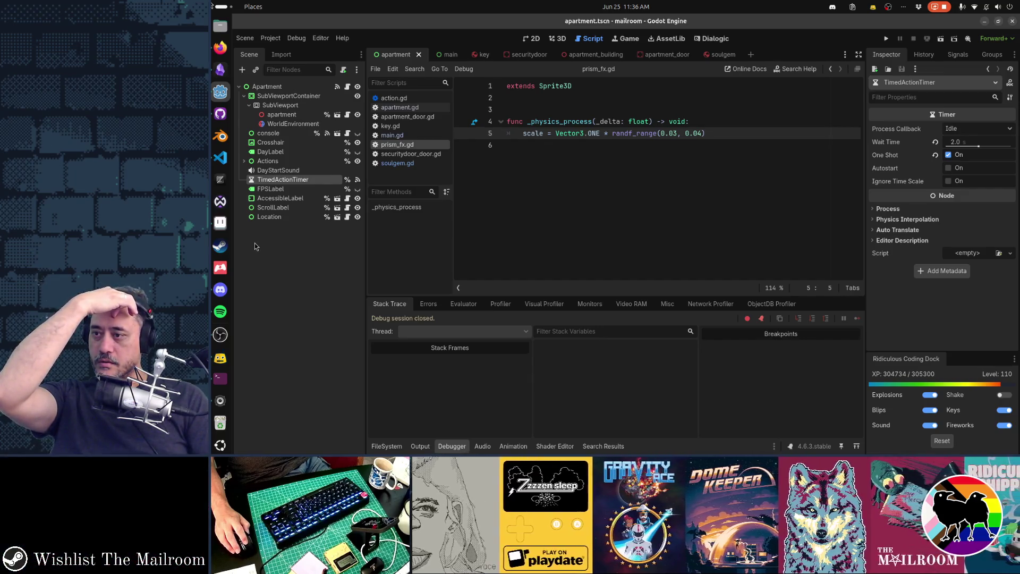
pyautogui.press('super')
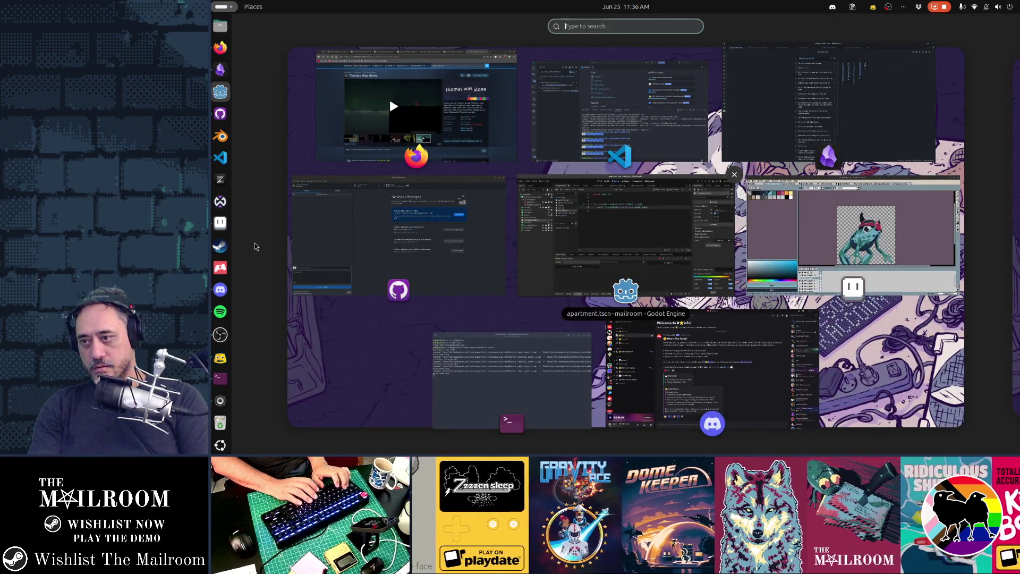
# Launch Krita and create a new 512 × 512 px image
pyautogui.write('color')
pyautogui.press('Return')
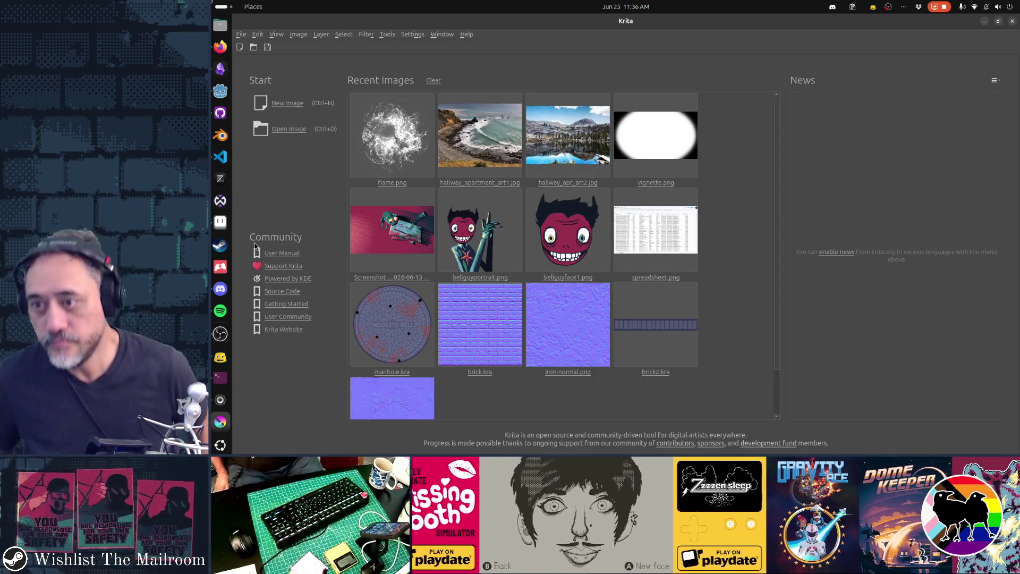
pyautogui.click(243, 49)
pyautogui.doubleClick(638, 161)
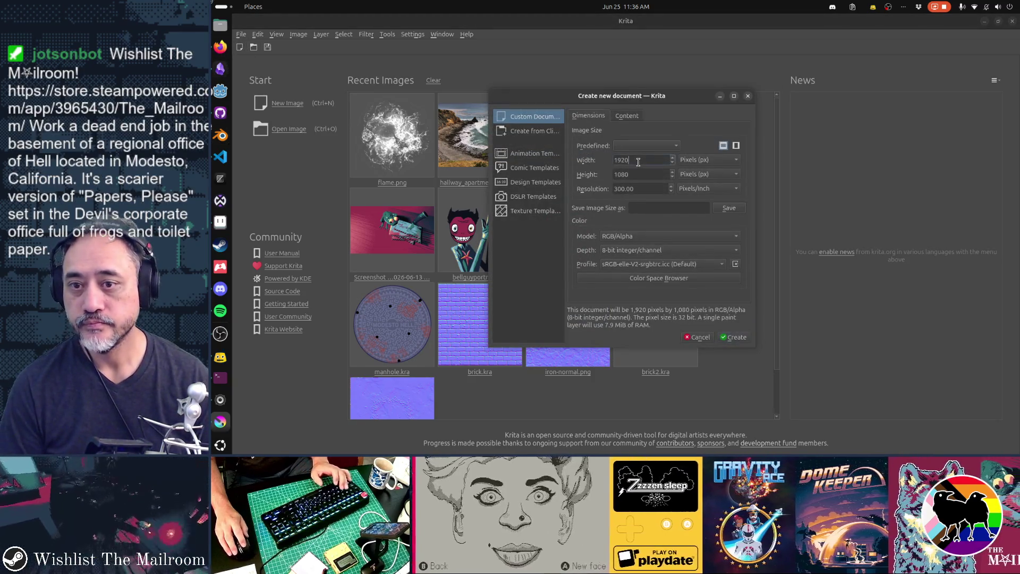
pyautogui.write('512')
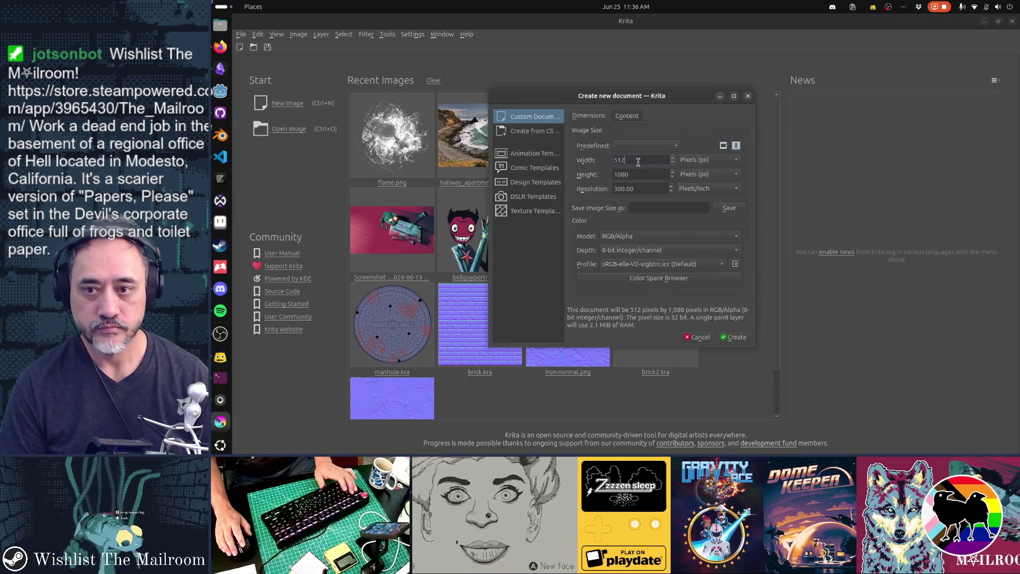
pyautogui.doubleClick(637, 174)
pyautogui.write('512')
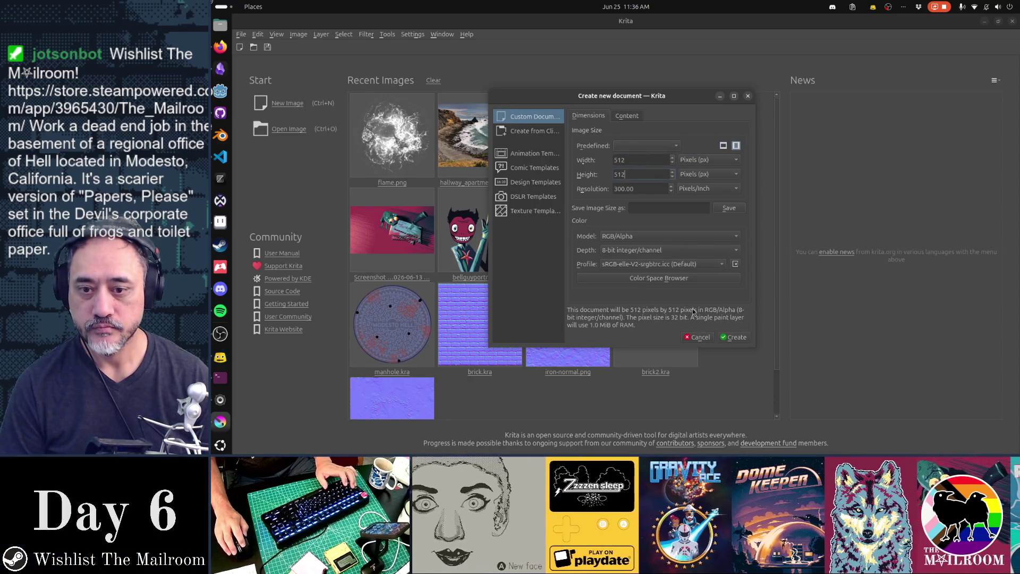
pyautogui.click(733, 337)
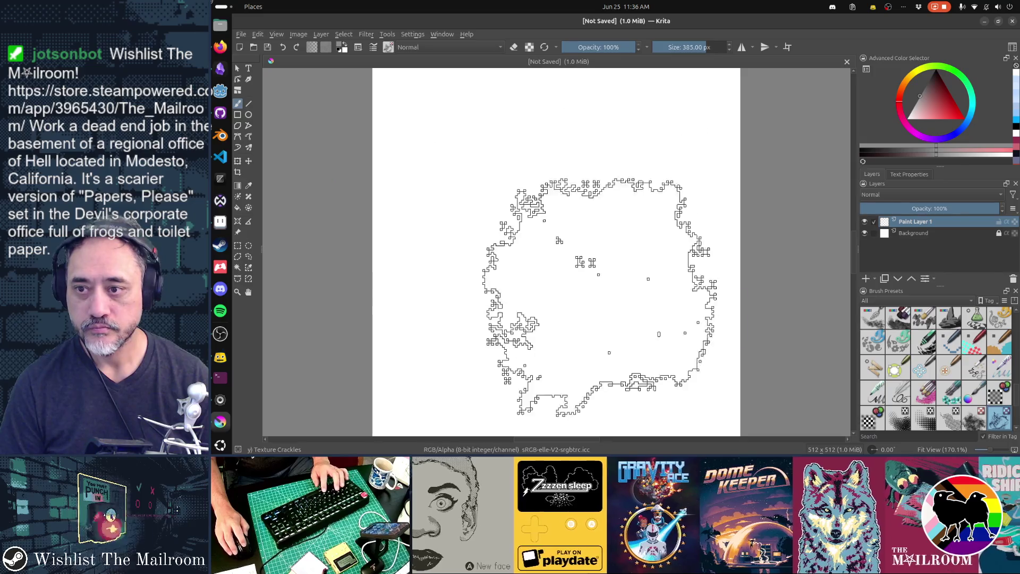
# Unlock and delete the Background layer, leaving a transparent canvas
pyautogui.press('pagedown')
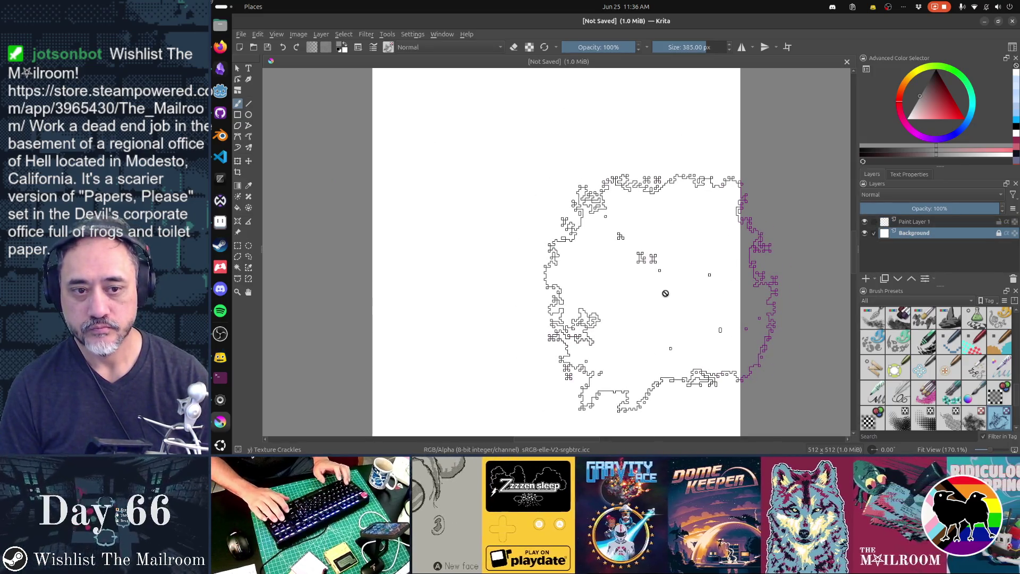
pyautogui.click(1000, 235)
pyautogui.hotkey('shift', 'Delete')
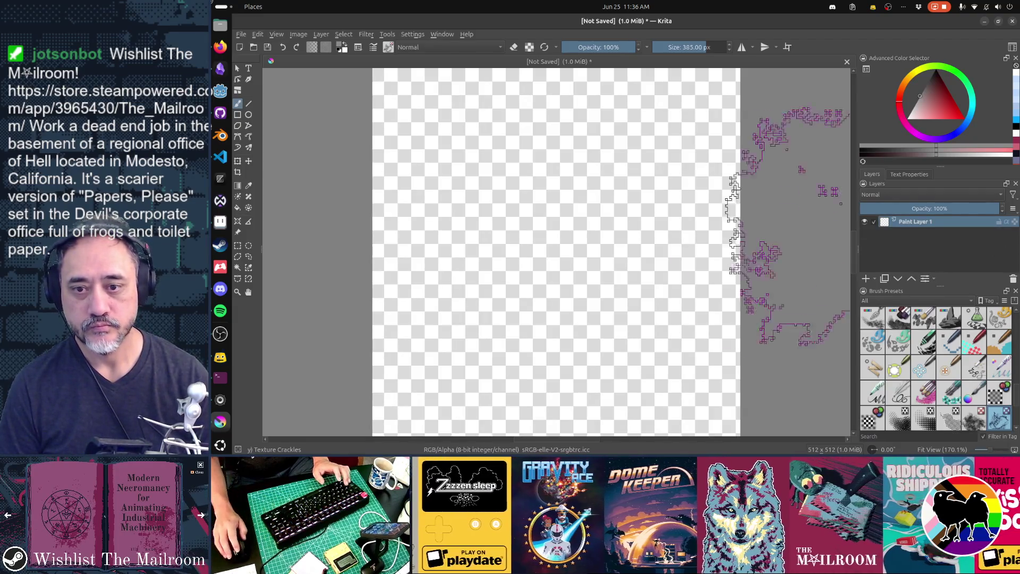
pyautogui.scroll(-1, 664, 238)
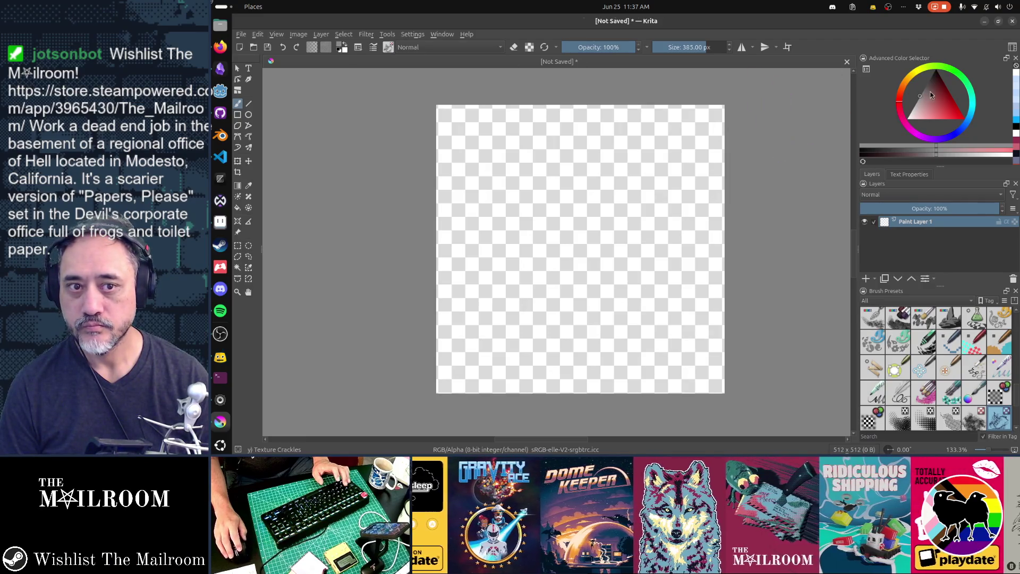
# Set the painting colour to red and select the Basic-5 Size brush
pyautogui.click(963, 118)
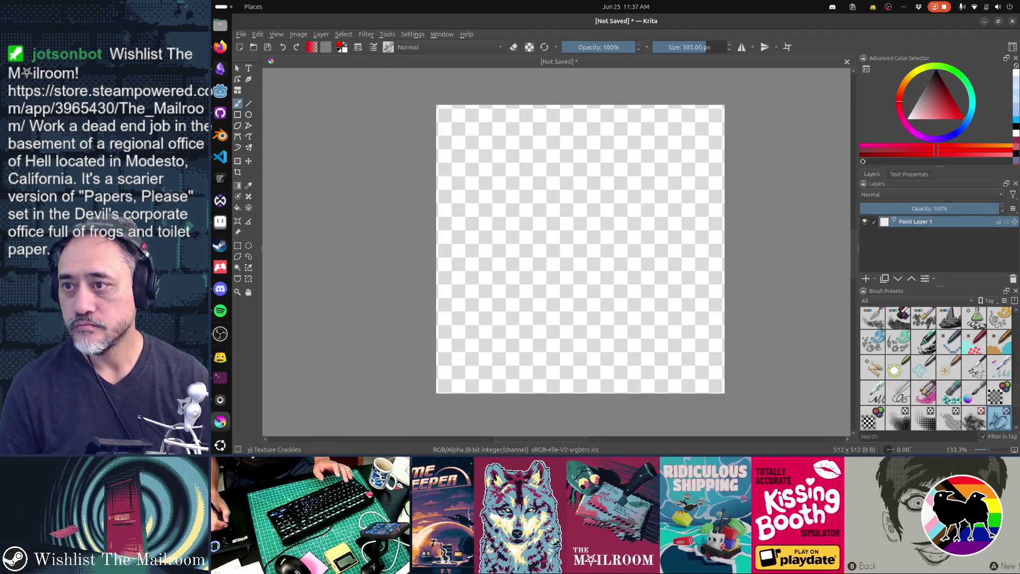
pyautogui.press('F6')
pyautogui.scroll(10, 462, 170)
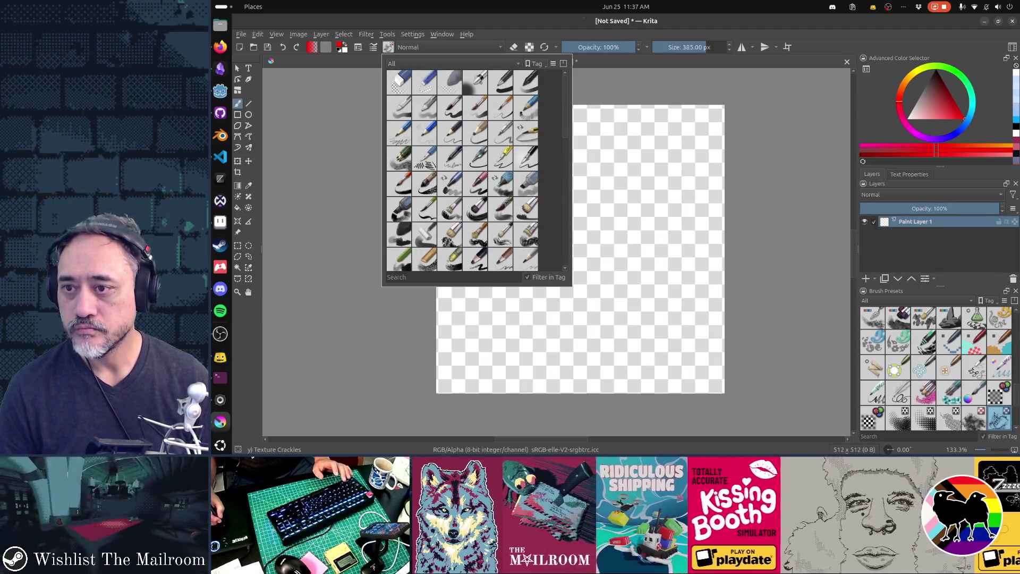
pyautogui.click(450, 108)
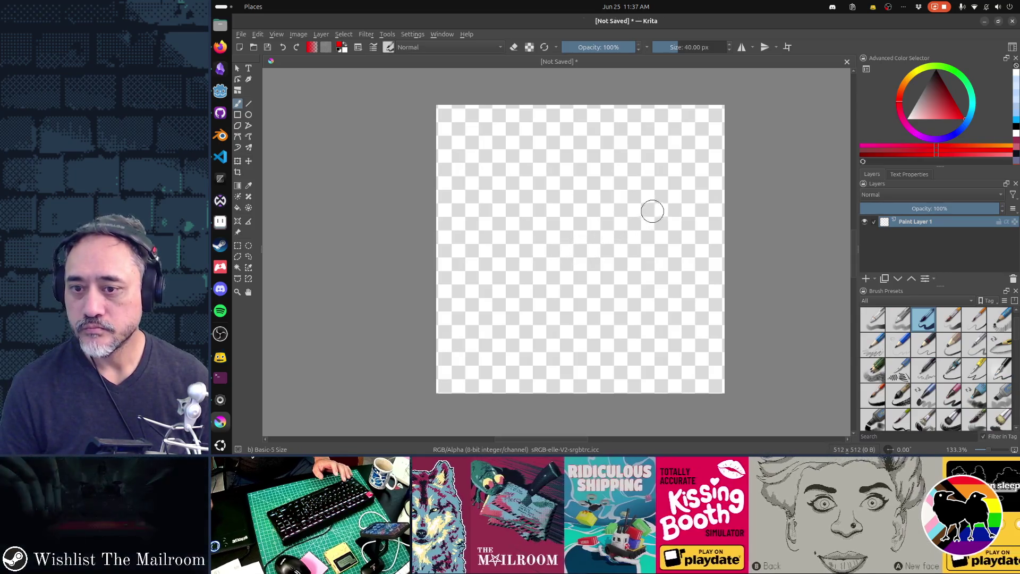
# Sketch the red arrow, hatch in its head and thicken the shaft with extra strokes
pyautogui.moveTo(669, 203)
pyautogui.mouseDown()
pyautogui.moveTo(493, 275)
pyautogui.moveTo(535, 213)
pyautogui.moveTo(494, 276)
pyautogui.moveTo(570, 292)
pyautogui.mouseUp()
pyautogui.moveTo(499, 280); pyautogui.dragTo(569, 294)
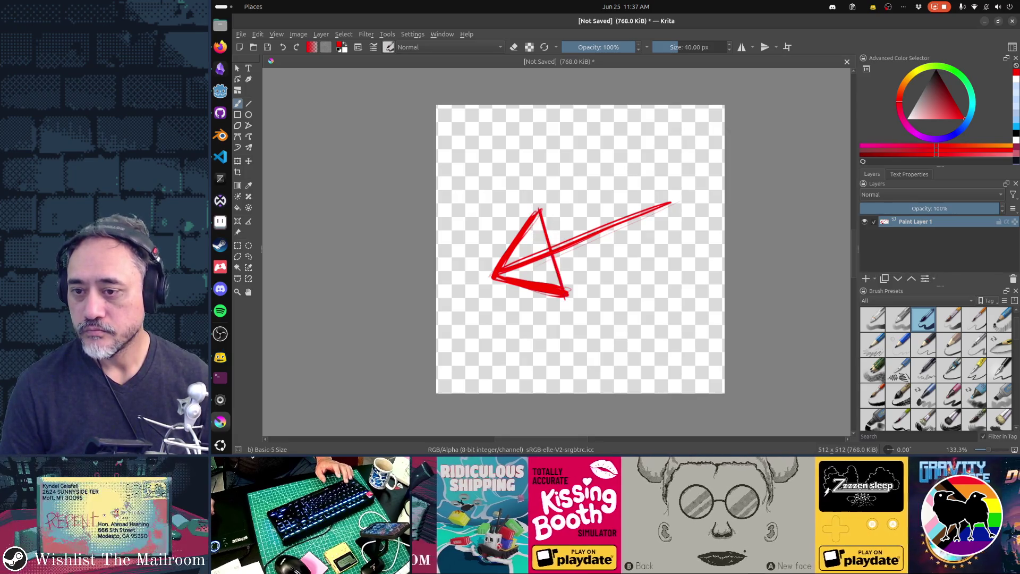
pyautogui.moveTo(534, 226); pyautogui.dragTo(517, 250)
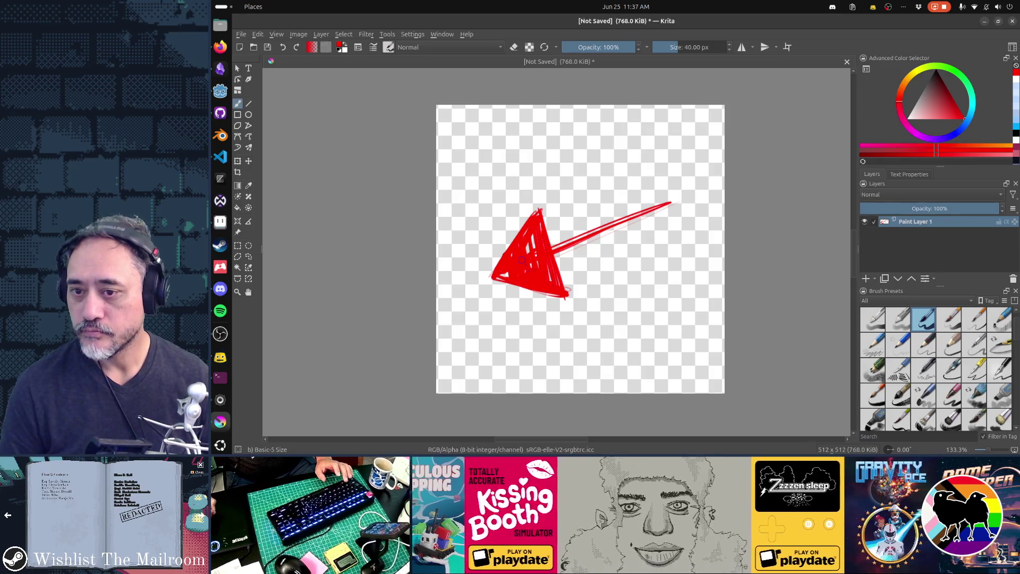
pyautogui.moveTo(555, 254); pyautogui.dragTo(629, 223)
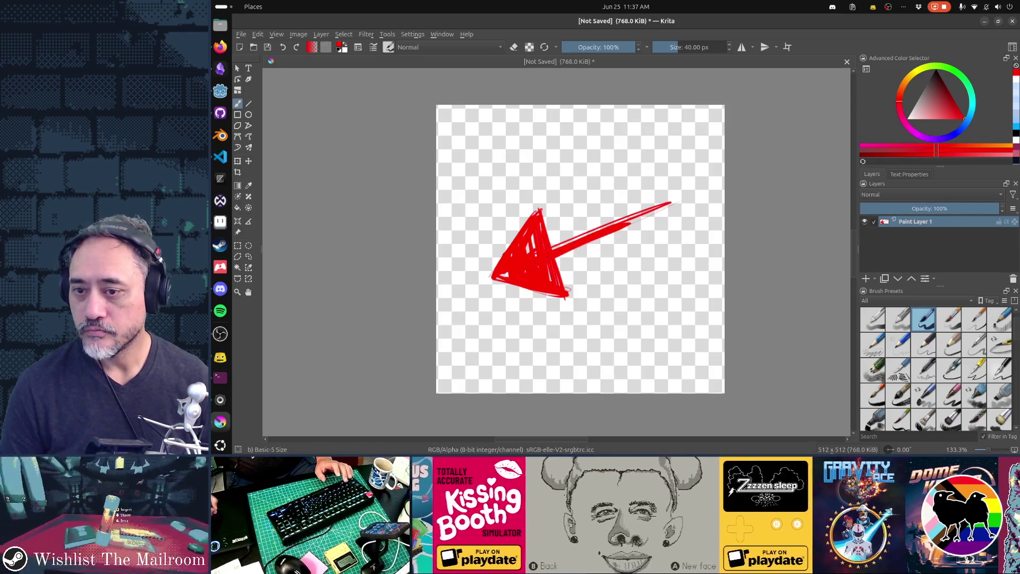
pyautogui.moveTo(553, 250); pyautogui.dragTo(672, 193)
pyautogui.moveTo(592, 231); pyautogui.dragTo(679, 197)
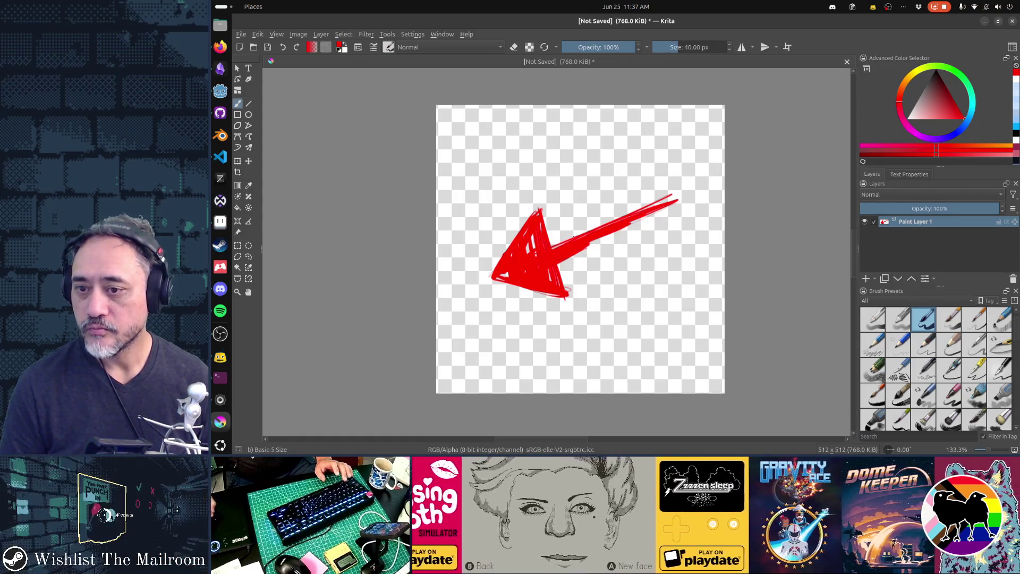
pyautogui.moveTo(607, 237); pyautogui.dragTo(659, 215)
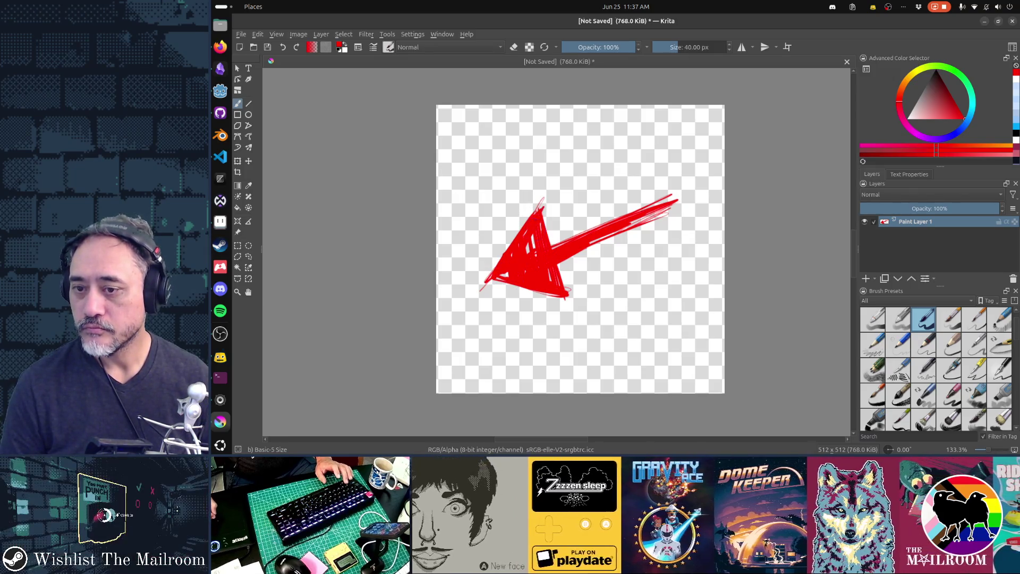
pyautogui.moveTo(543, 229); pyautogui.dragTo(576, 297)
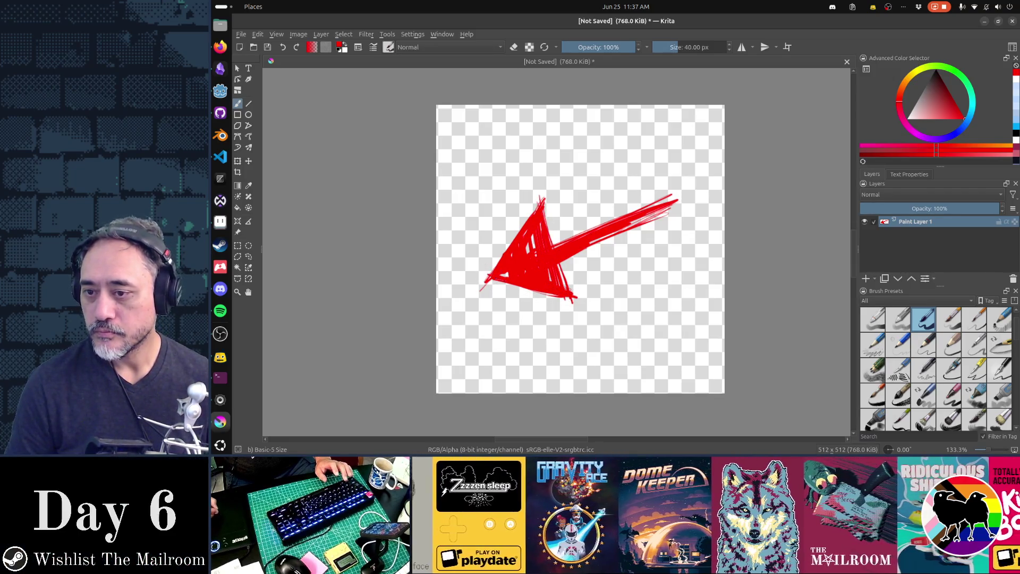
pyautogui.press('e')
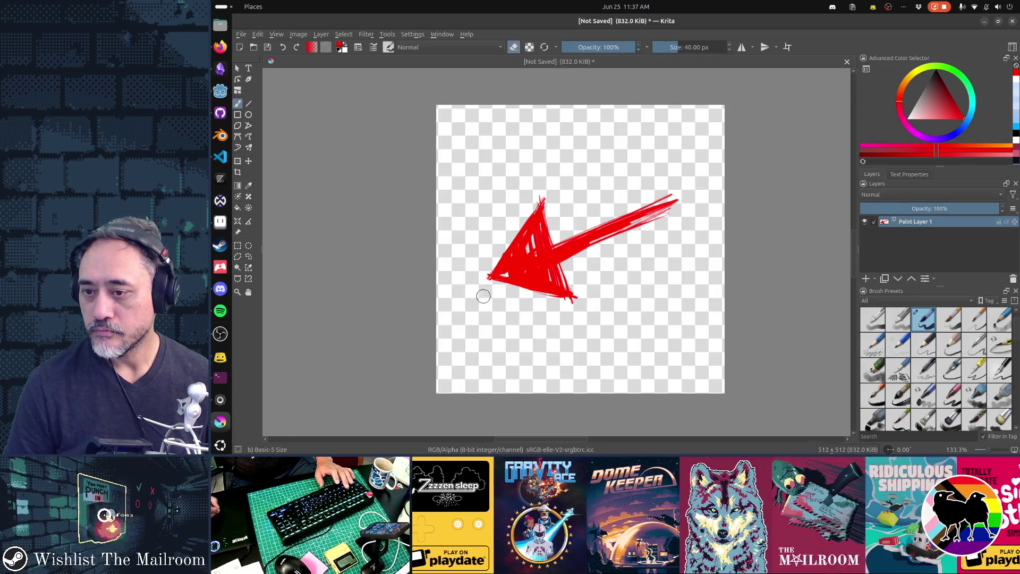
pyautogui.press('e')
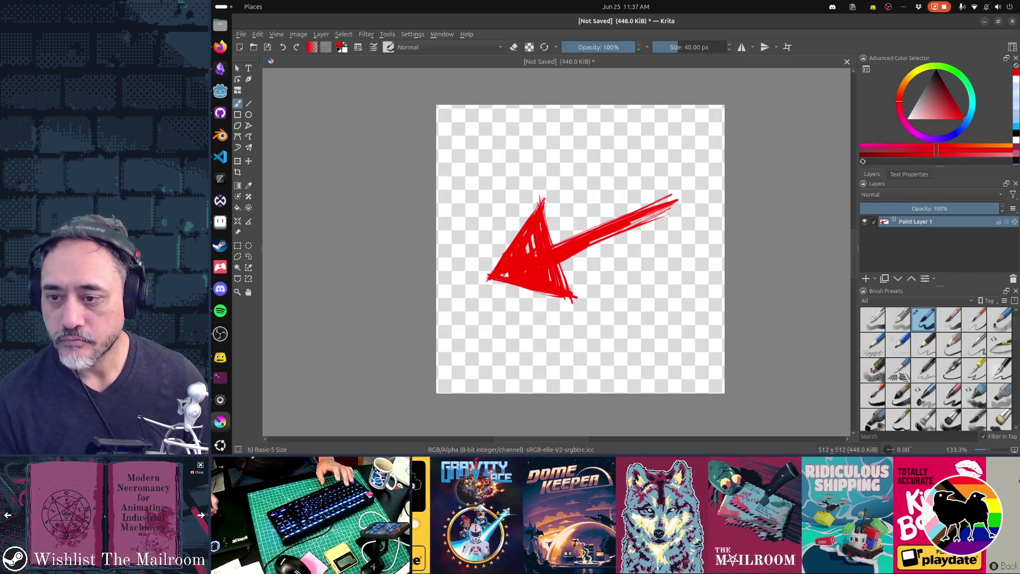
pyautogui.scroll(-1, 549, 301)
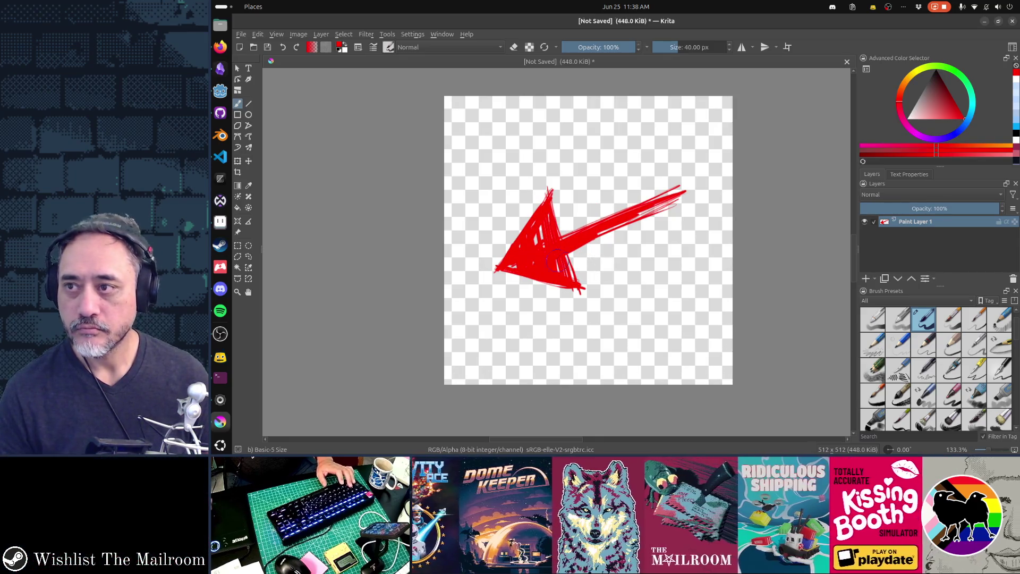
pyautogui.hotkey('ctrl', 's')
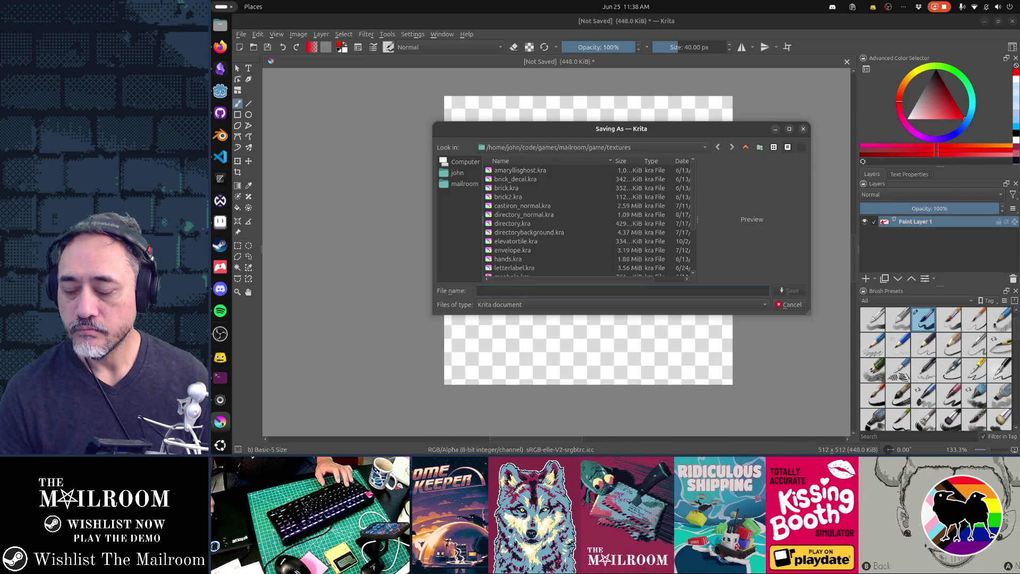
# Rotate the red arrow with the transform tool so it points straight left
pyautogui.press('Escape')
pyautogui.hotkey('ctrl', 't')
pyautogui.moveTo(706, 176); pyautogui.dragTo(723, 230)
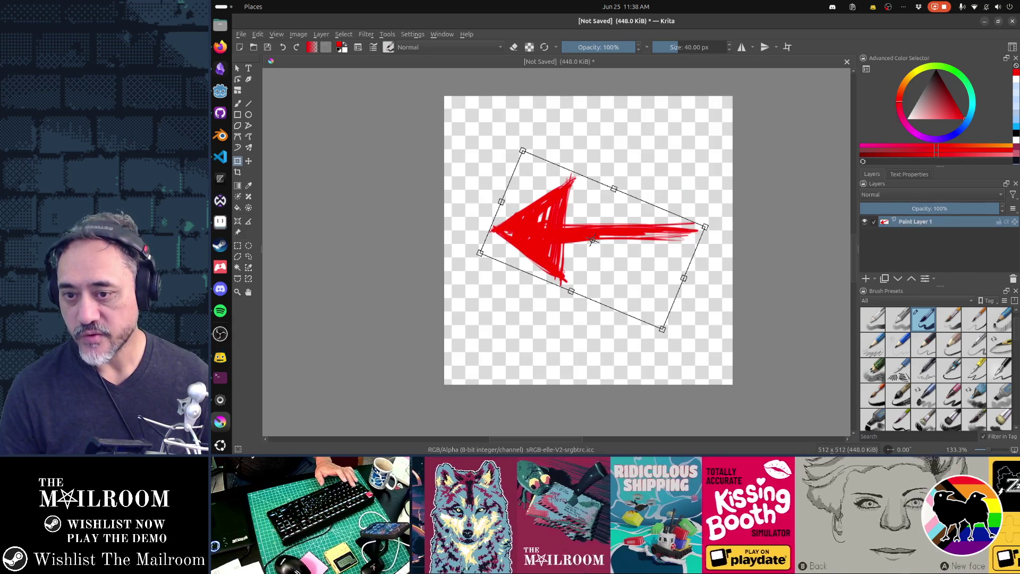
pyautogui.press('Return')
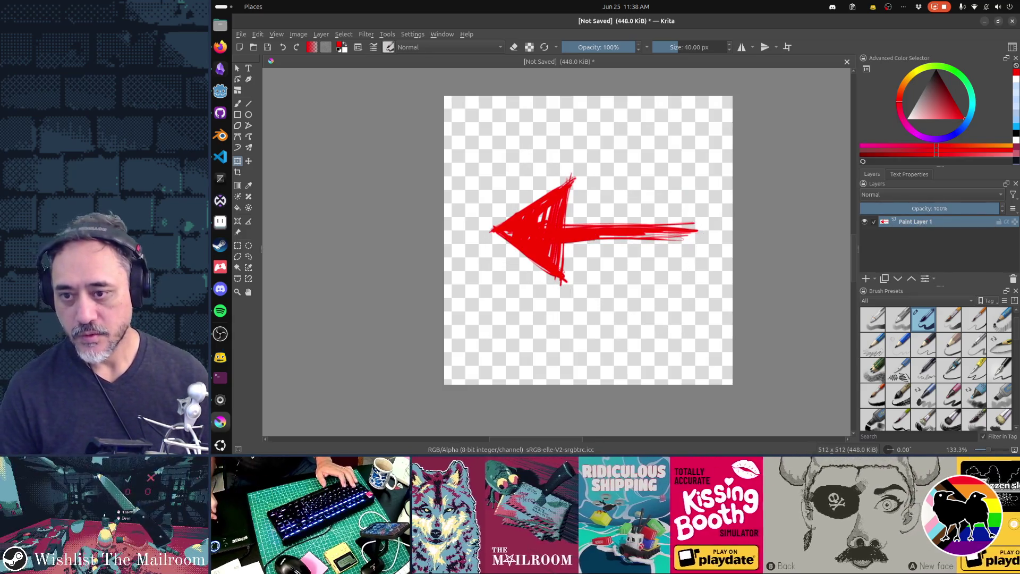
pyautogui.click(537, 145)
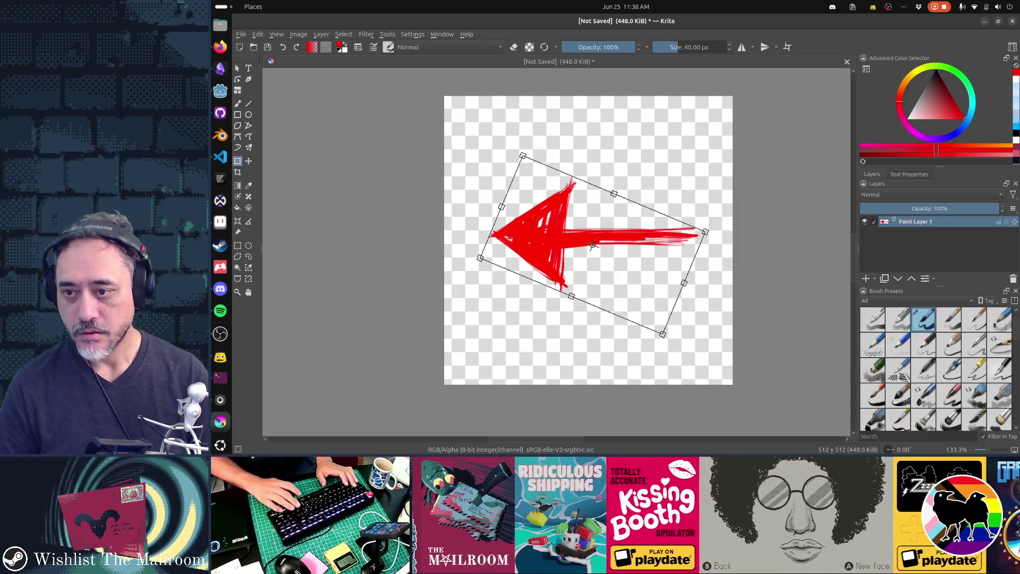
pyautogui.press('Return')
# Save the drawing as arrow.png in the textures folder
pyautogui.hotkey('ctrl', 's')
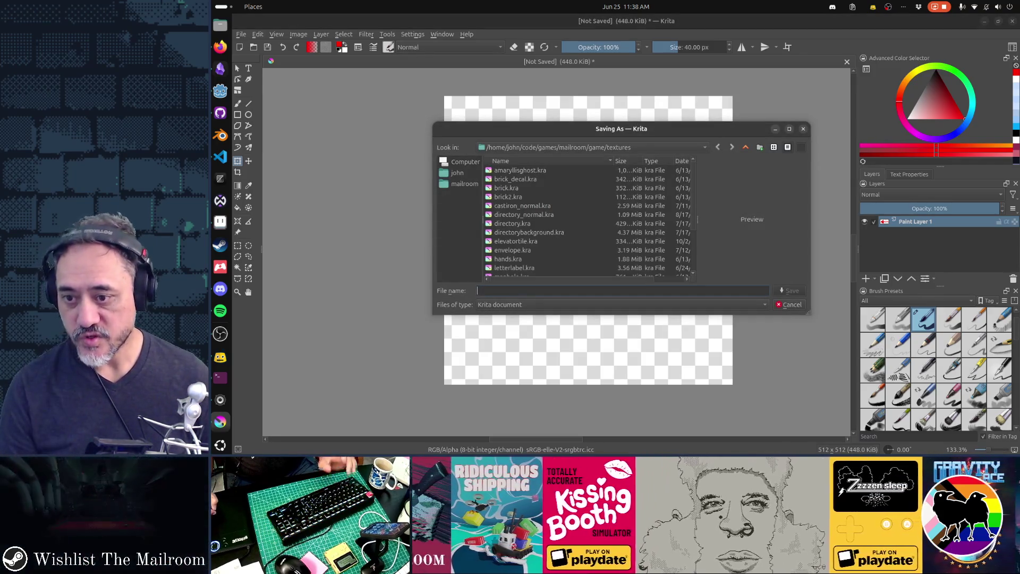
pyautogui.write('arrow.png')
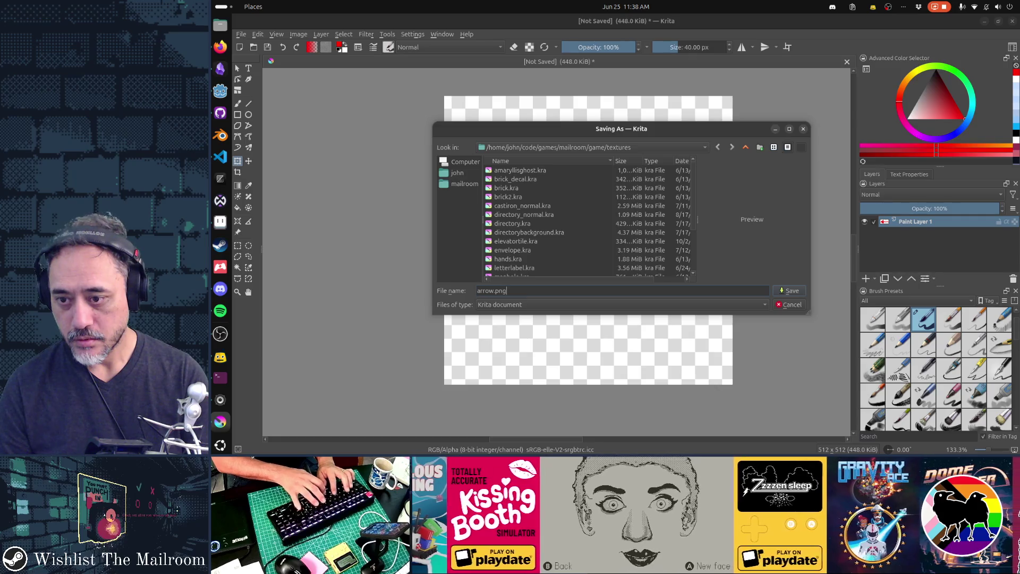
pyautogui.press('Return')
pyautogui.press('Return')
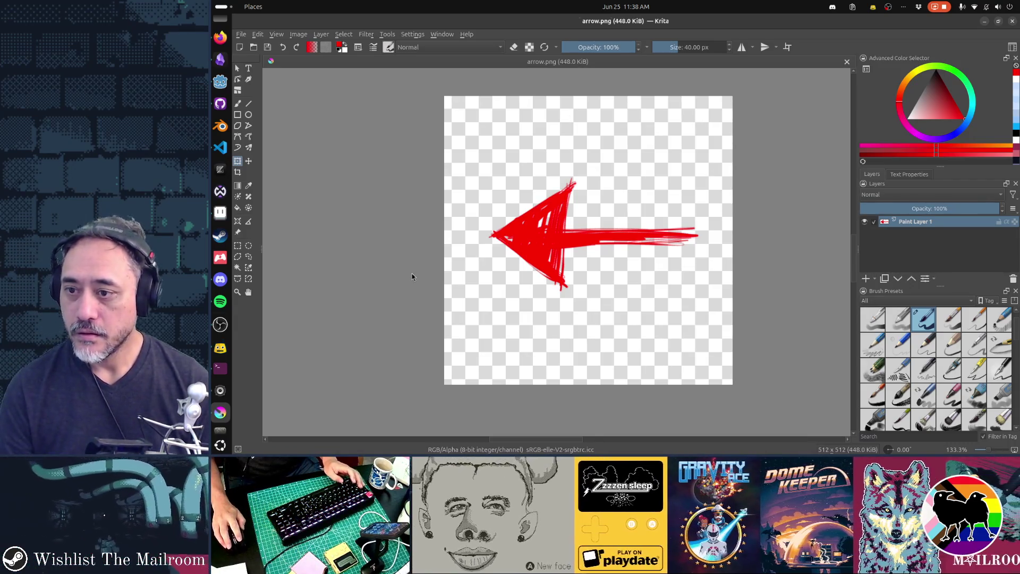
pyautogui.hotkey('alt', 'Tab')
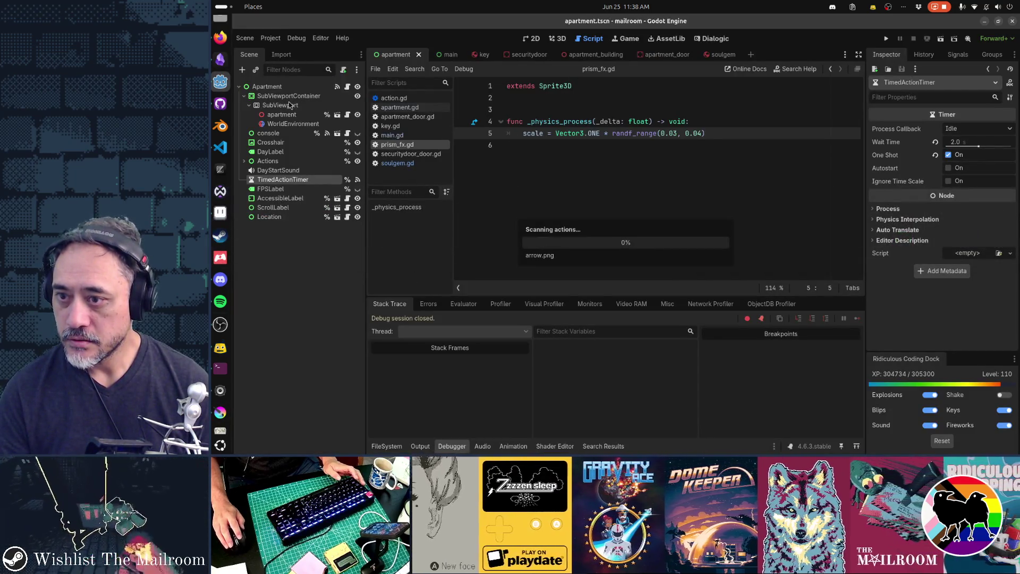
# Open apartment_building, select its root apartment node, and view the hallway in 3D
pyautogui.click(598, 57)
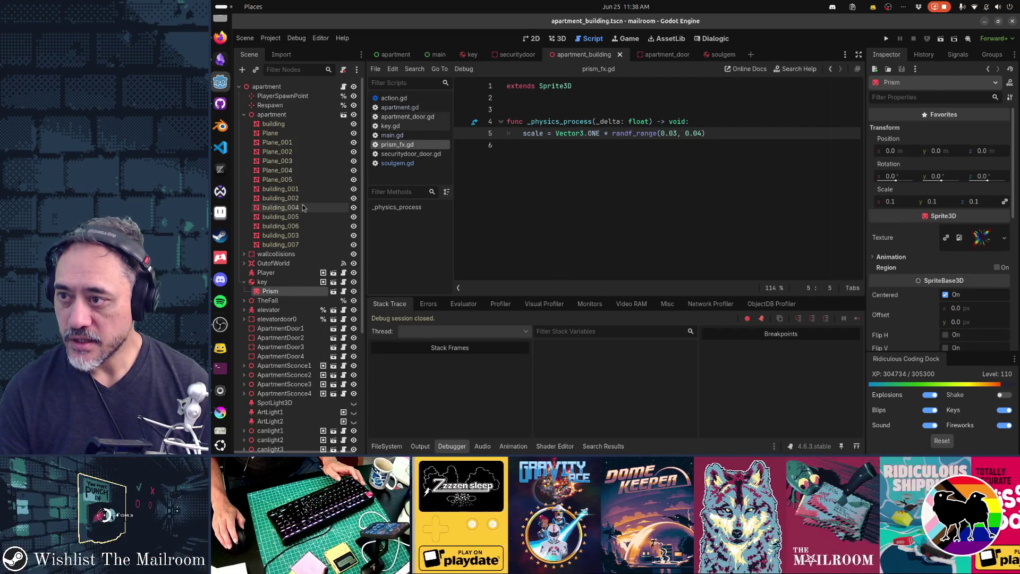
pyautogui.click(275, 88)
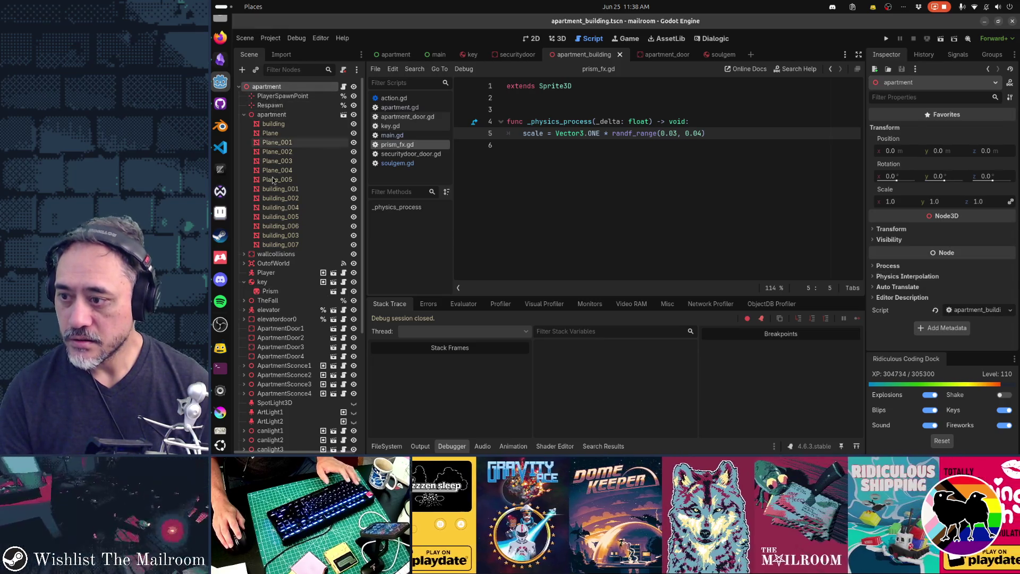
pyautogui.hotkey('ctrl', 'F2')
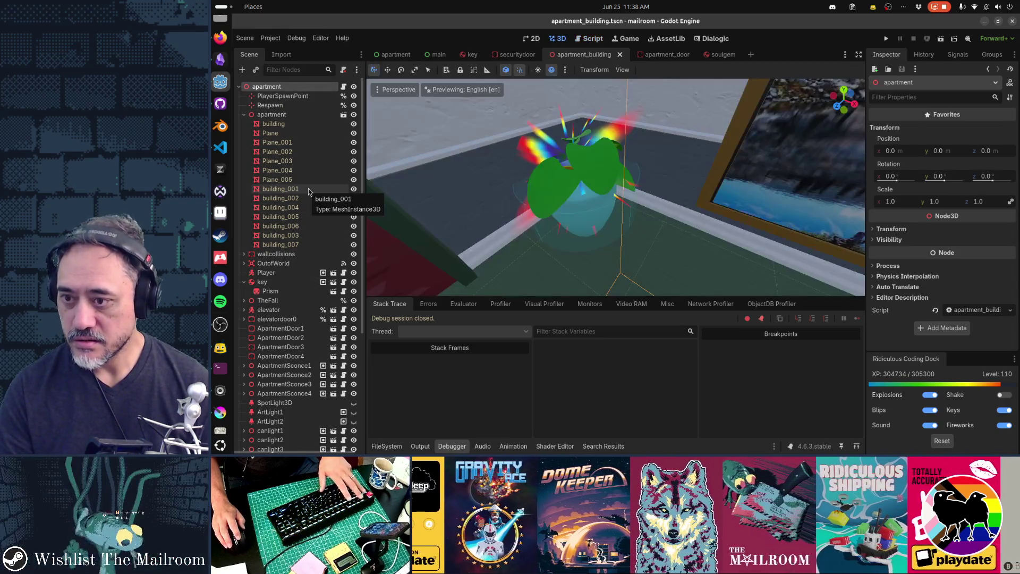
pyautogui.click(244, 115)
# Add a Decal node to the scene and drag it next to the key node
pyautogui.click(243, 70)
pyautogui.write('decal')
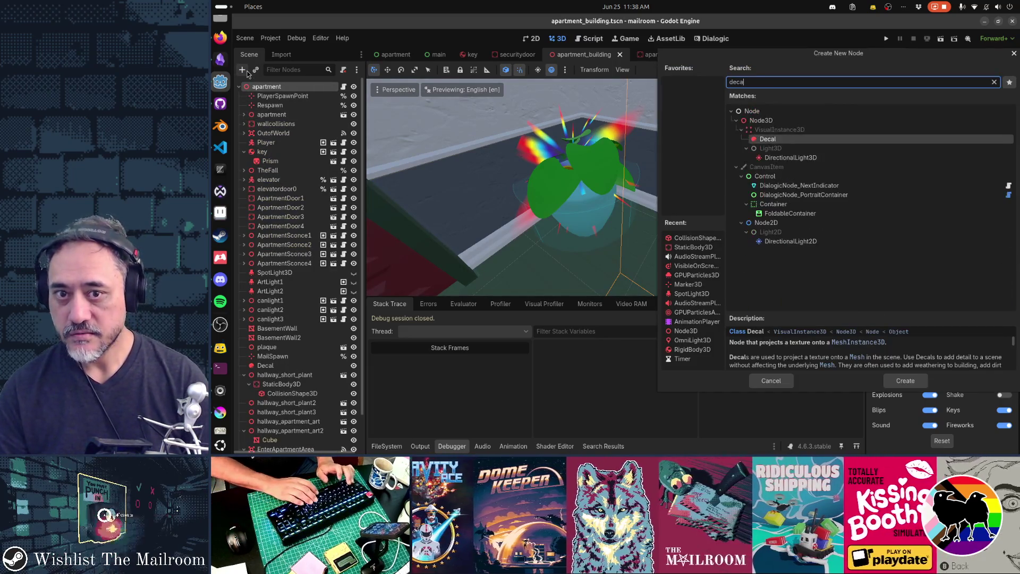
pyautogui.press('Return')
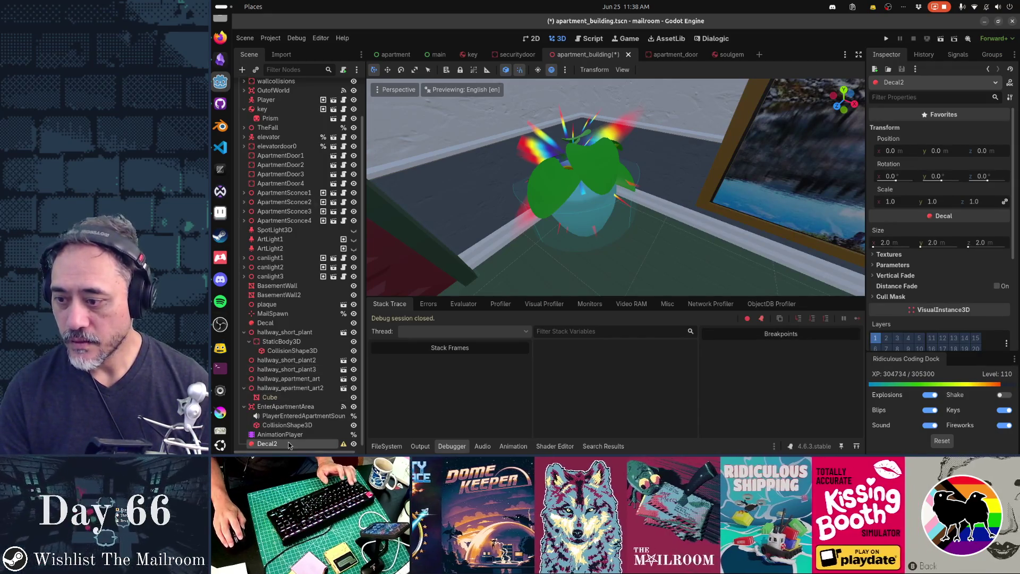
pyautogui.moveTo(267, 444)
pyautogui.mouseDown()
pyautogui.moveTo(283, 78)
pyautogui.moveTo(260, 56)
pyautogui.moveTo(281, 145)
pyautogui.mouseUp()
# Rename Prism to KeyPrism and enable Access as Unique Name for it
pyautogui.doubleClick(271, 142)
pyautogui.write('KeyPris')
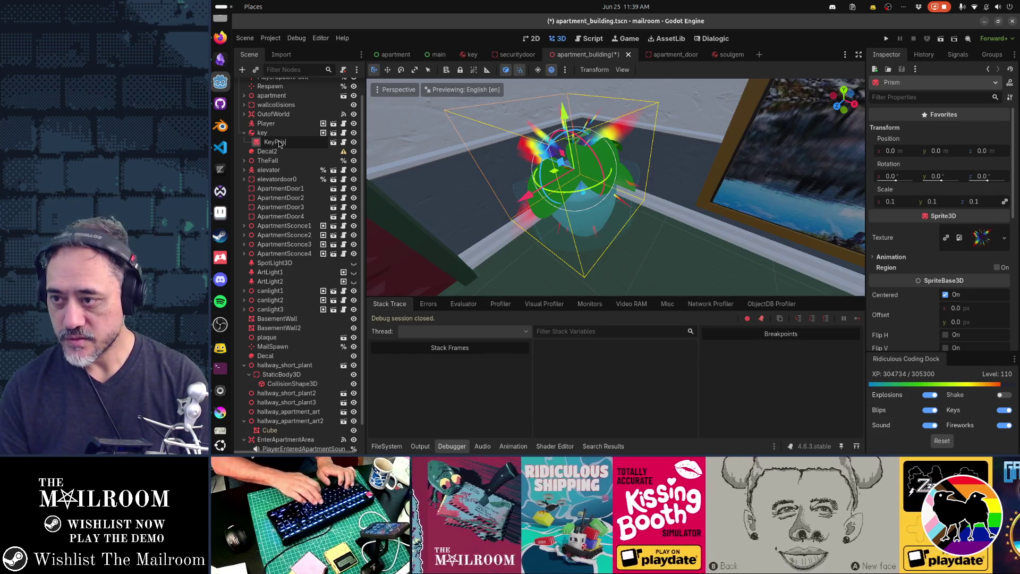
pyautogui.press('Return')
pyautogui.rightClick(280, 144)
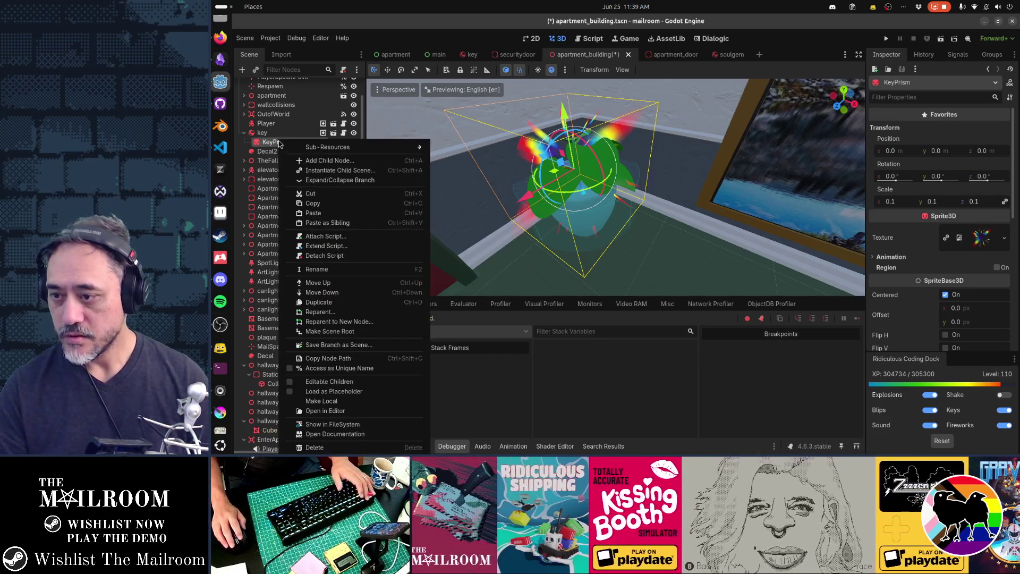
pyautogui.click(338, 368)
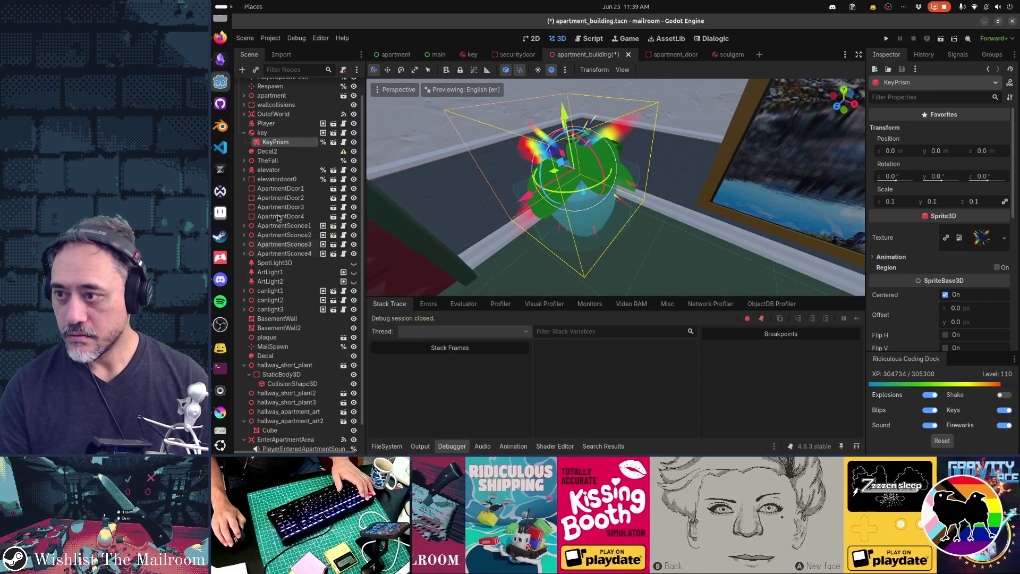
# Rename Decal2 to ArrowDecal and enable Access as Unique Name for it
pyautogui.click(269, 151)
pyautogui.press('F2')
pyautogui.write('Arrow')
pyautogui.press('Return')
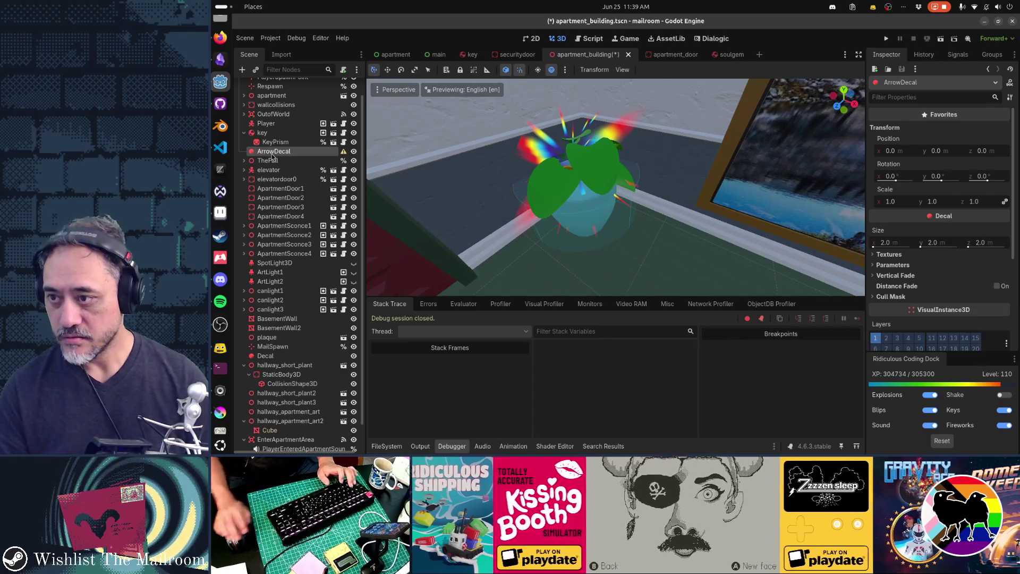
pyautogui.rightClick(272, 154)
pyautogui.click(341, 360)
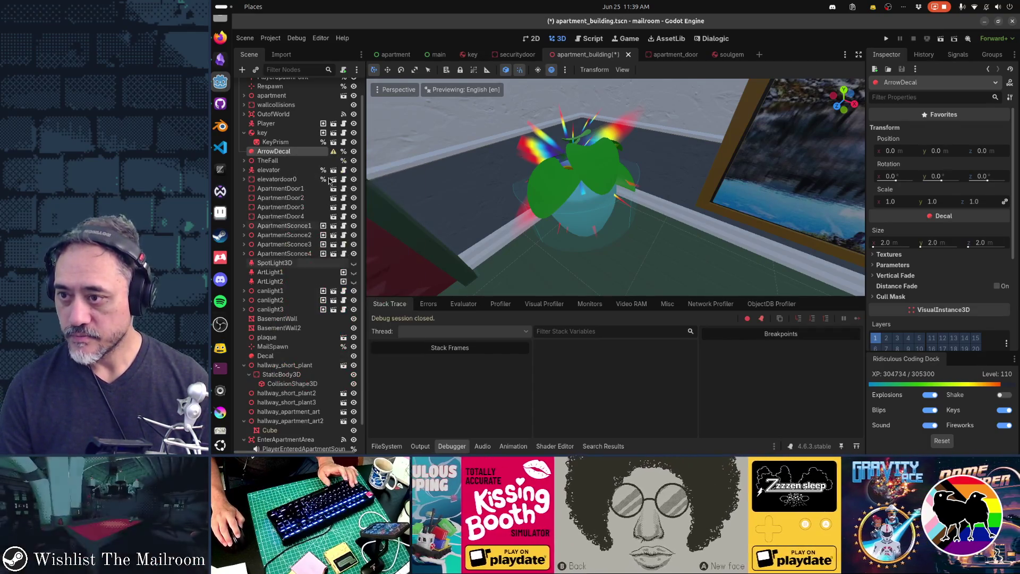
# Filter the FileSystem for 'arrow' and assign arrow.png as the decal's albedo texture
pyautogui.click(375, 447)
pyautogui.doubleClick(665, 306)
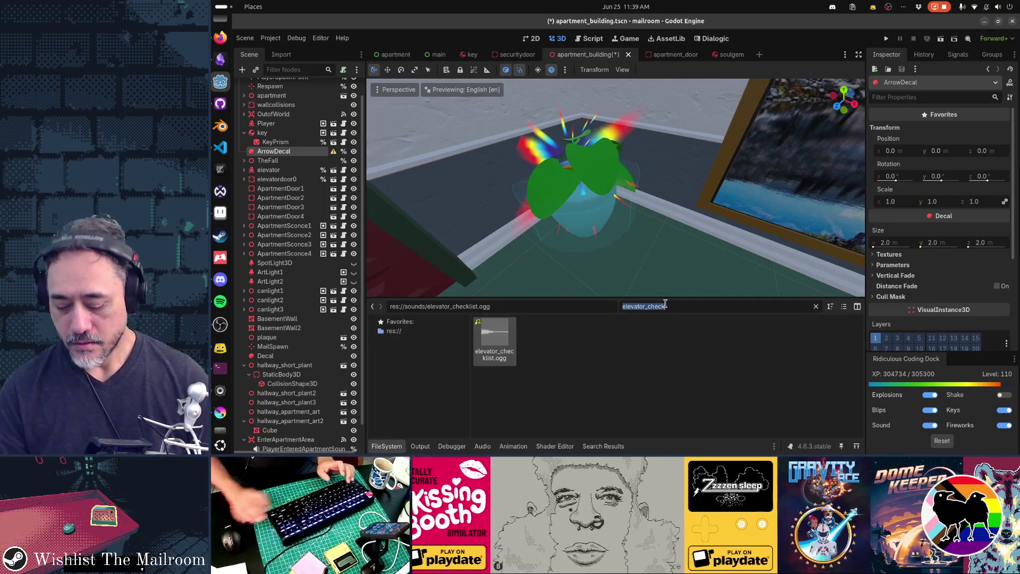
pyautogui.write('arrow')
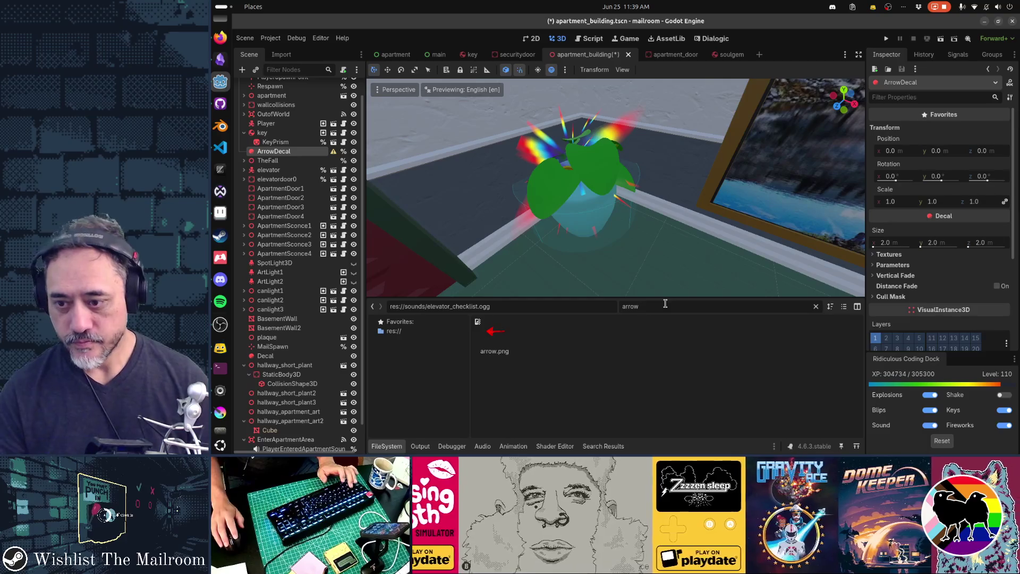
pyautogui.moveTo(501, 341)
pyautogui.mouseDown()
pyautogui.moveTo(829, 282)
pyautogui.moveTo(903, 256)
pyautogui.moveTo(963, 265)
pyautogui.mouseUp()
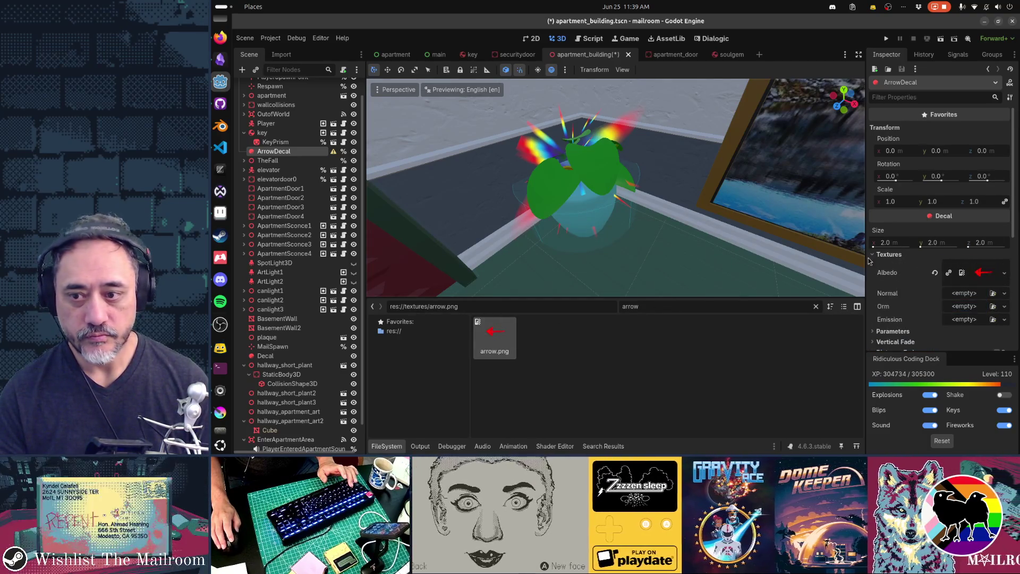
pyautogui.scroll(-5, 674, 199)
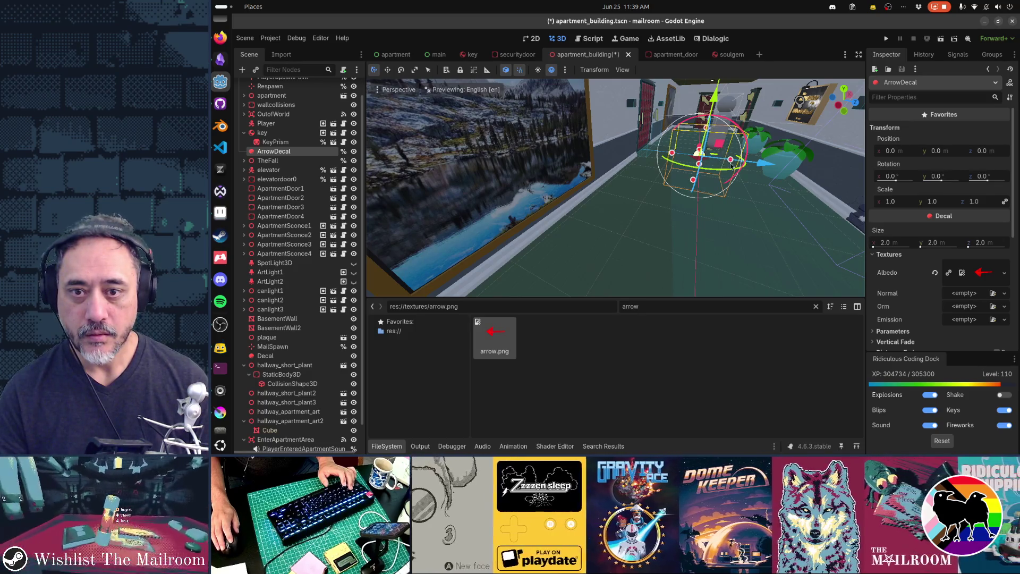
# Rotate ArrowDecal 90° on X, then raise it to Y 1.4 and push it to Z -1.8
pyautogui.moveTo(732, 175)
pyautogui.mouseDown()
pyautogui.moveTo(776, 181)
pyautogui.moveTo(597, 257)
pyautogui.moveTo(463, 250)
pyautogui.mouseUp()
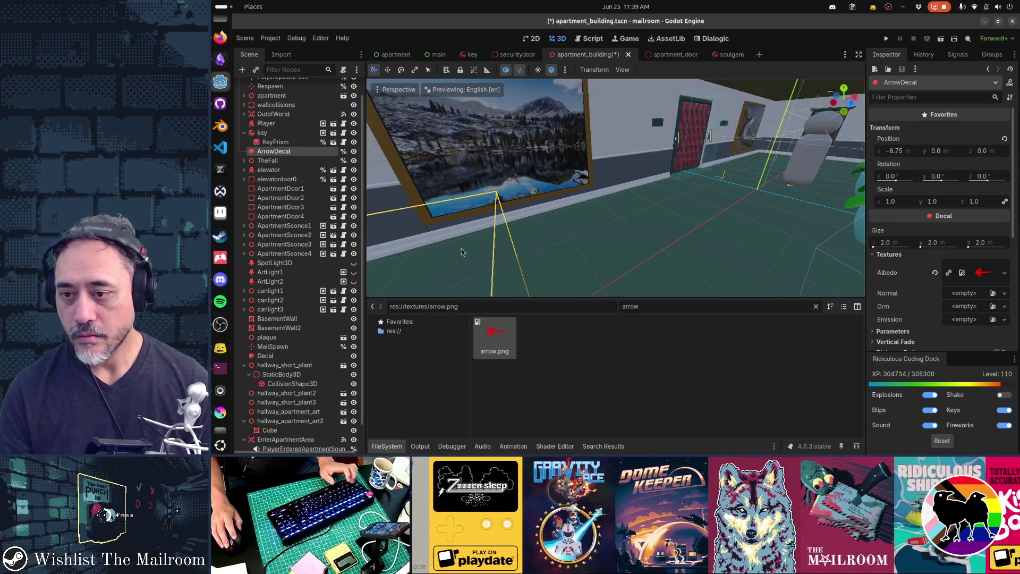
pyautogui.press('f')
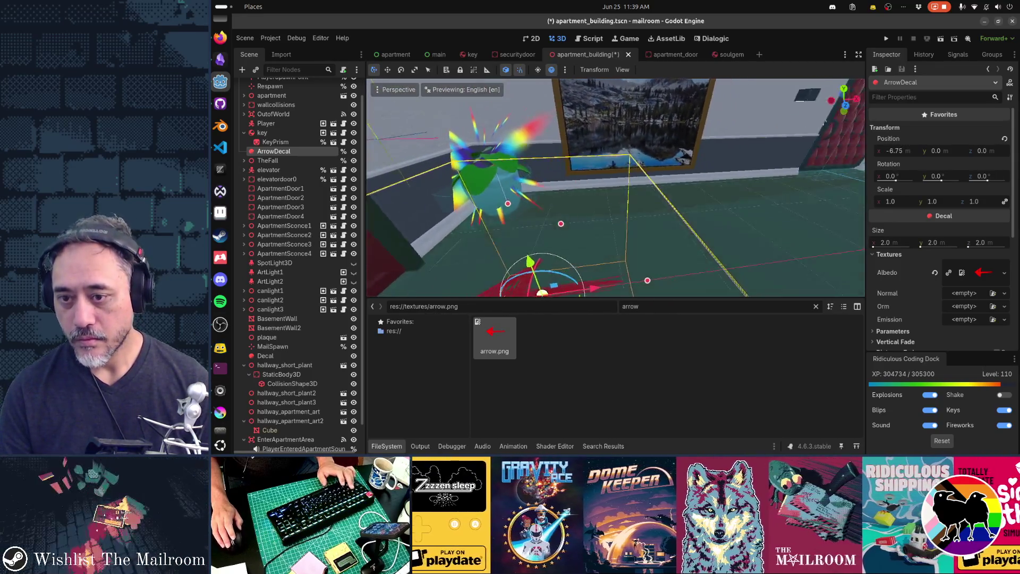
pyautogui.press('f')
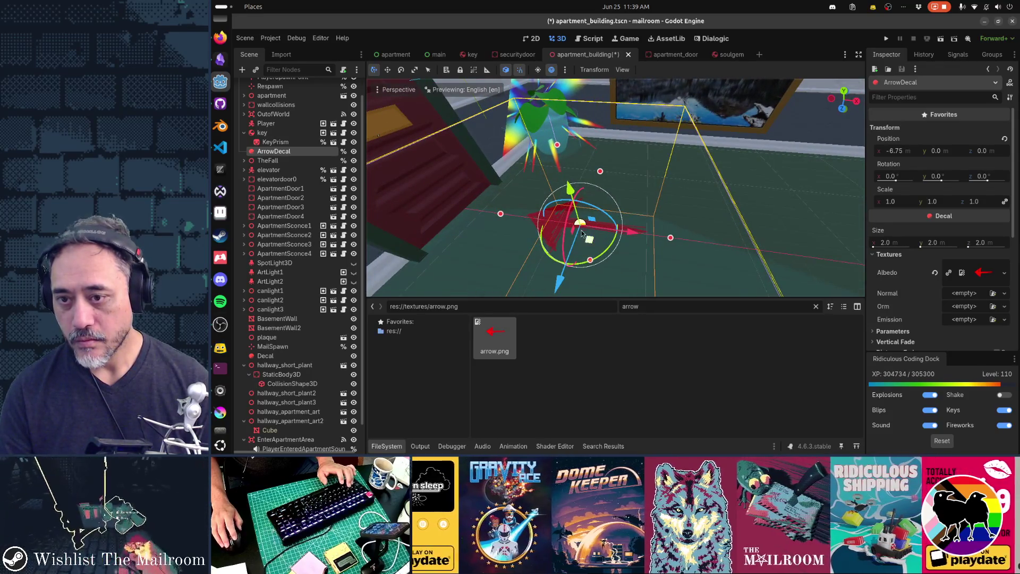
pyautogui.moveTo(567, 226)
pyautogui.mouseDown()
pyautogui.moveTo(560, 254)
pyautogui.moveTo(566, 226)
pyautogui.mouseUp()
pyautogui.moveTo(689, 247); pyautogui.dragTo(709, 238)
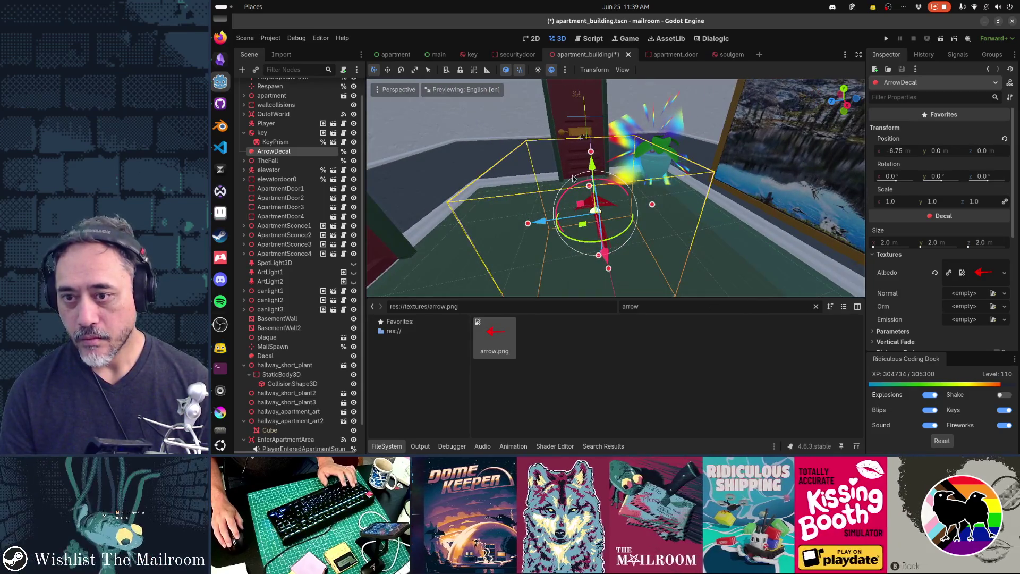
pyautogui.moveTo(572, 179)
pyautogui.mouseDown()
pyautogui.moveTo(528, 271)
pyautogui.moveTo(543, 258)
pyautogui.moveTo(634, 244)
pyautogui.mouseUp()
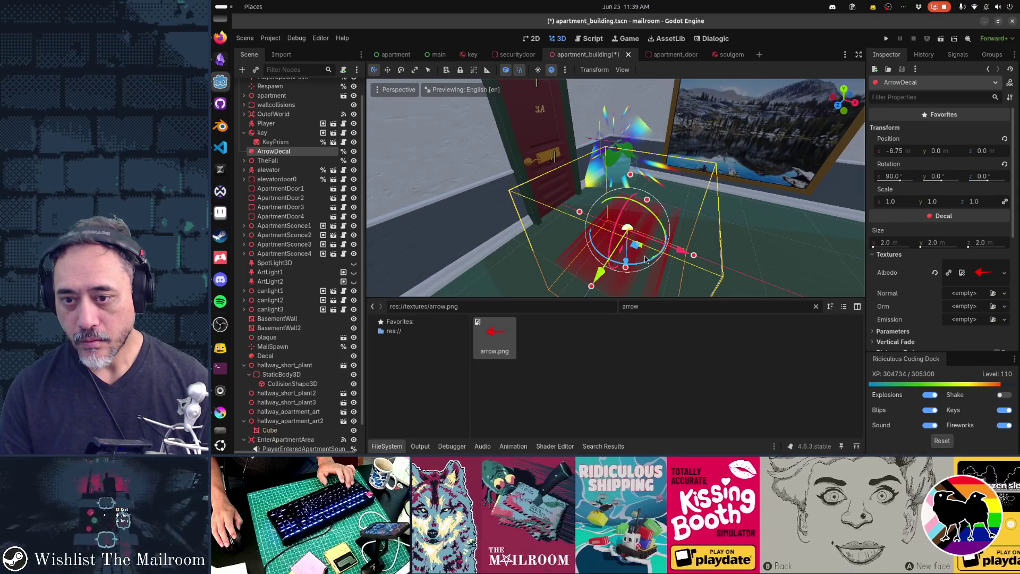
pyautogui.moveTo(646, 255)
pyautogui.mouseDown()
pyautogui.moveTo(683, 194)
pyautogui.moveTo(712, 175)
pyautogui.moveTo(633, 149)
pyautogui.mouseUp()
pyautogui.moveTo(569, 148)
pyautogui.mouseDown()
pyautogui.moveTo(763, 165)
pyautogui.moveTo(498, 200)
pyautogui.moveTo(508, 210)
pyautogui.mouseUp()
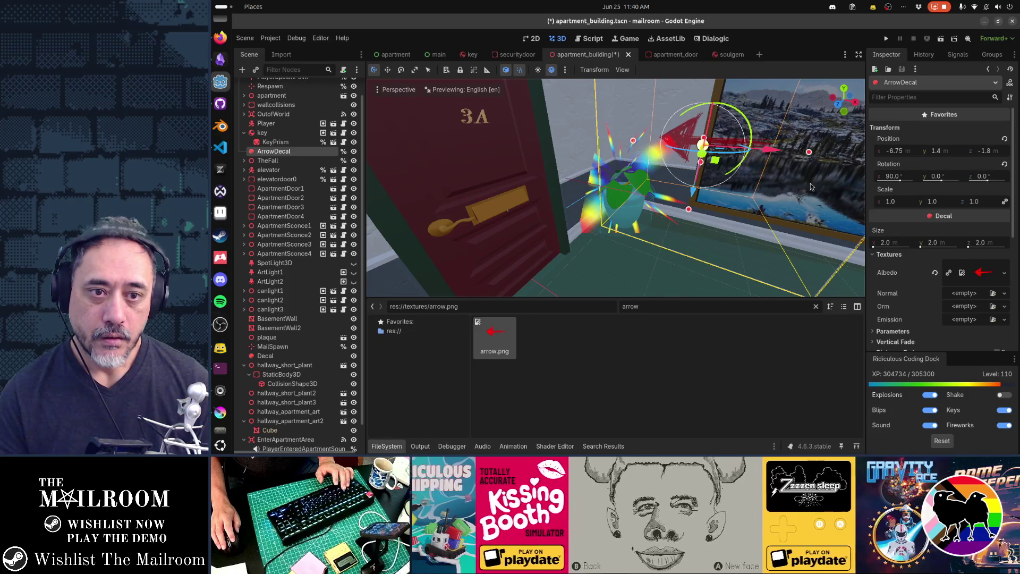
# Set the decal's size to 0.5 × 0.5 × 0.5 m in the Inspector
pyautogui.click(895, 243)
pyautogui.write('0.5')
pyautogui.press('Tab')
pyautogui.write('0.5')
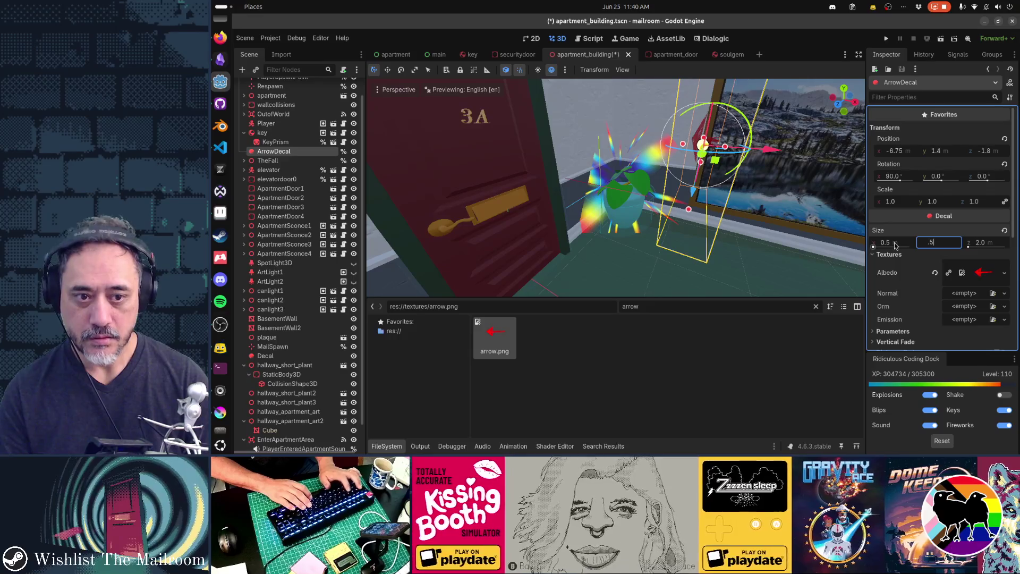
pyautogui.press('Tab')
pyautogui.write('0.5')
pyautogui.press('Return')
# Move the decal along Z, then down and left toward the plant
pyautogui.moveTo(829, 175); pyautogui.dragTo(802, 179)
pyautogui.press('g')
pyautogui.press('z')
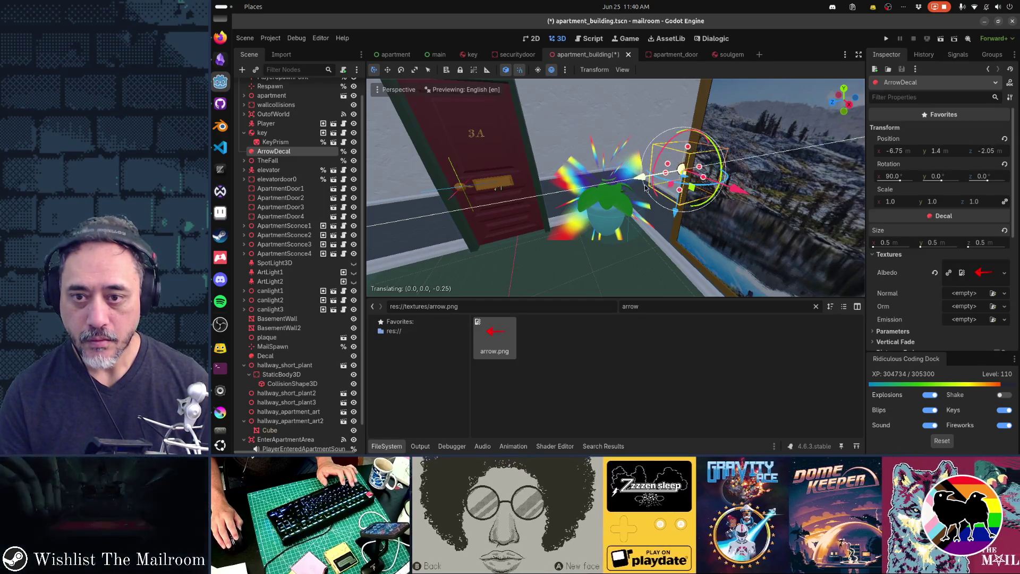
pyautogui.click(696, 195)
pyautogui.moveTo(696, 195); pyautogui.dragTo(656, 210)
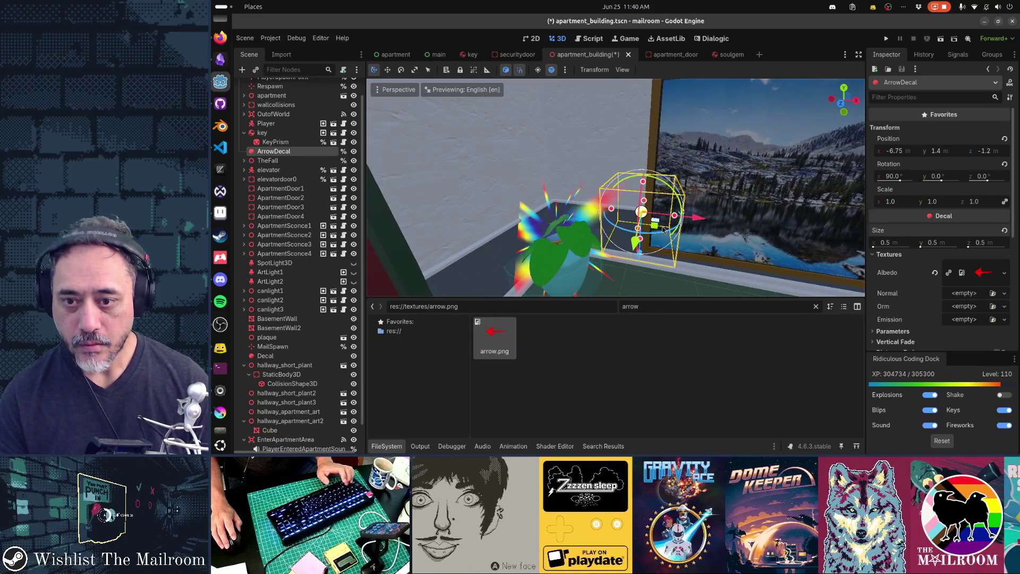
pyautogui.moveTo(663, 204)
pyautogui.mouseDown()
pyautogui.moveTo(626, 227)
pyautogui.moveTo(637, 239)
pyautogui.mouseUp()
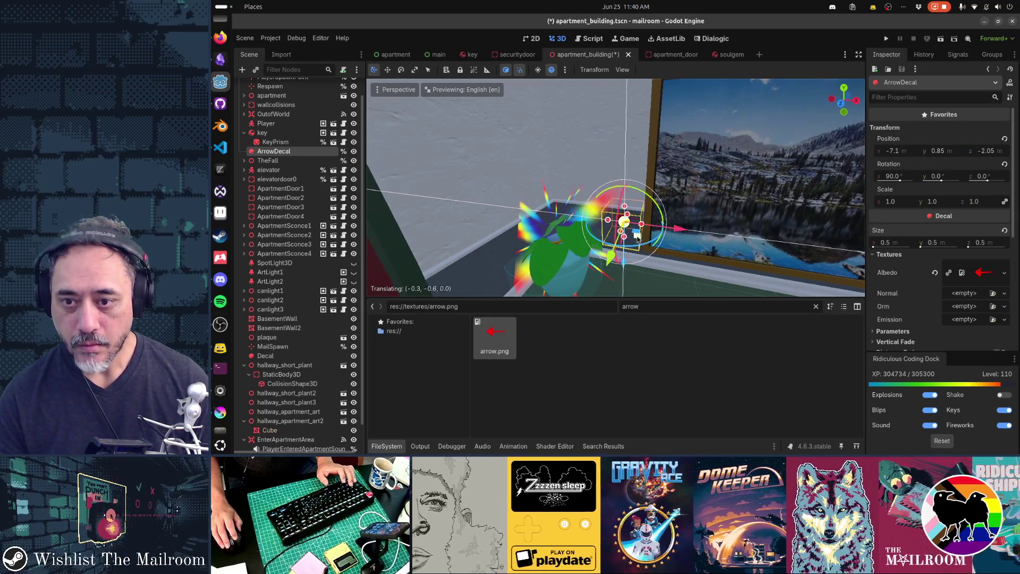
# Enlarge the decal to 1 m, lower it to height 0.65 and tilt it
pyautogui.click(897, 242)
pyautogui.write('1')
pyautogui.press('Tab')
pyautogui.write('1')
pyautogui.press('Tab')
pyautogui.write('1')
pyautogui.press('Return')
pyautogui.moveTo(698, 252); pyautogui.dragTo(651, 245)
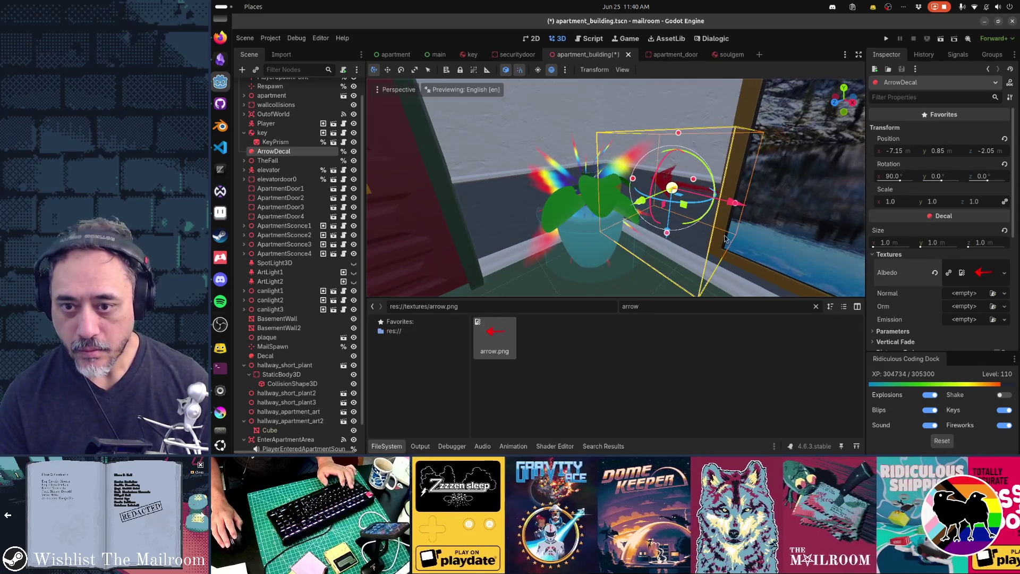
pyautogui.moveTo(686, 215); pyautogui.dragTo(685, 239)
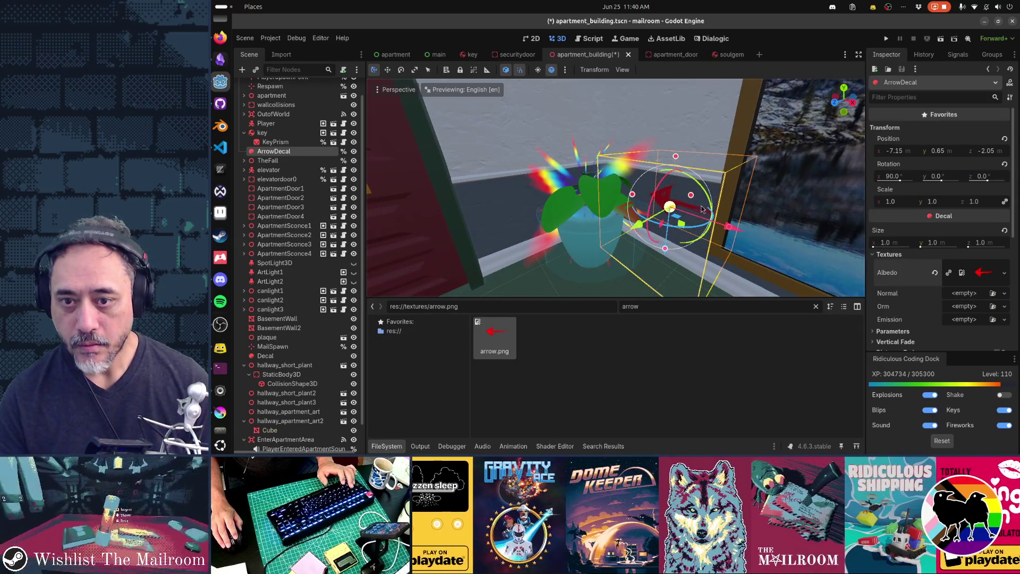
pyautogui.moveTo(708, 197)
pyautogui.mouseDown()
pyautogui.moveTo(706, 169)
pyautogui.moveTo(690, 170)
pyautogui.moveTo(693, 237)
pyautogui.mouseUp()
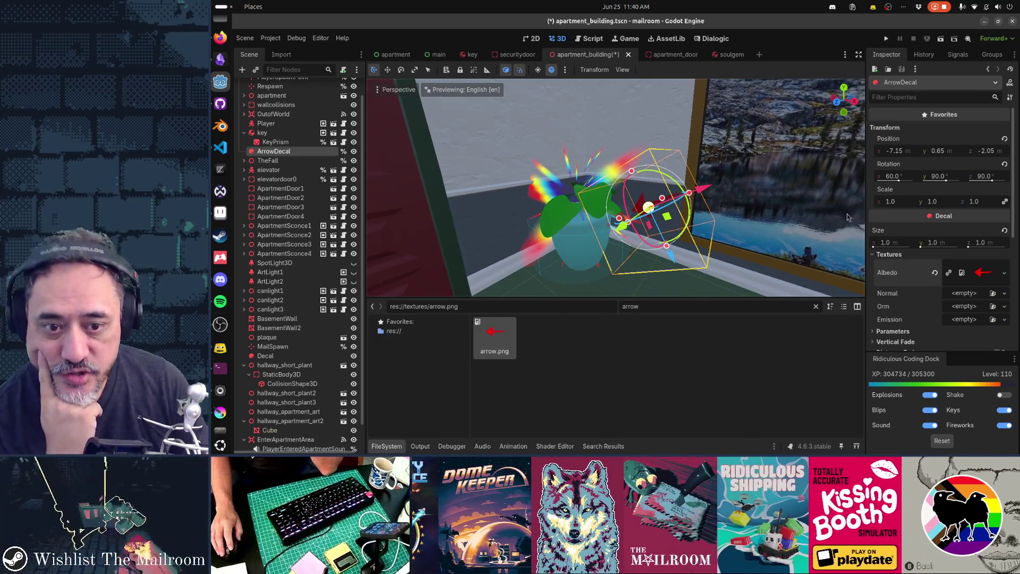
# Expand the decal's Cull Mask settings and inspect the hallway_short_plant node's options
pyautogui.scroll(-5, 885, 250)
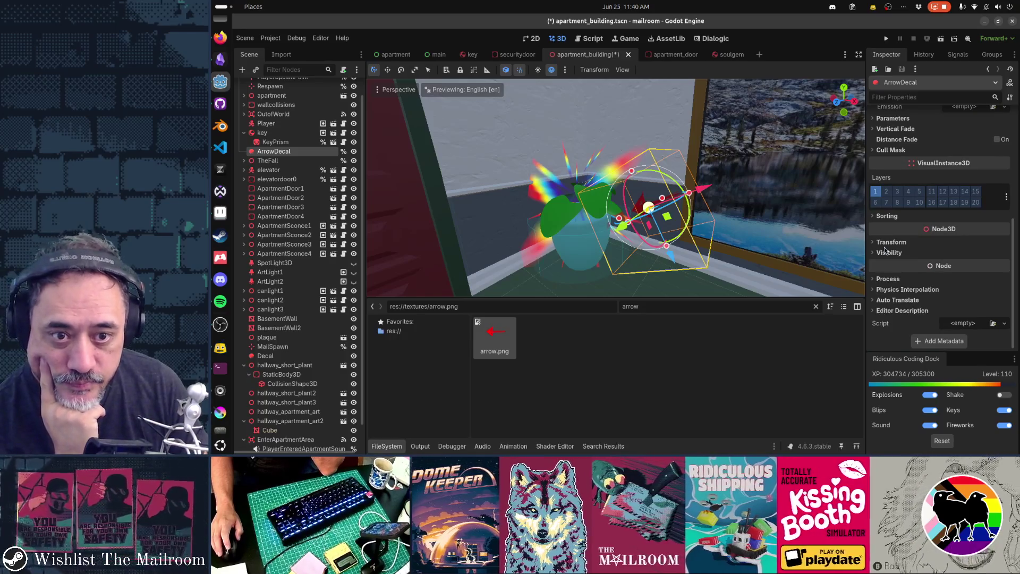
pyautogui.click(881, 152)
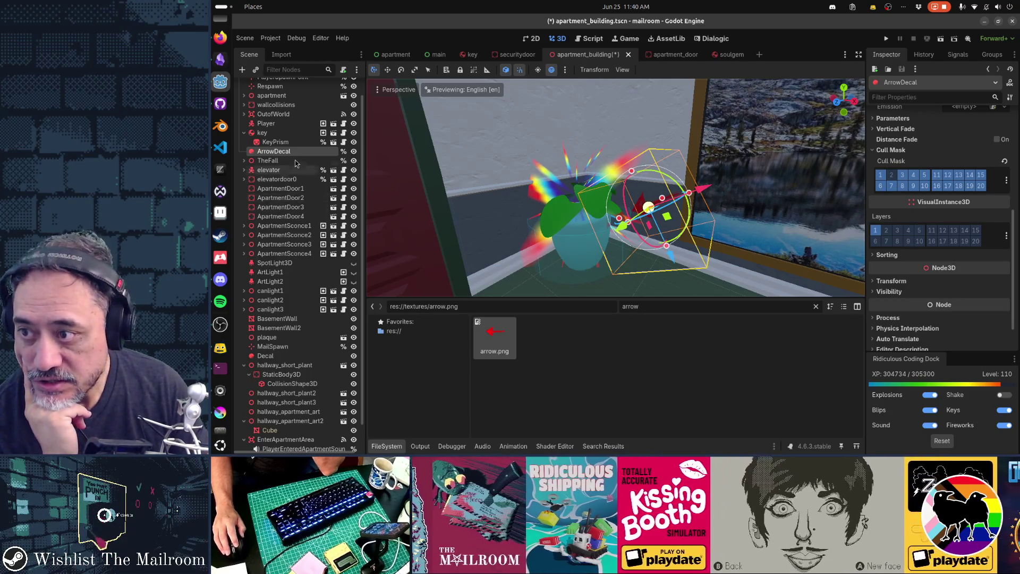
pyautogui.click(586, 243)
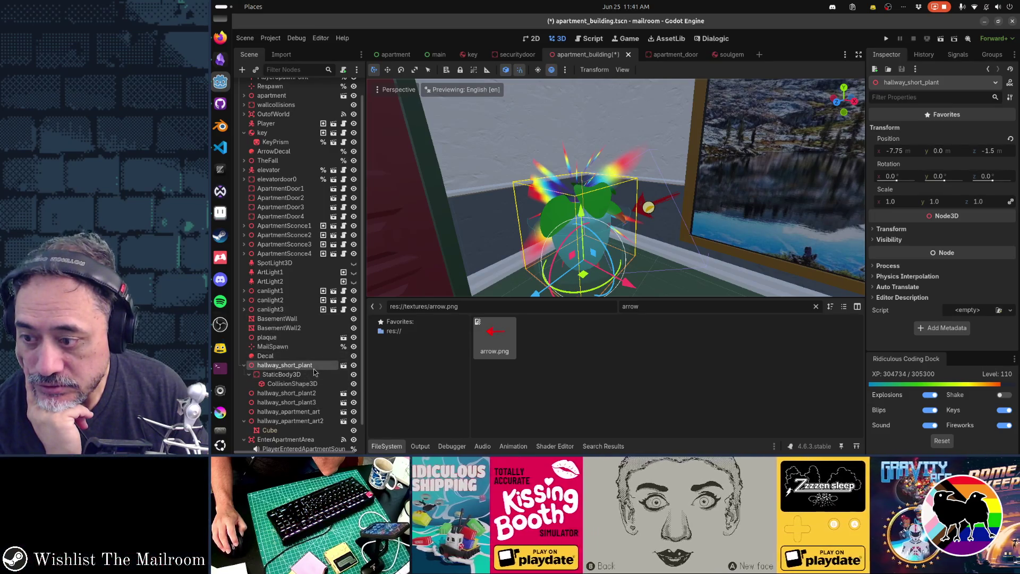
pyautogui.rightClick(314, 368)
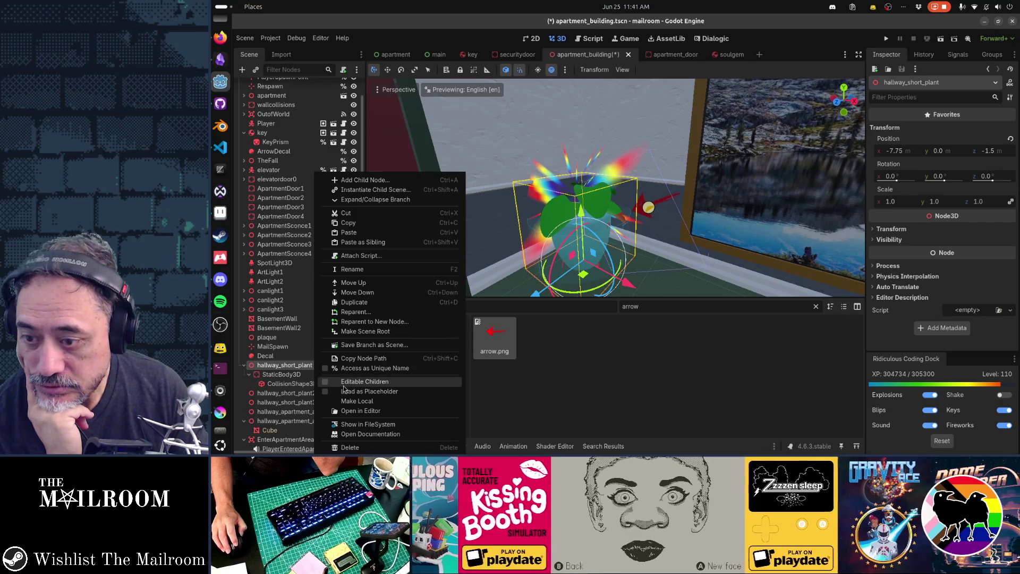
pyautogui.click(586, 206)
pyautogui.scroll(2, 289, 220)
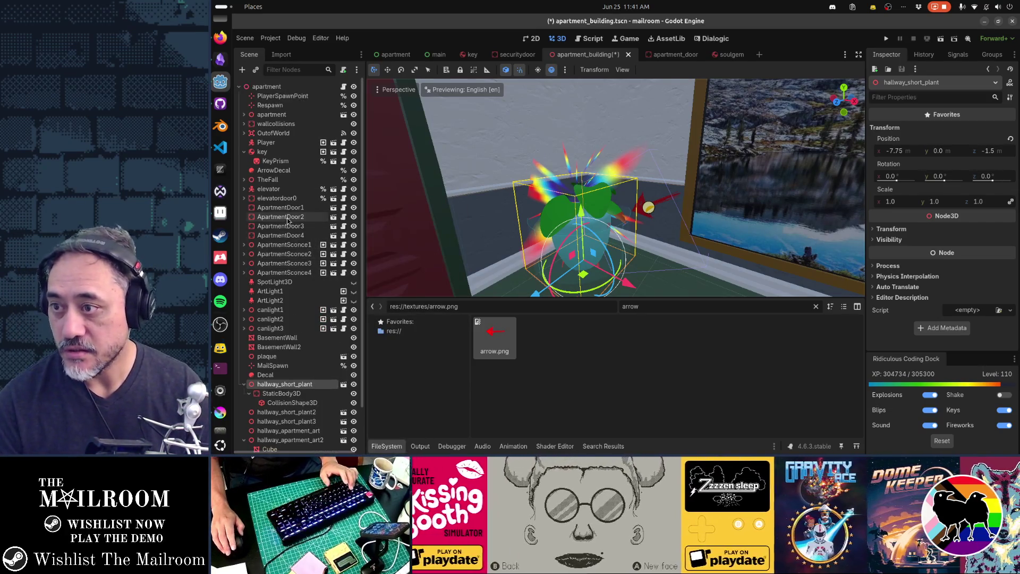
# Reselect ArrowDecal and drag its Y size handle down to 0.7
pyautogui.click(278, 171)
pyautogui.moveTo(717, 197); pyautogui.dragTo(694, 200)
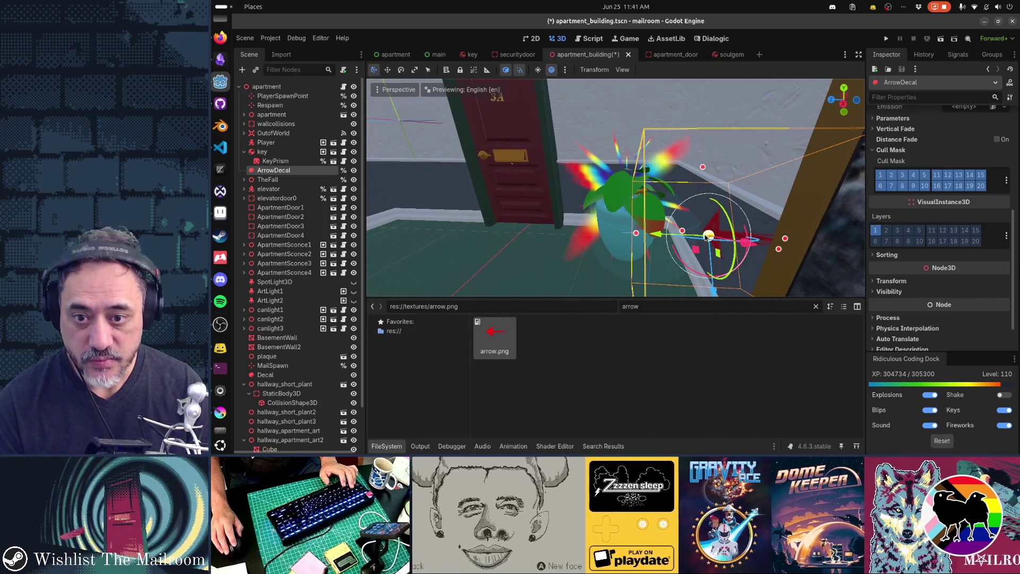
pyautogui.moveTo(662, 243)
pyautogui.mouseDown()
pyautogui.moveTo(700, 250)
pyautogui.moveTo(645, 246)
pyautogui.mouseUp()
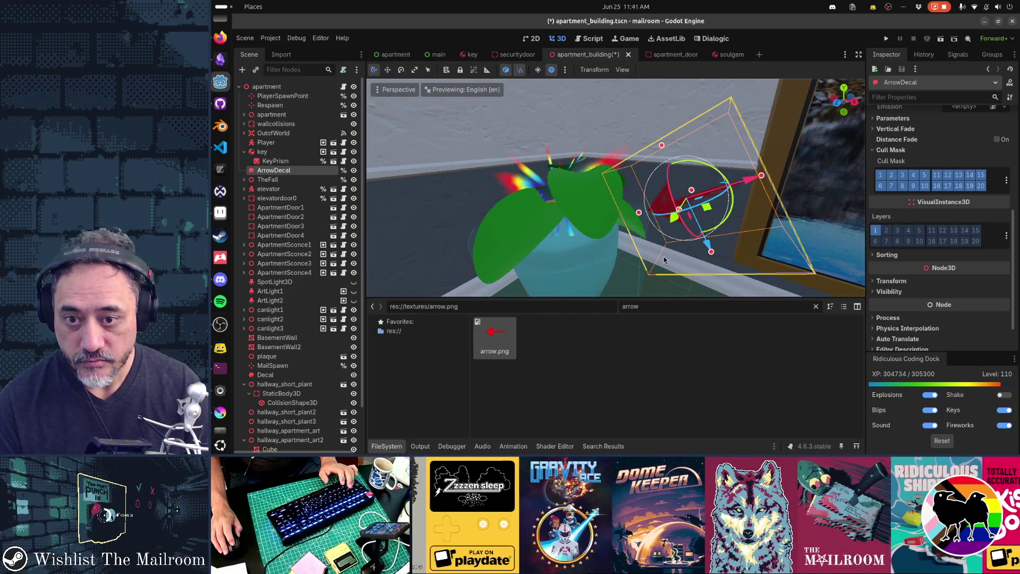
# Select the picture frame Cube, then switch to the apartment scene
pyautogui.click(816, 188)
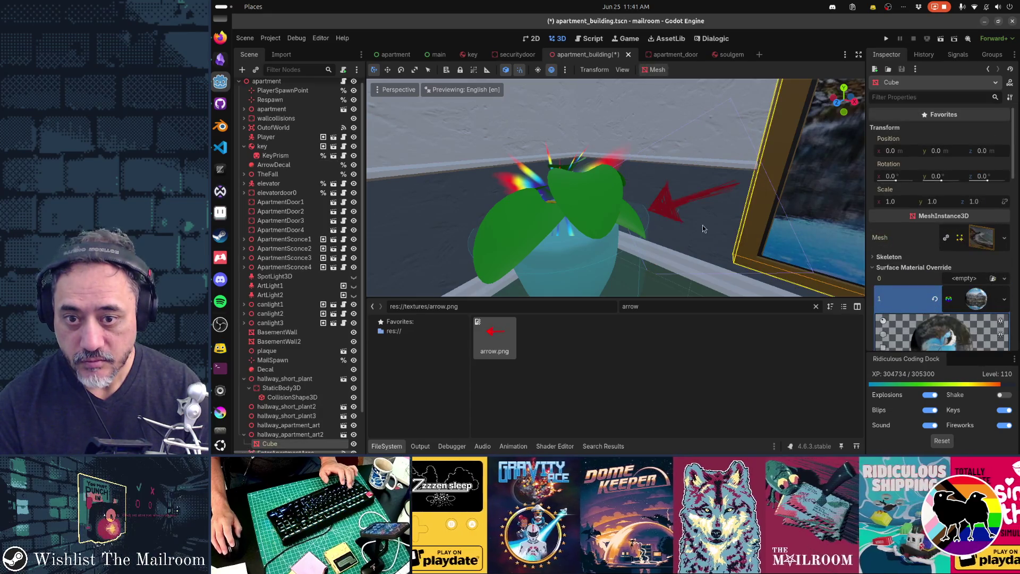
pyautogui.scroll(-5, 703, 229)
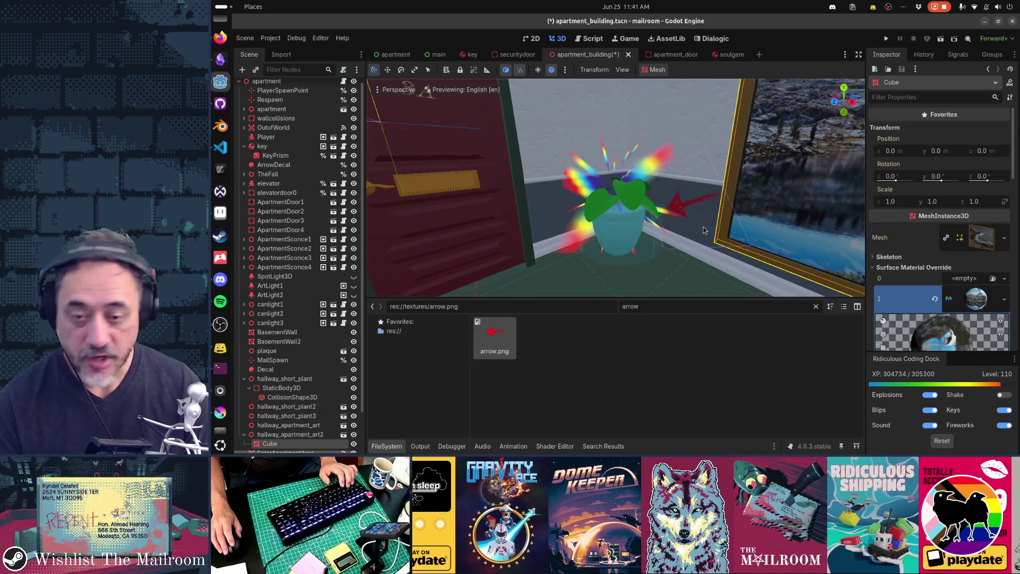
pyautogui.click(393, 54)
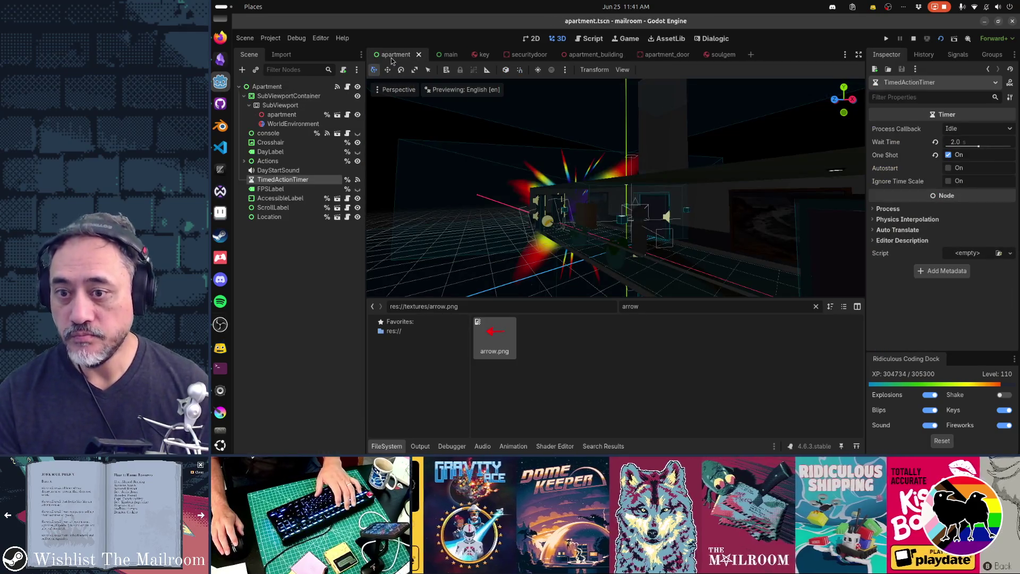
# Run the game, walk through door 3 to the corner plant, and pick up and drop a letter
pyautogui.press('F5')
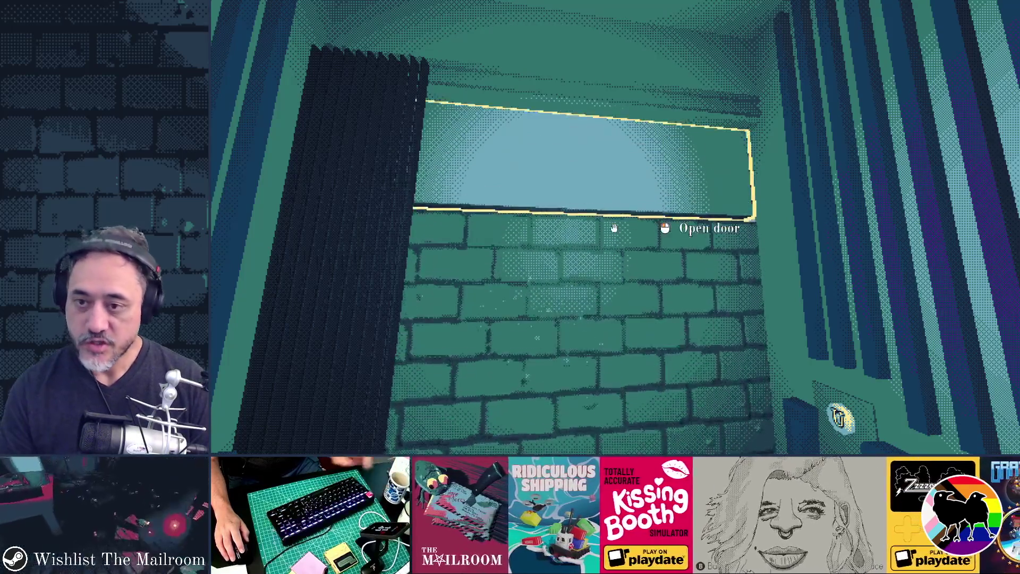
pyautogui.press('w')
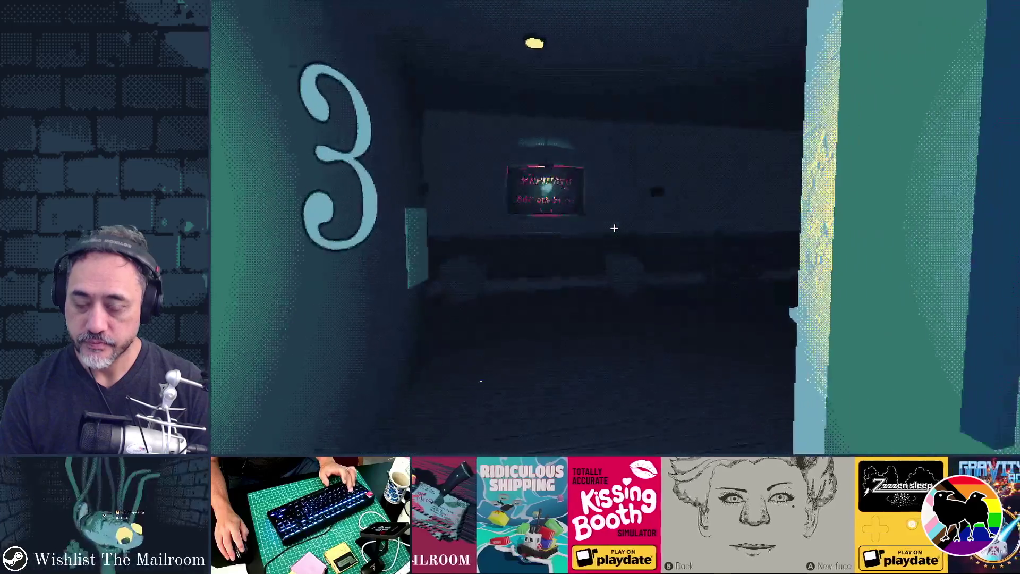
pyautogui.press('w')
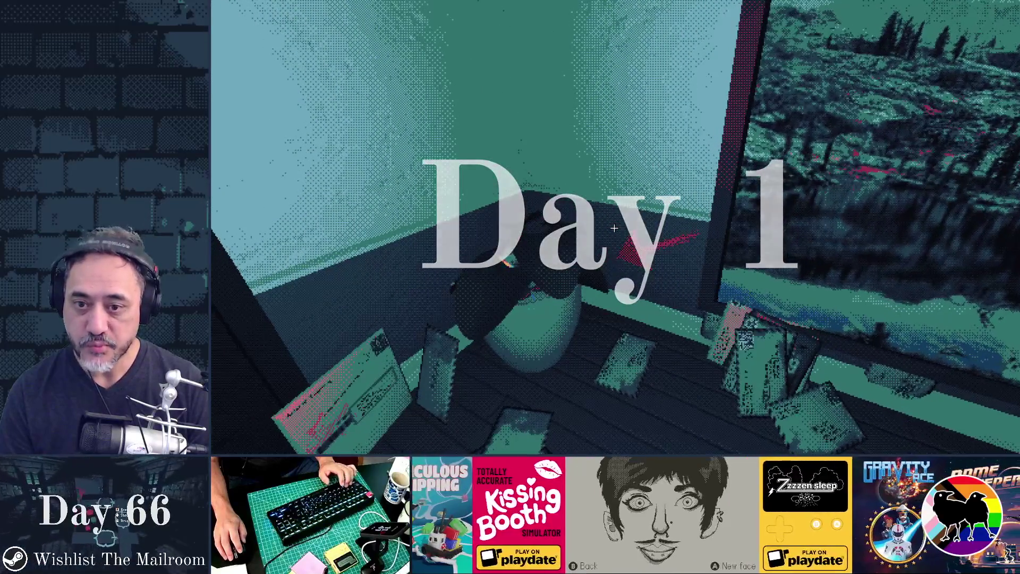
pyautogui.press('w')
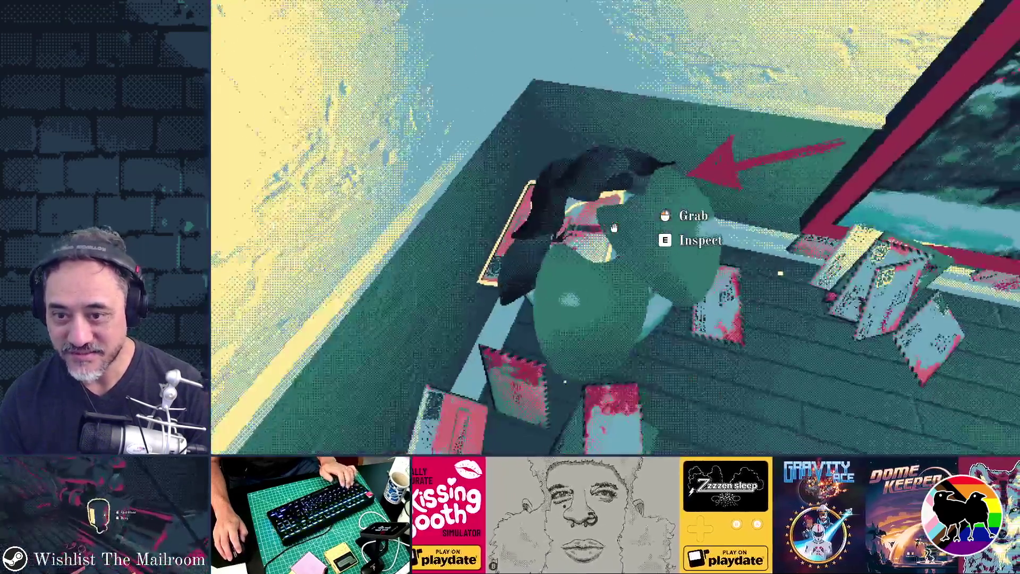
pyautogui.click(614, 228)
pyautogui.click(614, 228)
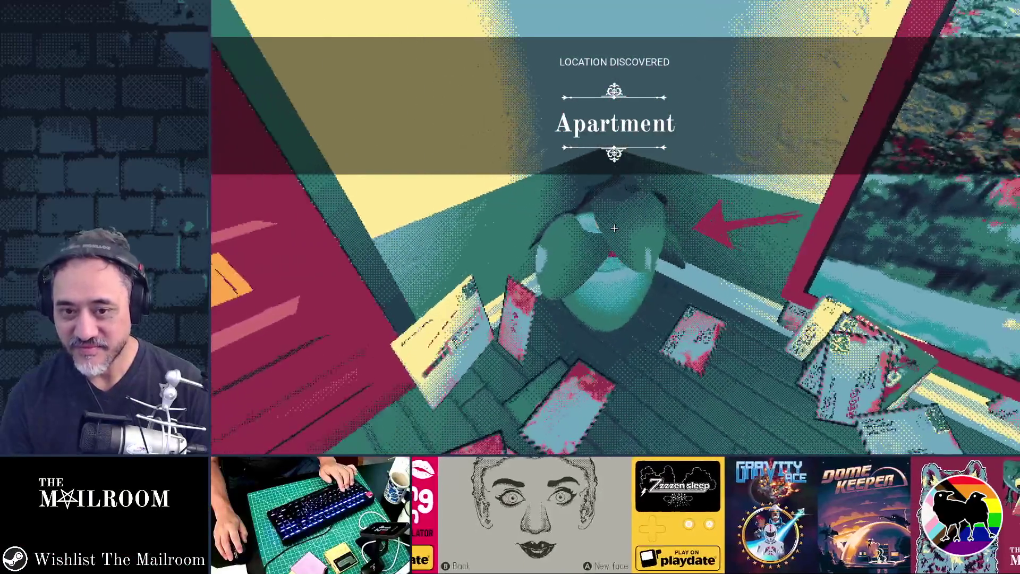
pyautogui.hotkey('alt', 'Tab')
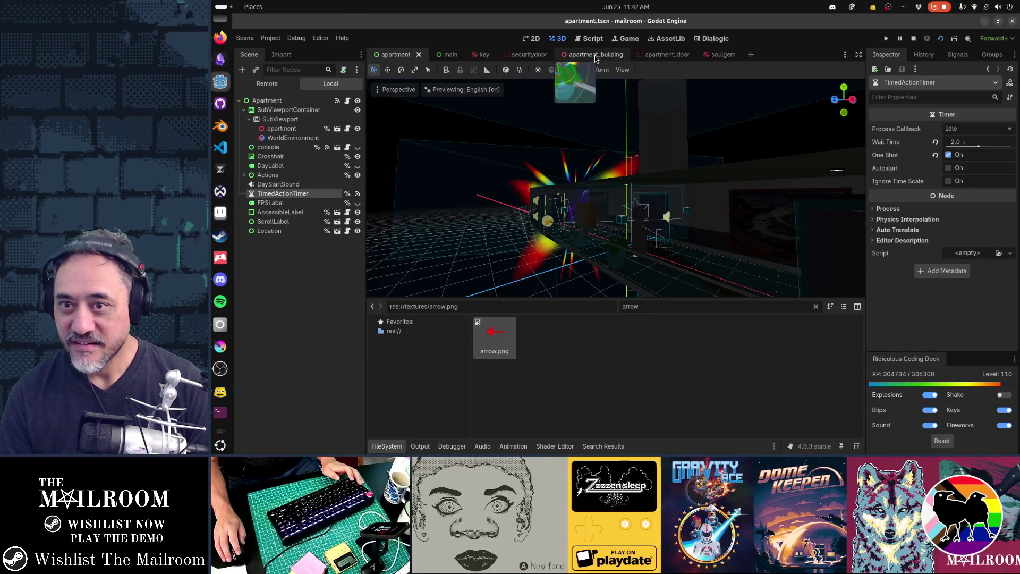
# In apartment_building, select ArrowDecal and reposition it beside the plant
pyautogui.click(595, 56)
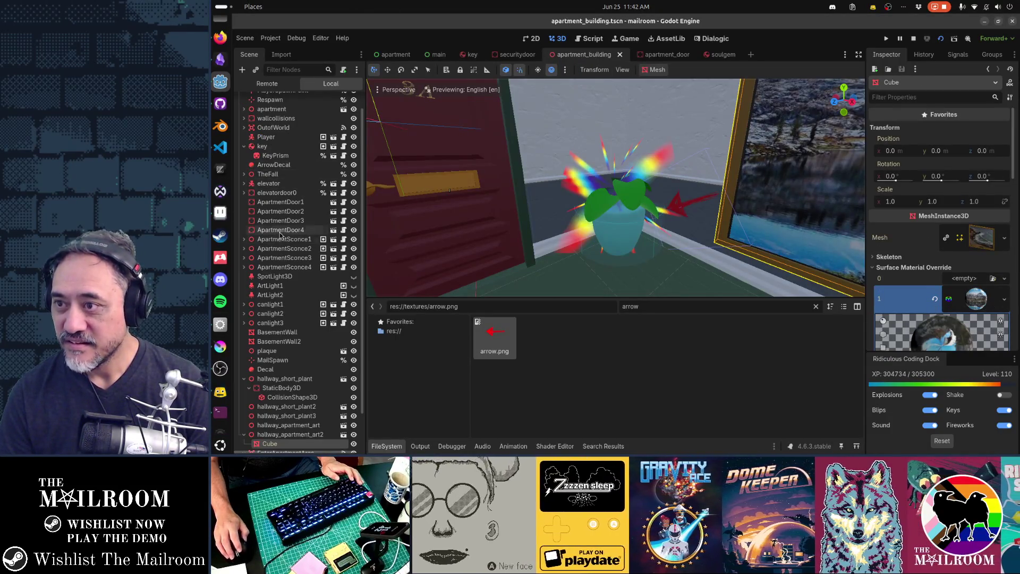
pyautogui.click(273, 165)
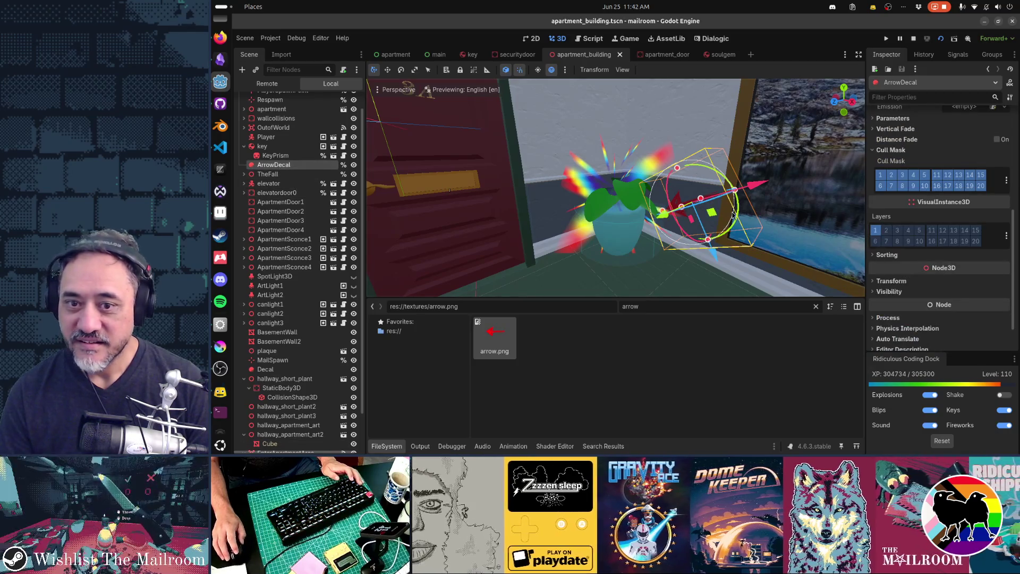
pyautogui.moveTo(754, 220); pyautogui.dragTo(755, 220)
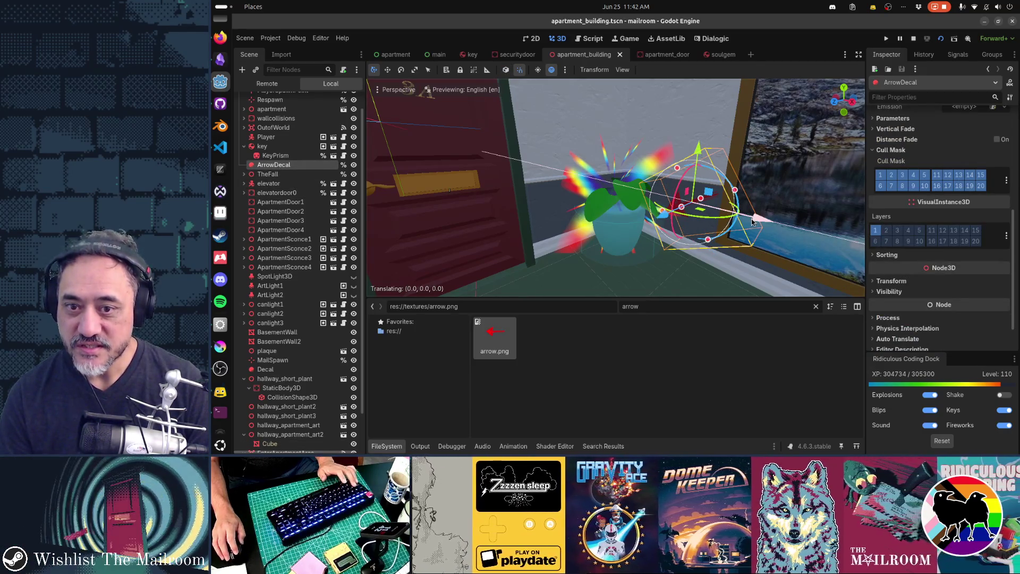
# Run the scene with F6 and playtest by picking up and dropping the red key
pyautogui.press('F6')
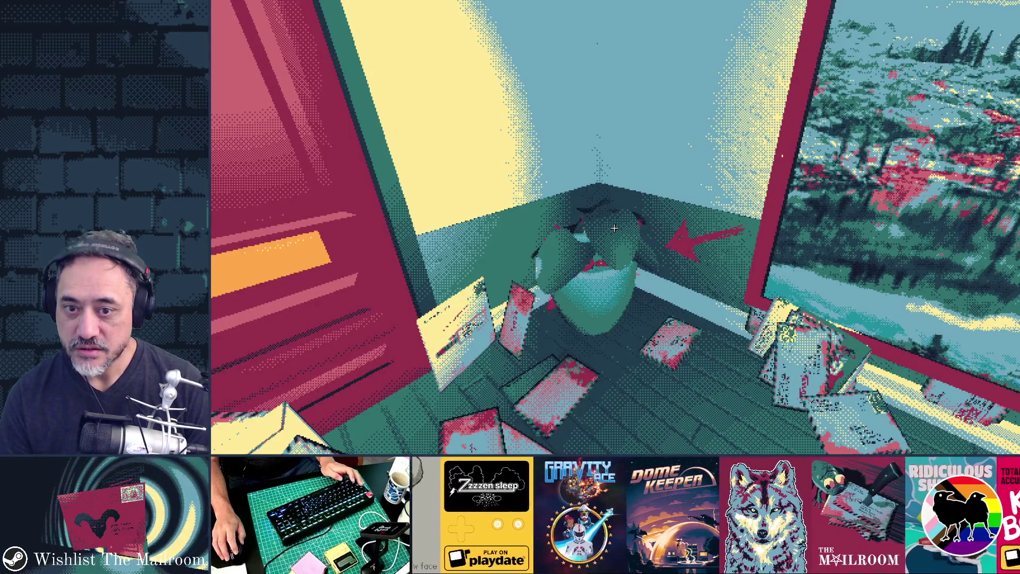
pyautogui.press('F8')
pyautogui.press('F6')
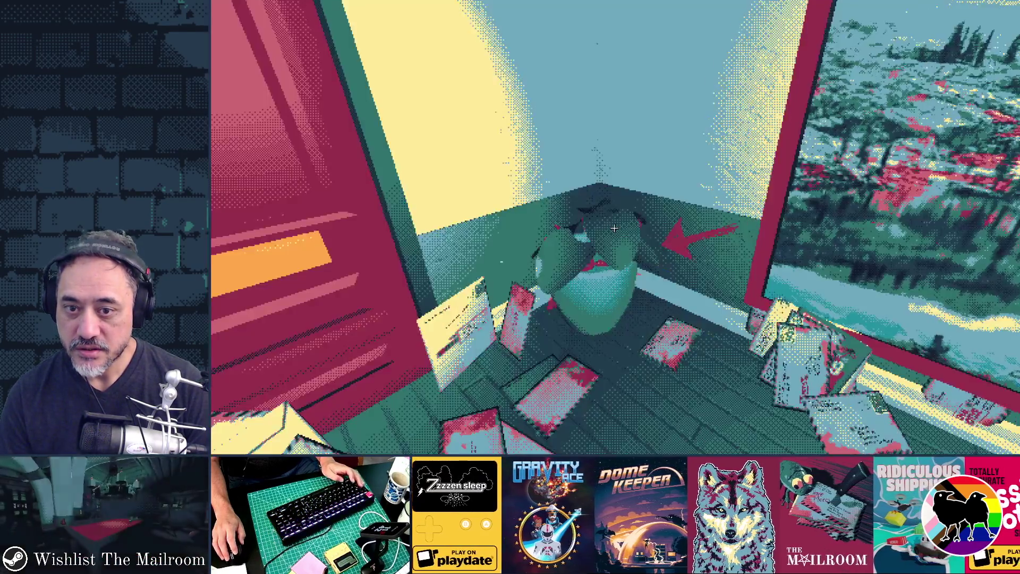
pyautogui.press('F8')
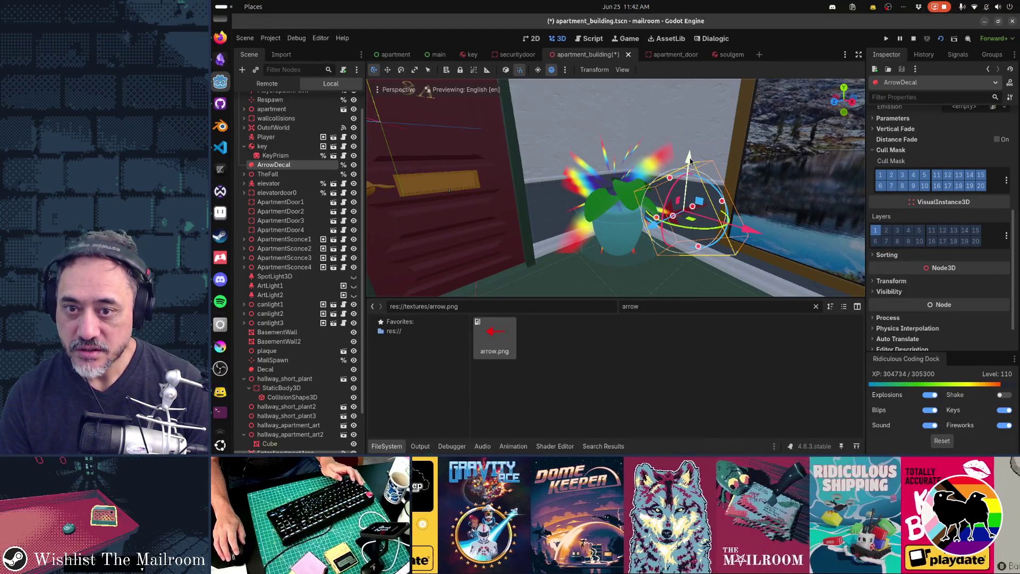
pyautogui.press('F6')
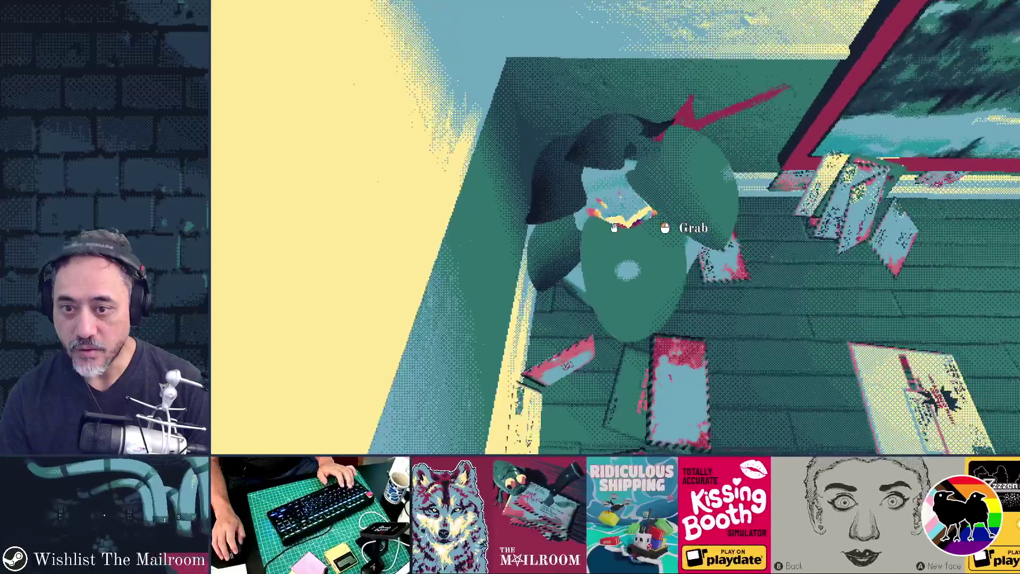
pyautogui.click(614, 228)
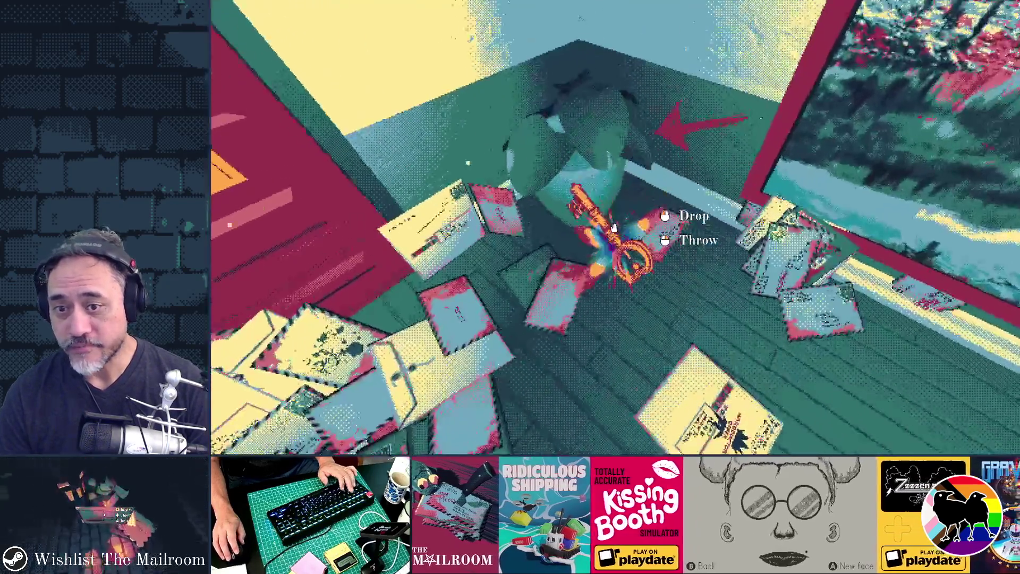
pyautogui.click(614, 227)
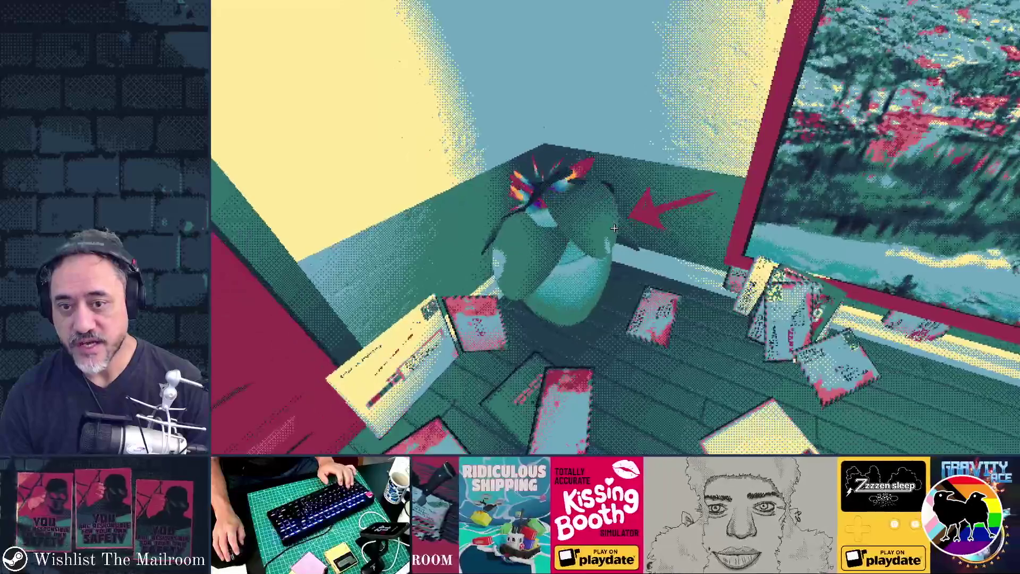
pyautogui.hotkey('alt', 'Tab')
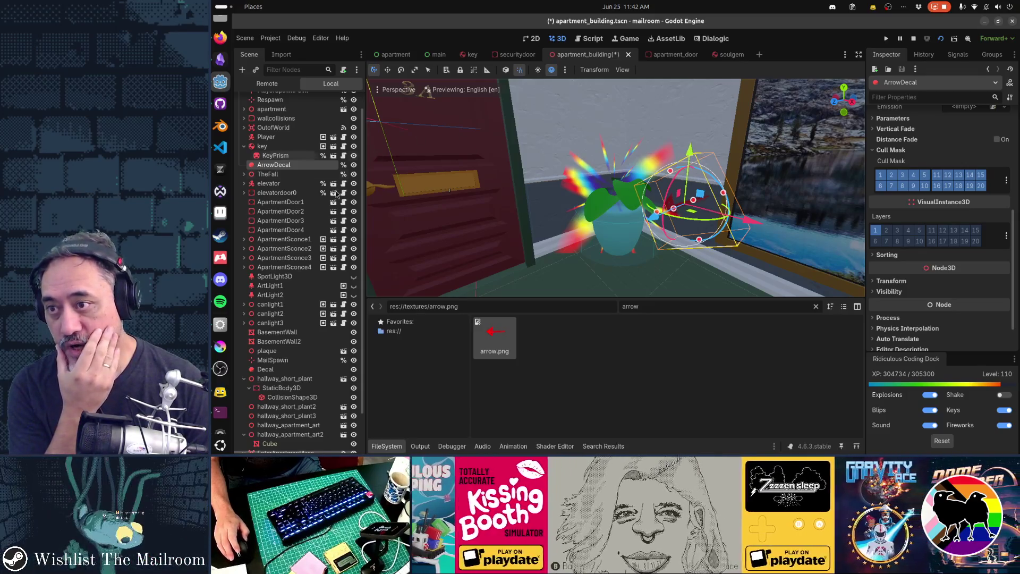
# Scroll the scene tree up and run the game with F5 to view the arrow by the plant
pyautogui.scroll(1, 336, 193)
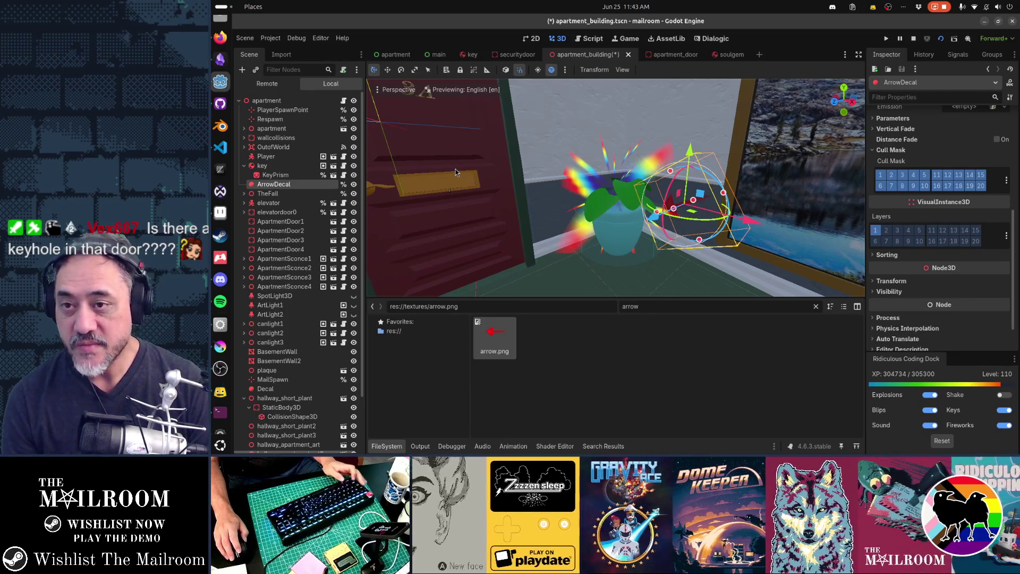
pyautogui.press('F5')
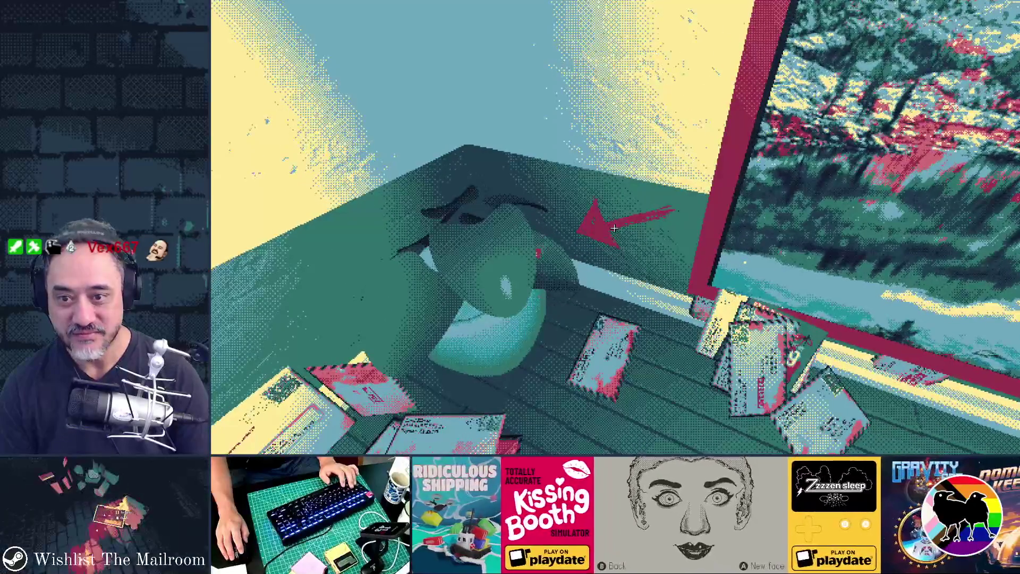
# In Krita, scale arrow.png down to 128×128 px and save it as PNG
pyautogui.hotkey('alt', 'Tab')
pyautogui.hotkey('alt', 'Tab')
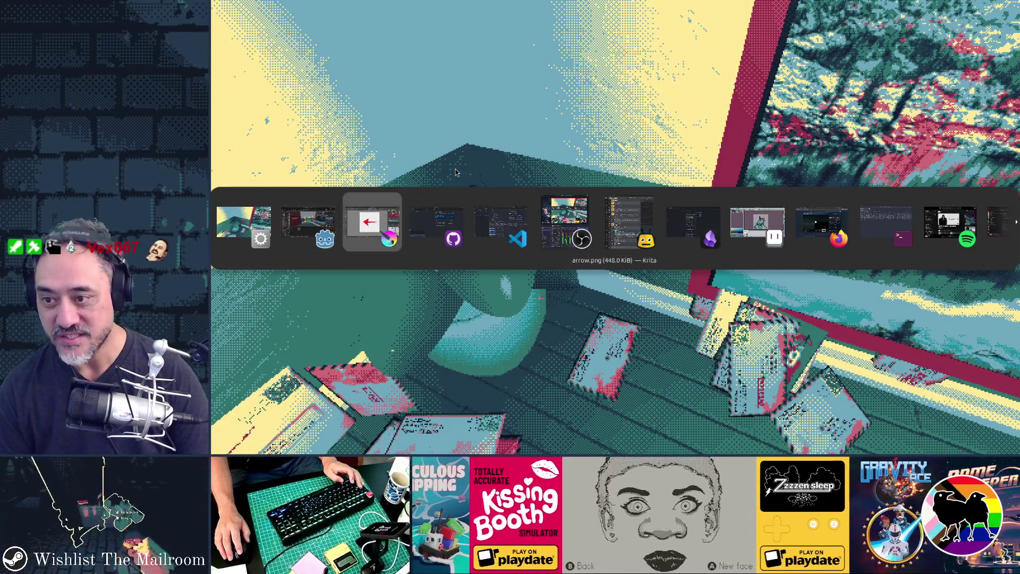
pyautogui.click(298, 35)
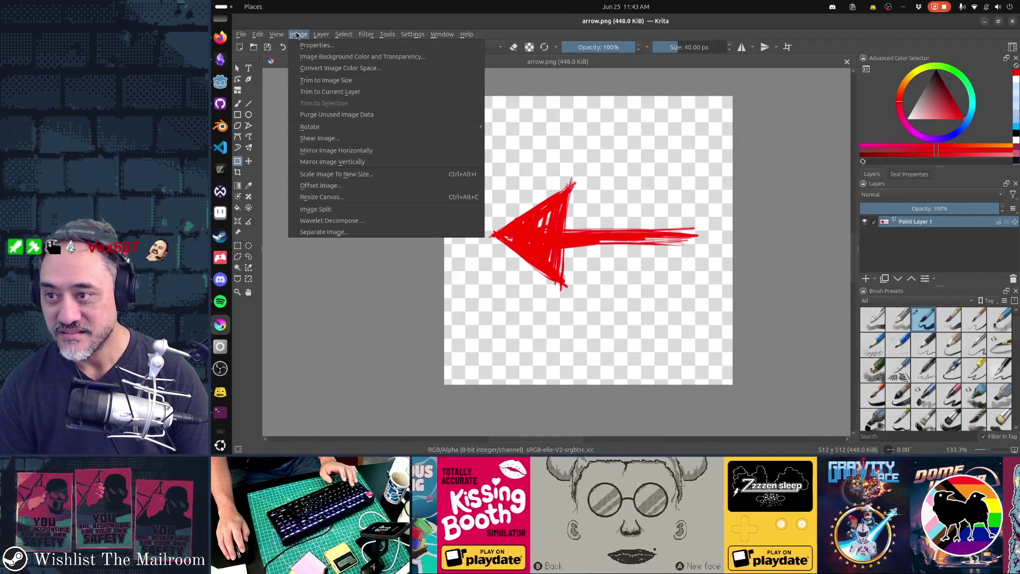
pyautogui.click(341, 174)
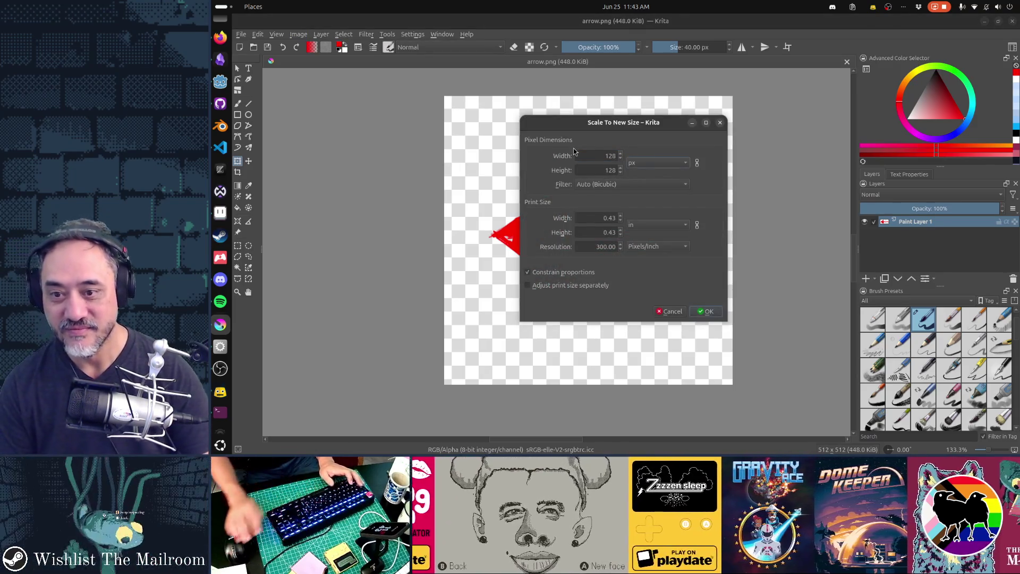
pyautogui.click(711, 316)
pyautogui.hotkey('ctrl', 's')
pyautogui.click(706, 313)
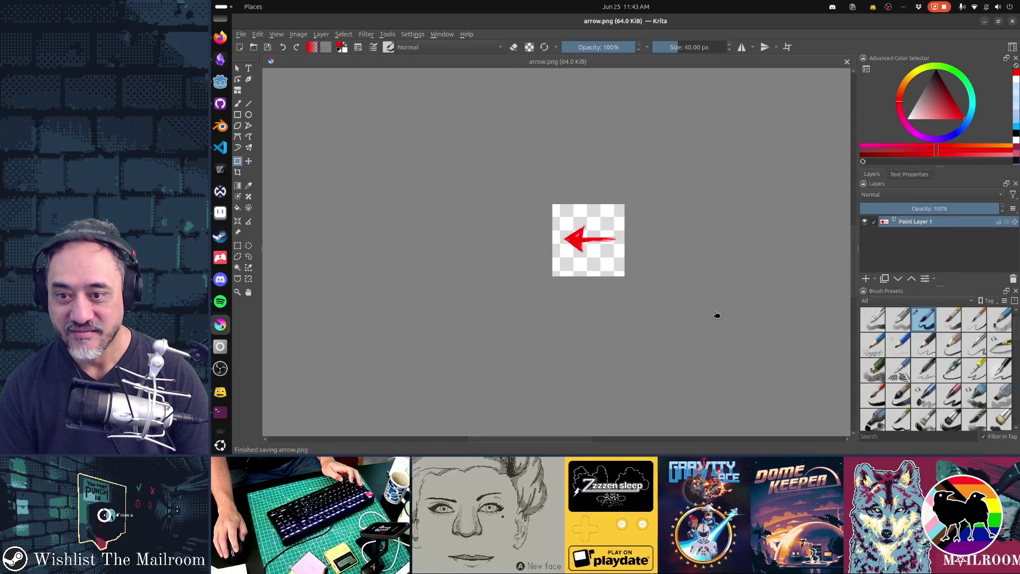
pyautogui.hotkey('alt', 'Tab')
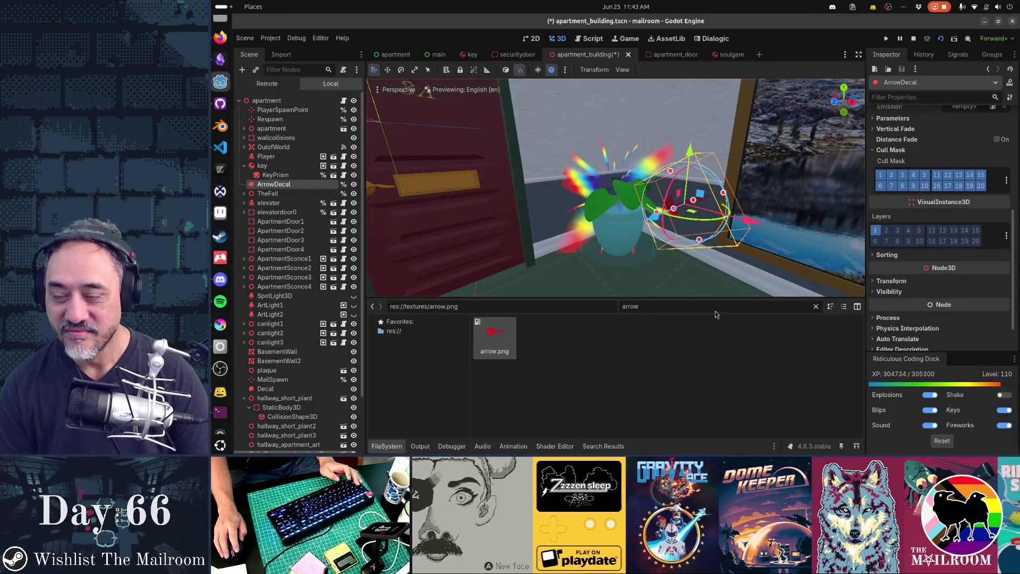
# Run the game again to view the 128×128 arrow decal beside the plant
pyautogui.hotkey('alt', 'Tab')
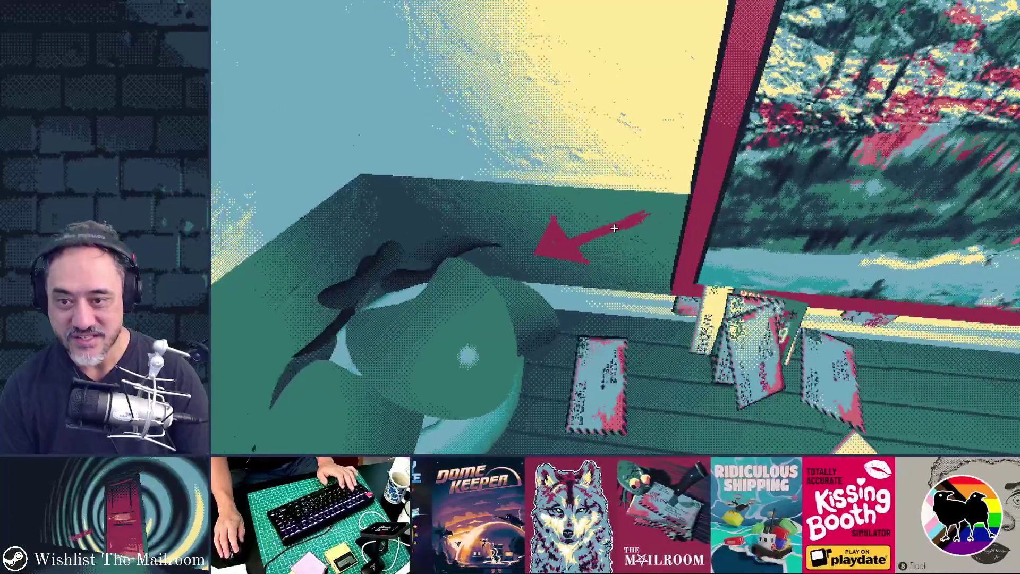
# In Krita, undo back to the 512 px arrow, rescale it to 256×256 px and re-save arrow.png
pyautogui.hotkey('alt', 'Tab')
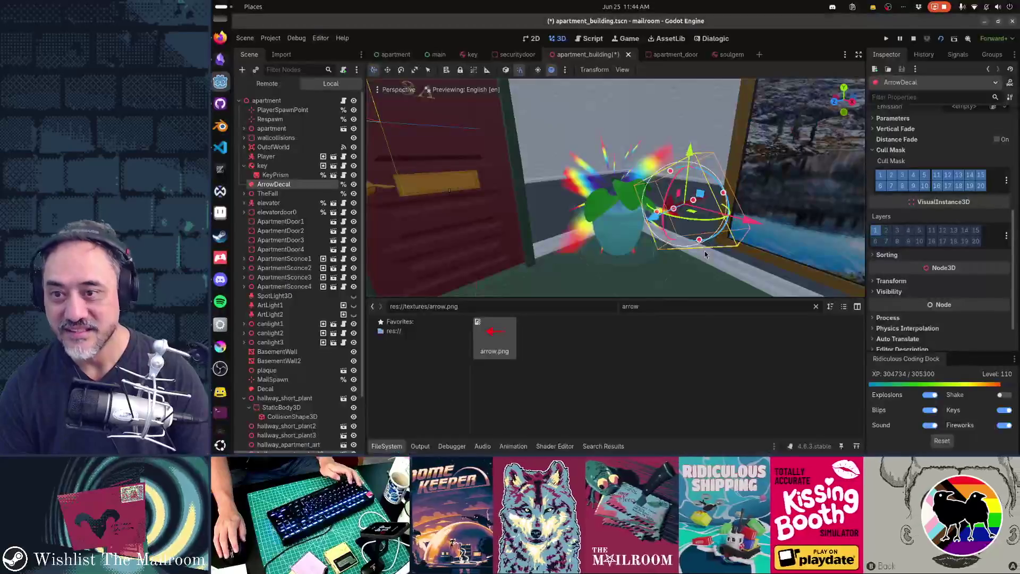
pyautogui.hotkey('alt', 'Tab')
pyautogui.hotkey('ctrl', 'z')
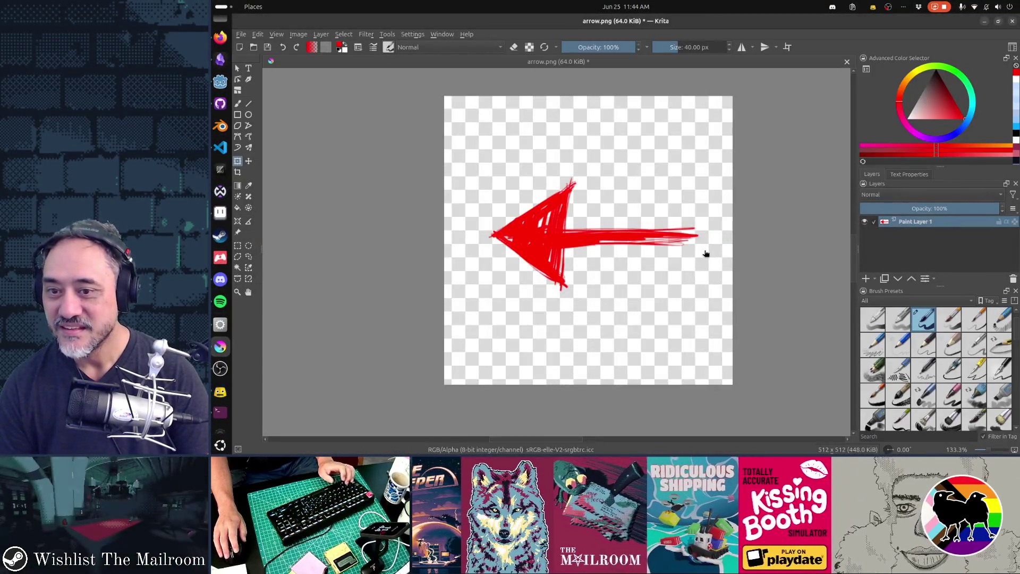
pyautogui.hotkey('ctrl', 'alt', 'i')
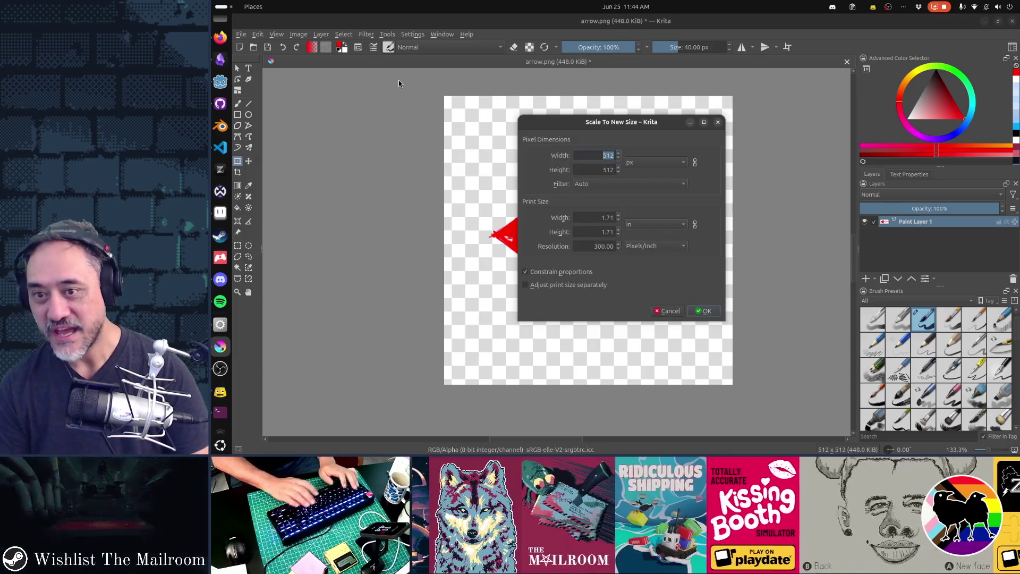
pyautogui.write('256')
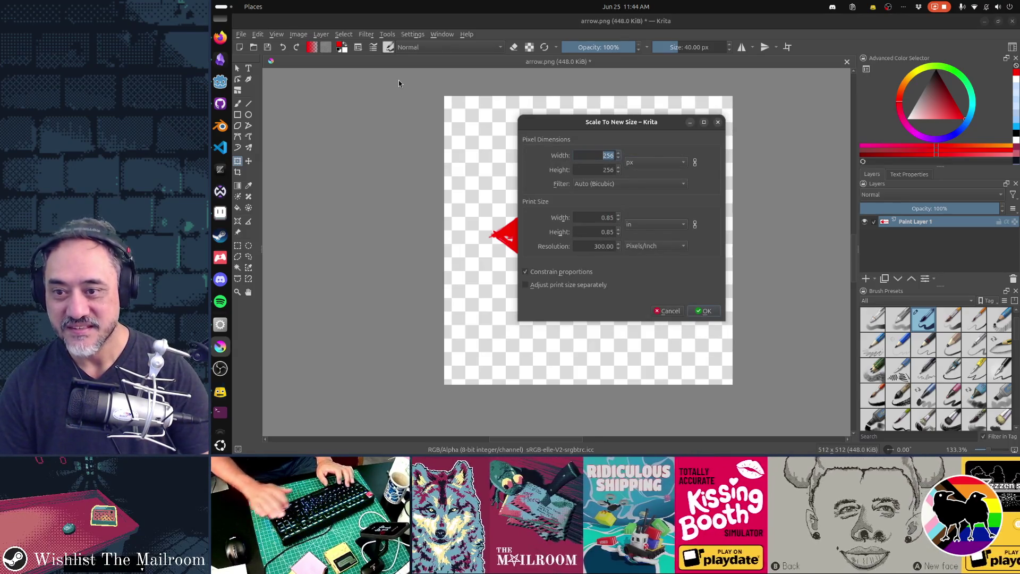
pyautogui.click(705, 316)
pyautogui.hotkey('ctrl', 's')
pyautogui.click(711, 313)
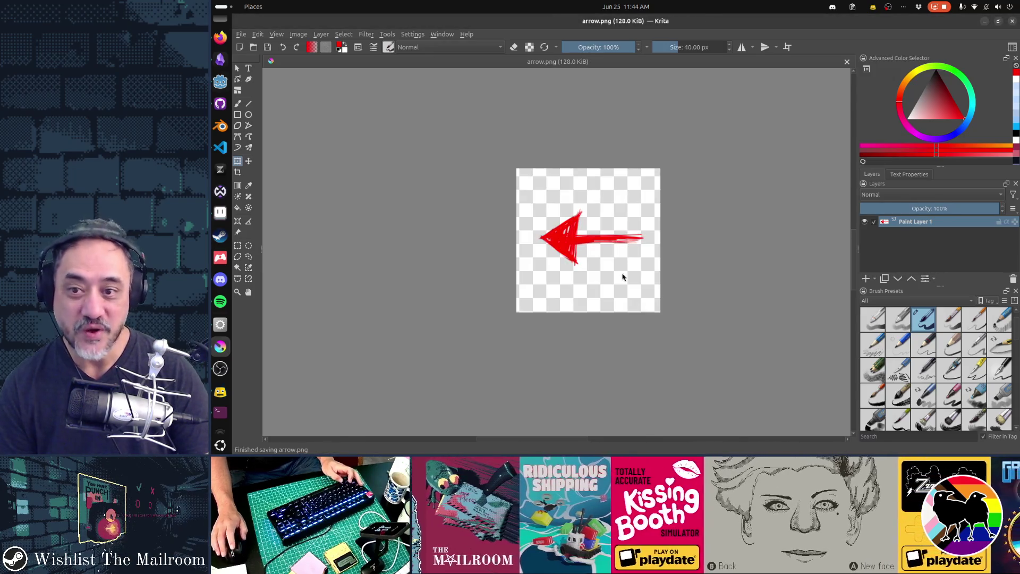
pyautogui.hotkey('alt', 'Tab')
pyautogui.hotkey('alt', 'Tab')
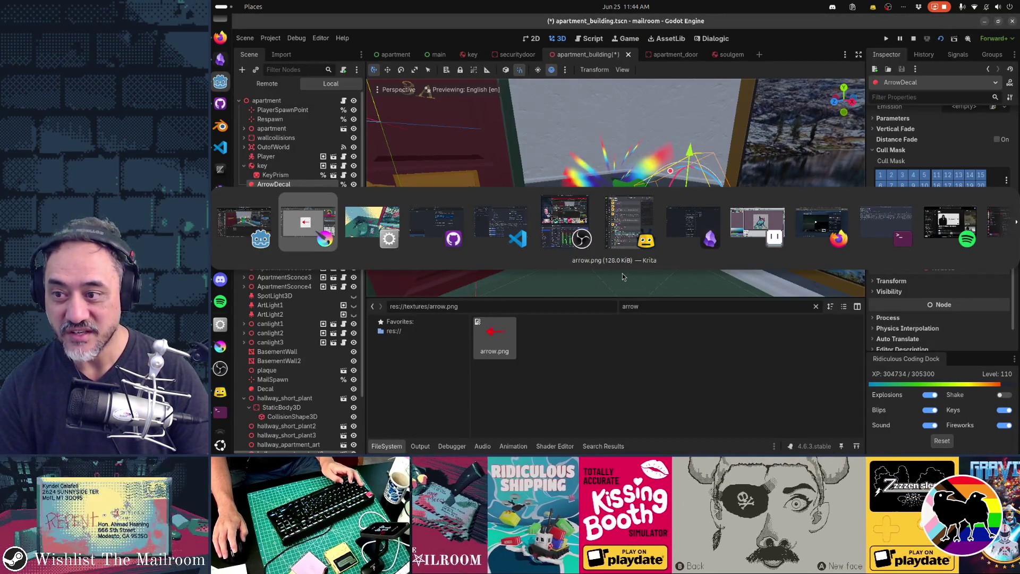
# Save the 256 × 256 arrow from Krita over the existing arrow.png as PNG, then return to Godot
pyautogui.hotkey('alt', 'Tab')
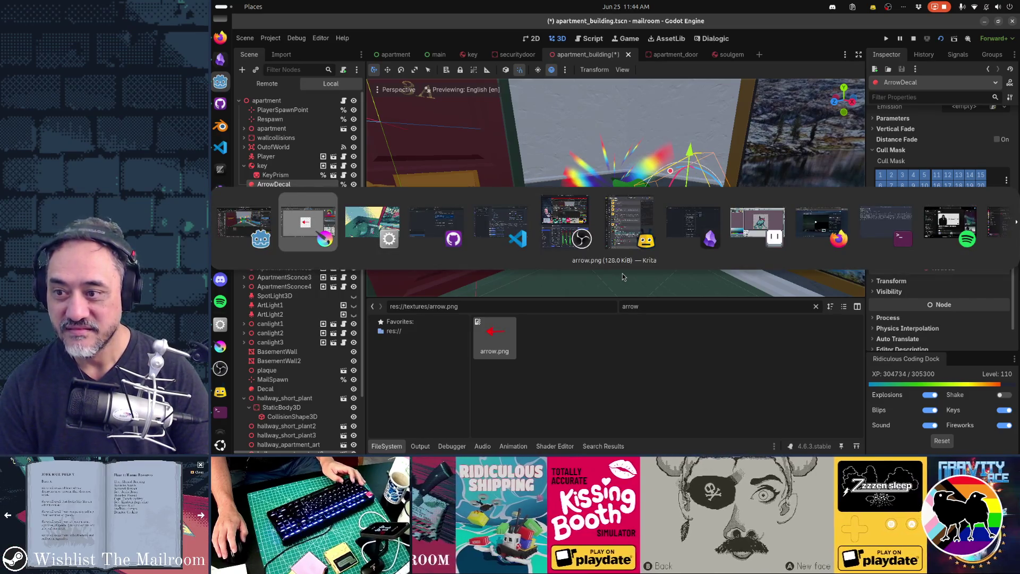
pyautogui.hotkey('alt', 'Tab')
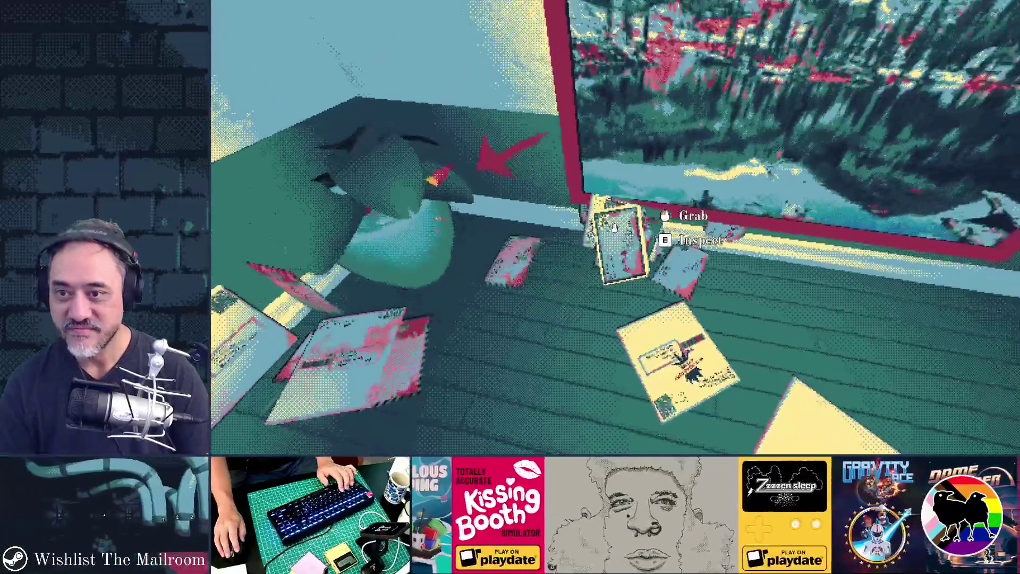
pyautogui.hotkey('alt', 'Tab')
pyautogui.hotkey('alt', 'Tab')
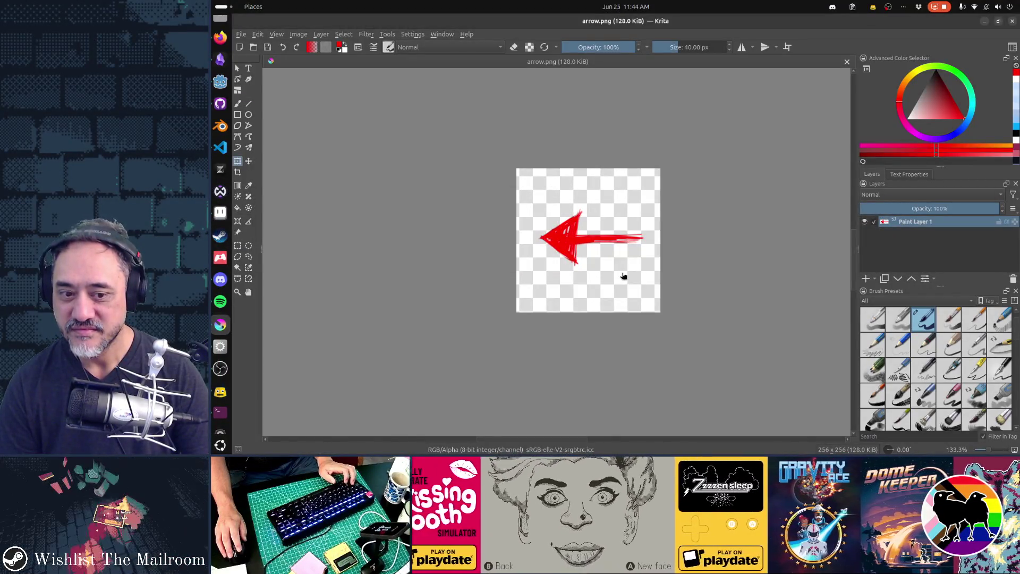
pyautogui.hotkey('ctrl', 's')
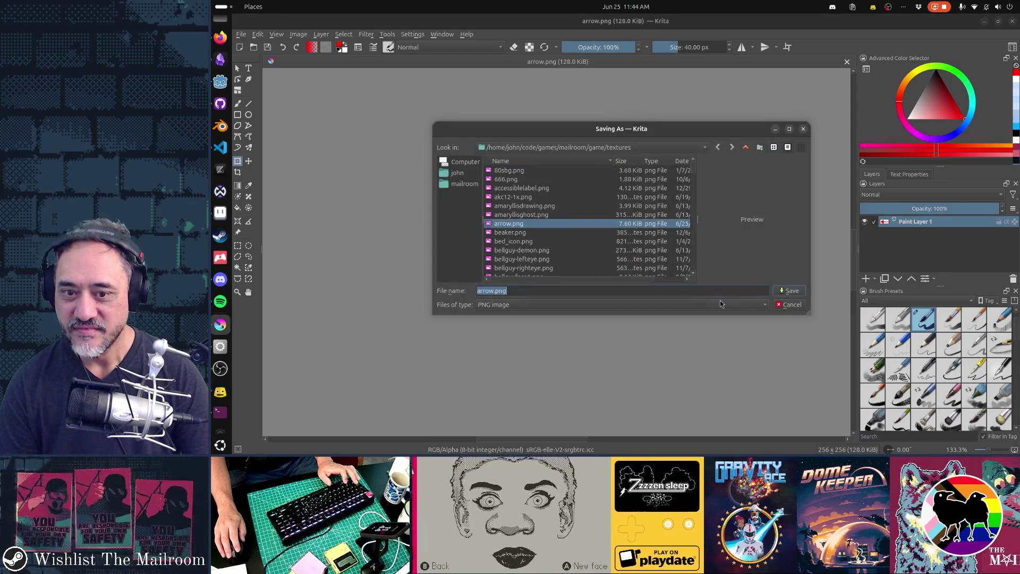
pyautogui.click(786, 292)
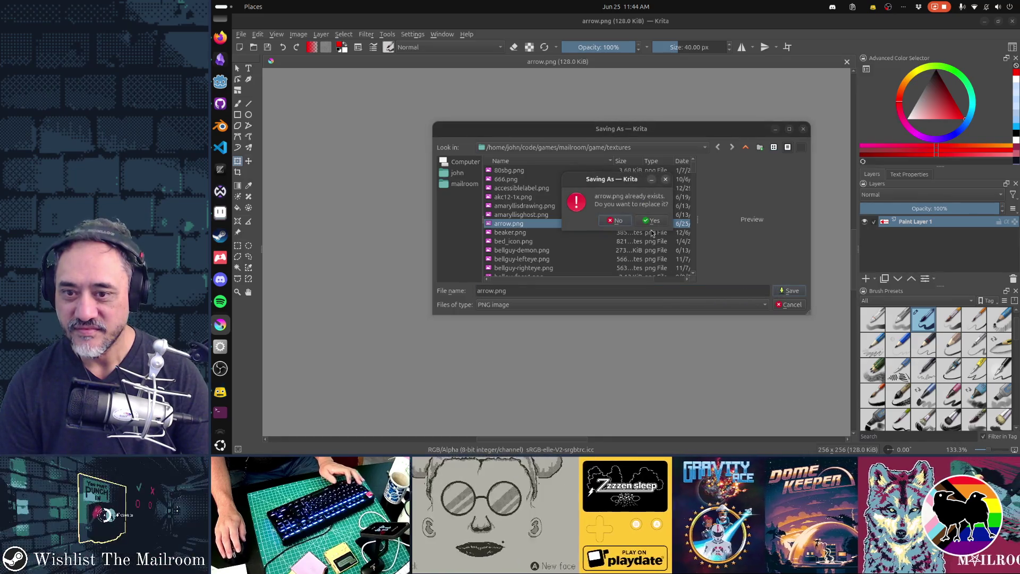
pyautogui.click(652, 222)
pyautogui.click(699, 297)
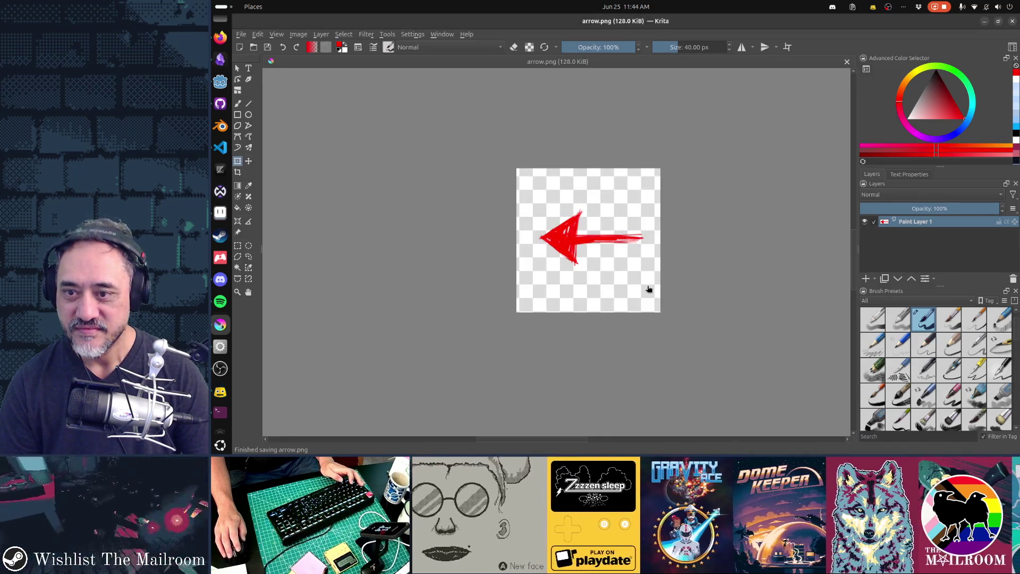
pyautogui.hotkey('alt', 'Tab')
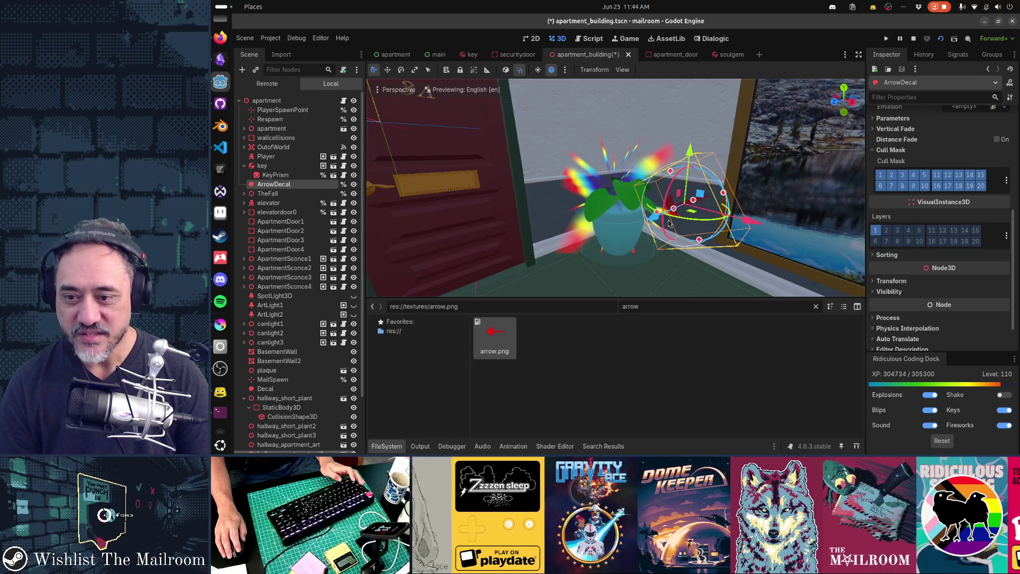
# Inspect the imported arrow texture, then walk the player toward the arrow by the plant in-game
pyautogui.click(499, 331)
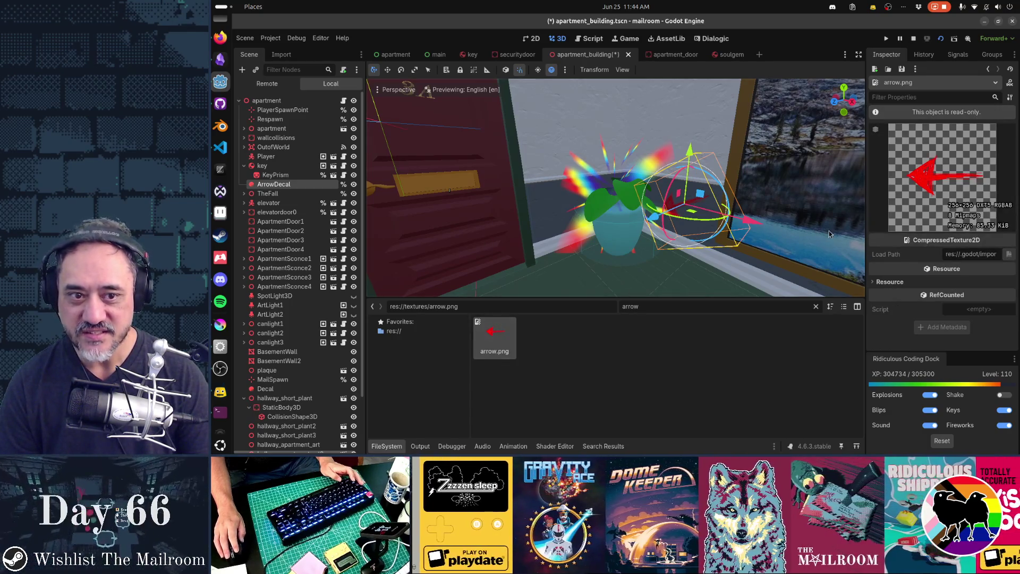
pyautogui.hotkey('alt', 'Tab')
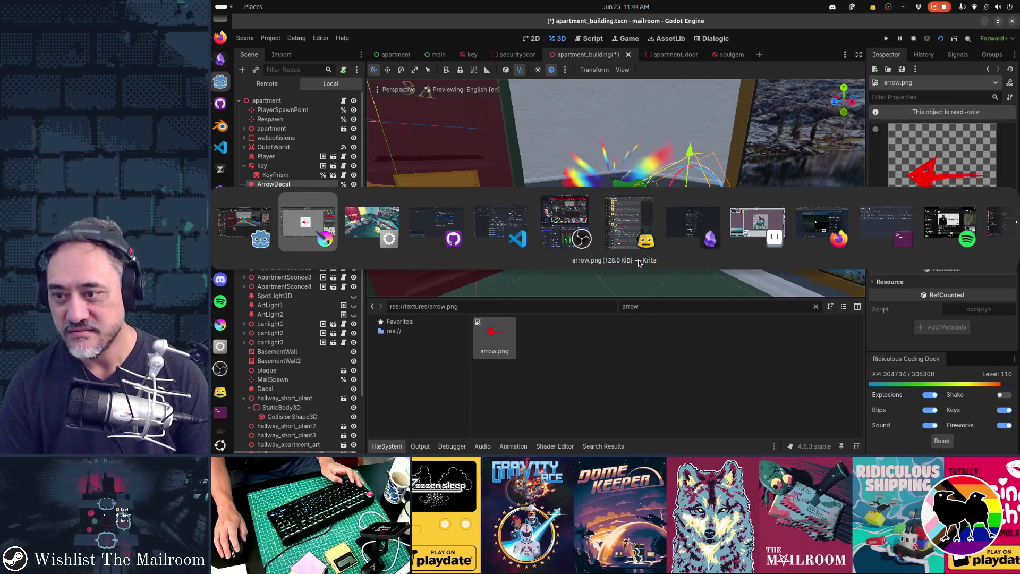
pyautogui.press('w')
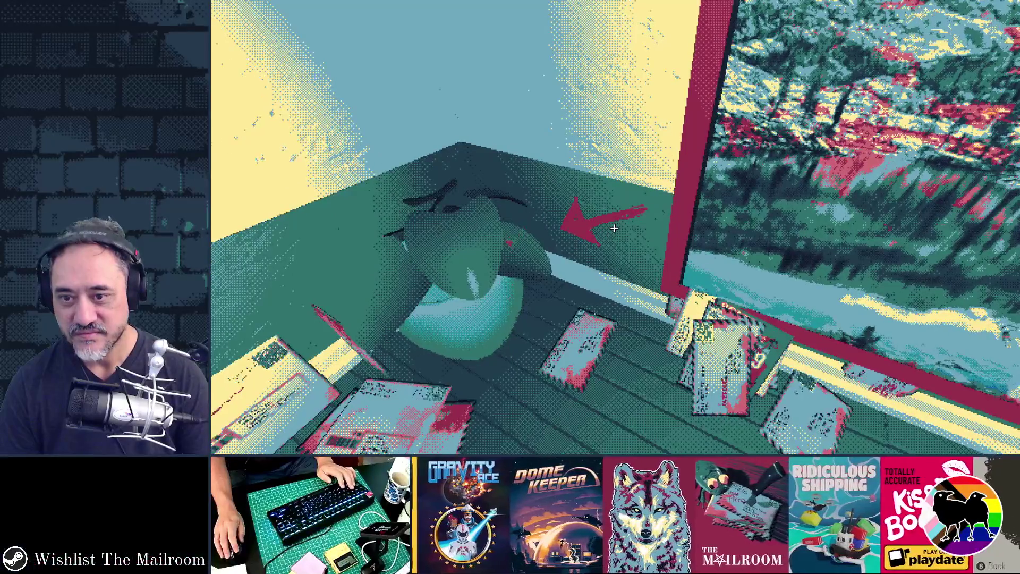
pyautogui.press('w')
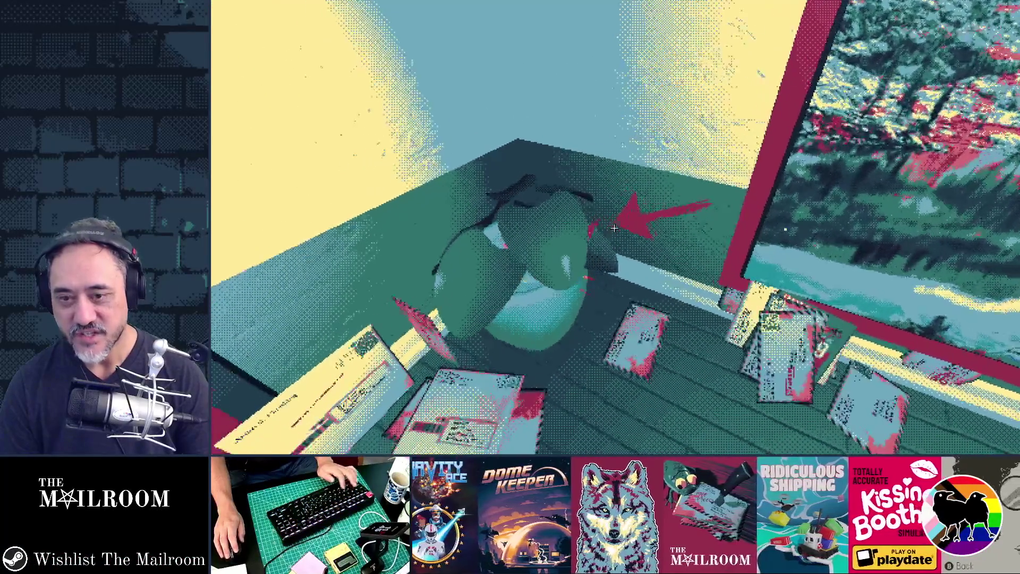
# Restore the arrow image to 512 × 512 in Krita, resave arrow.png, and return to Godot
pyautogui.hotkey('alt', 'Tab')
pyautogui.hotkey('ctrl', 'shift', 'z')
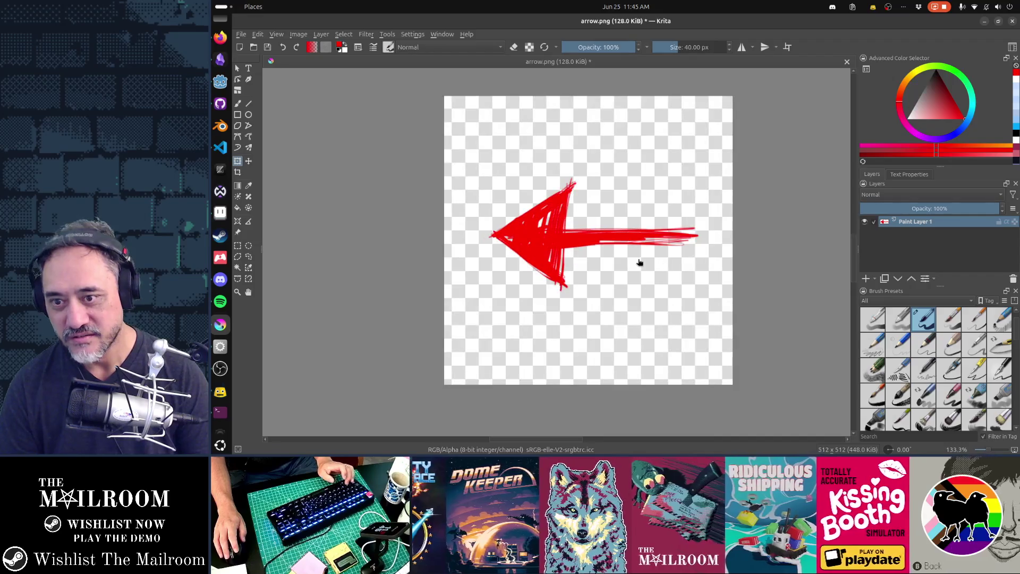
pyautogui.hotkey('ctrl', 's')
pyautogui.click(714, 314)
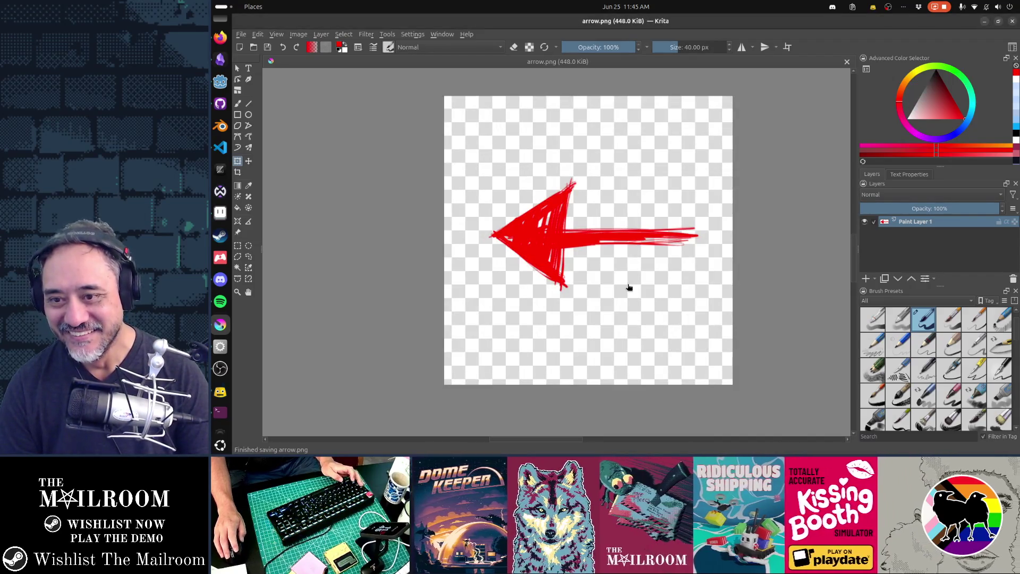
pyautogui.hotkey('alt', 'Tab')
pyautogui.hotkey('alt', 'Tab')
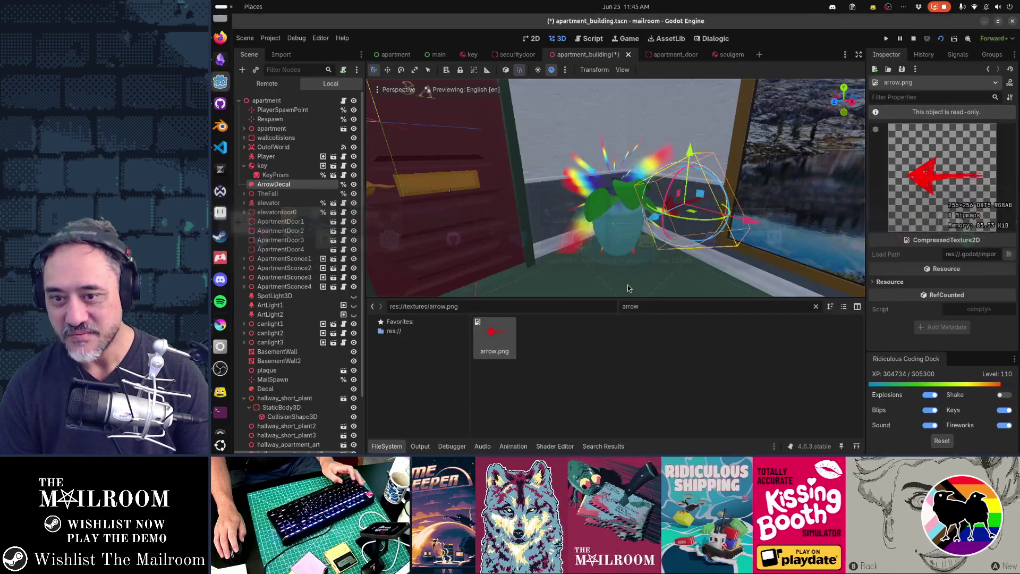
pyautogui.hotkey('alt', 'Tab')
pyautogui.hotkey('alt', 'Tab')
pyautogui.hotkey('alt', 'Tab')
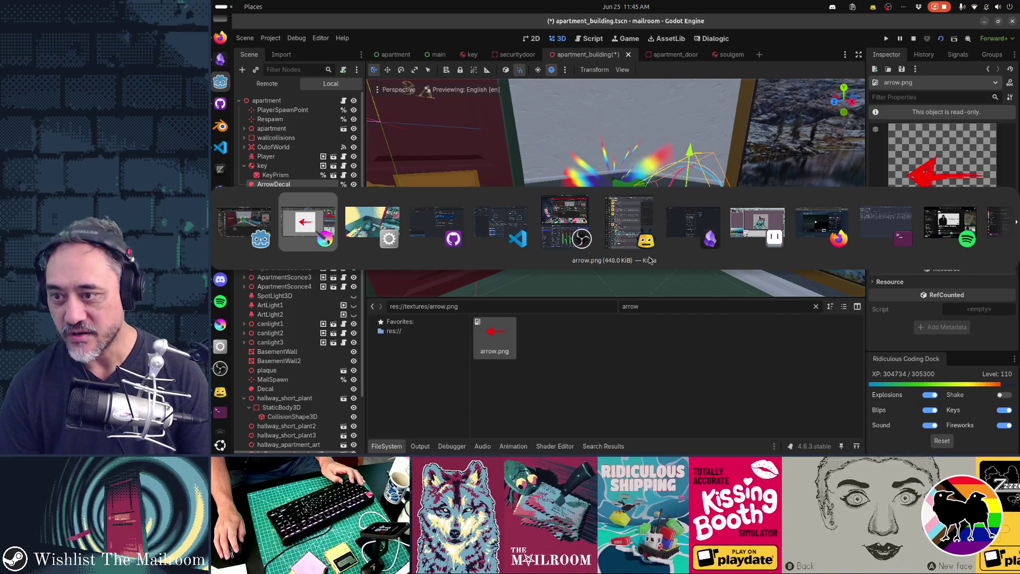
pyautogui.hotkey('alt', 'Tab')
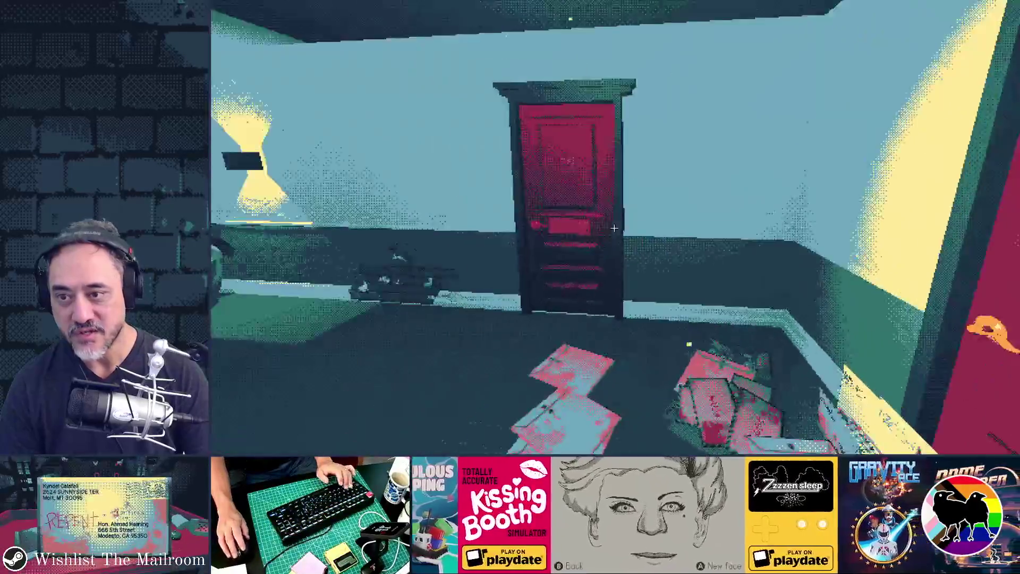
pyautogui.click(614, 228)
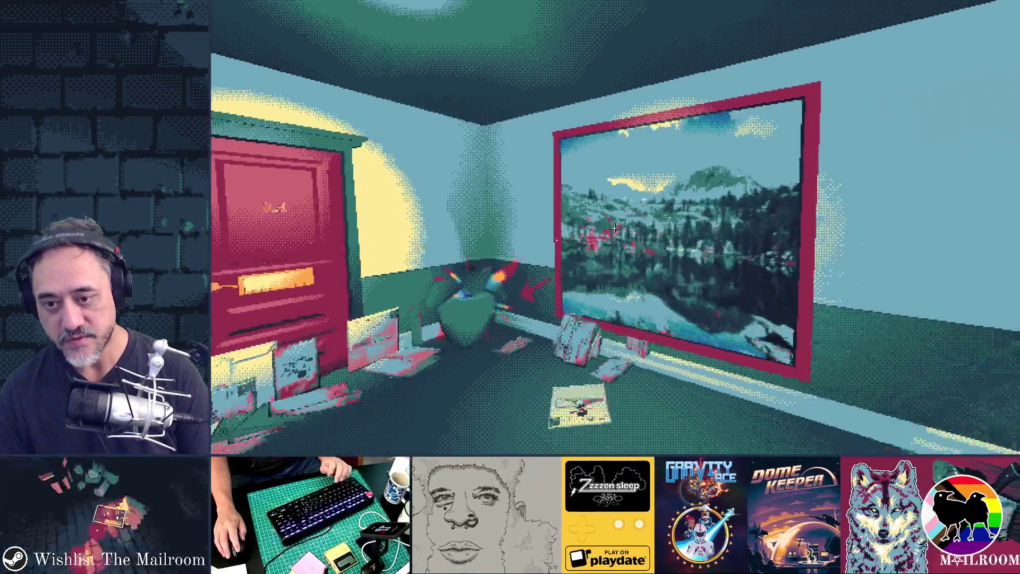
pyautogui.press('w')
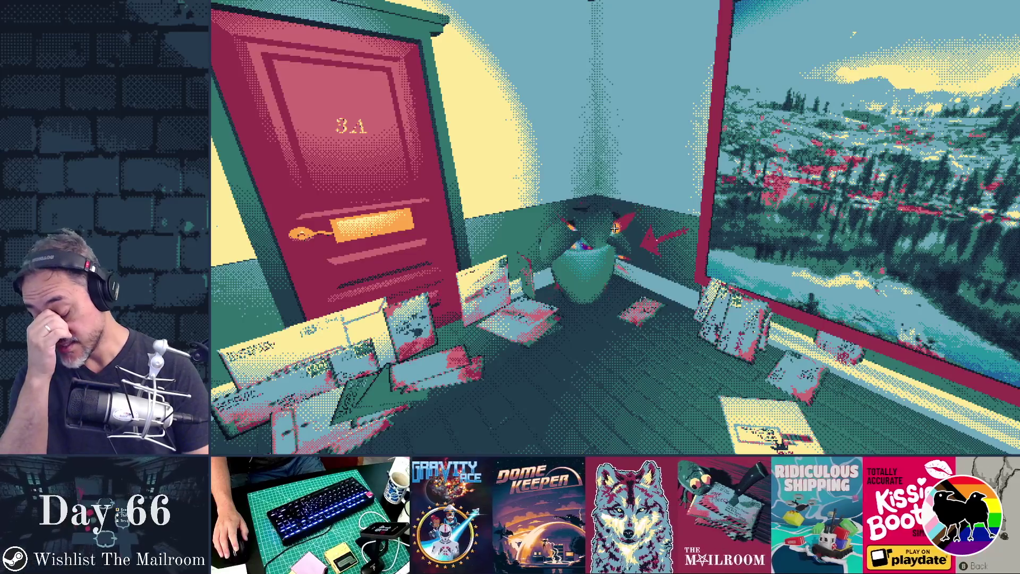
pyautogui.hotkey('alt', 'Tab')
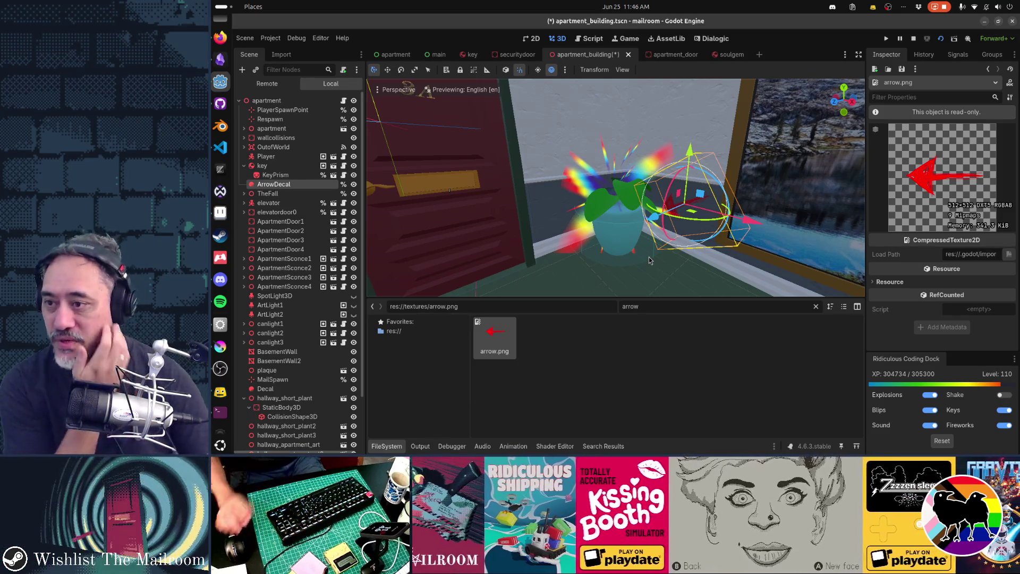
# Add a VisibleOnScreenNotifier3D child node under the apartment root
pyautogui.scroll(3, 648, 259)
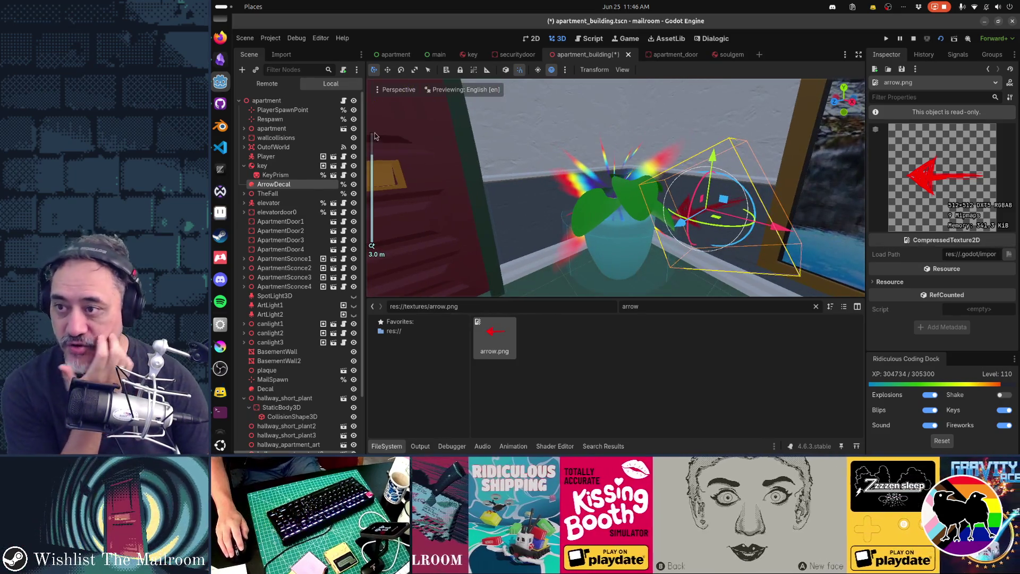
pyautogui.click(267, 100)
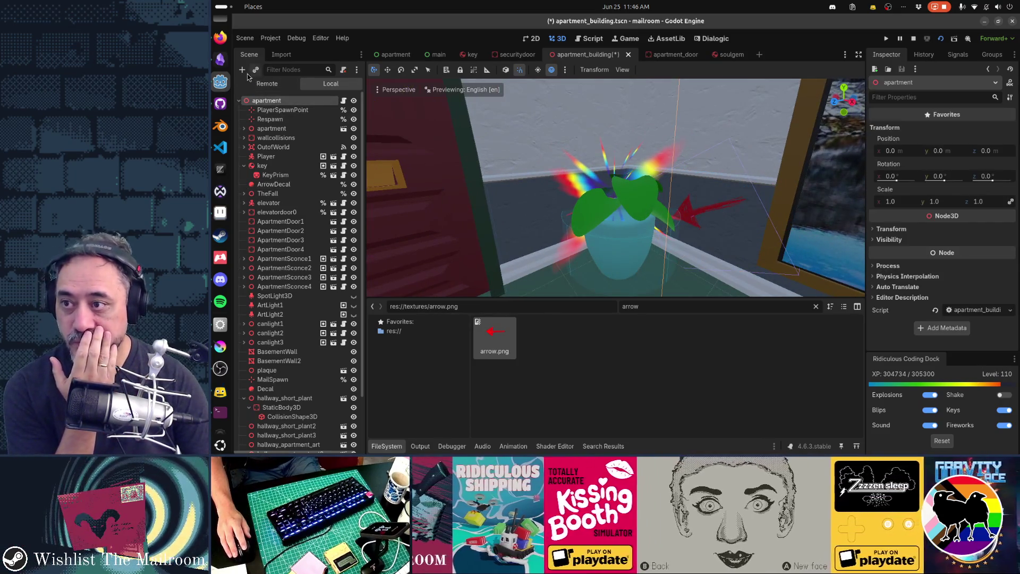
pyautogui.click(242, 70)
pyautogui.write('visibilit')
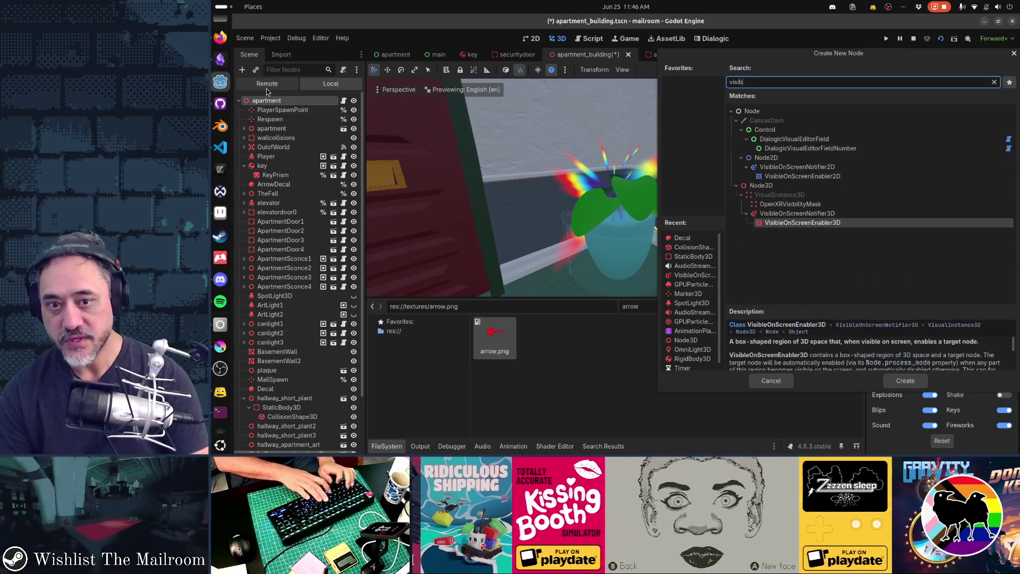
pyautogui.press('BackSpace')
pyautogui.press('BackSpace')
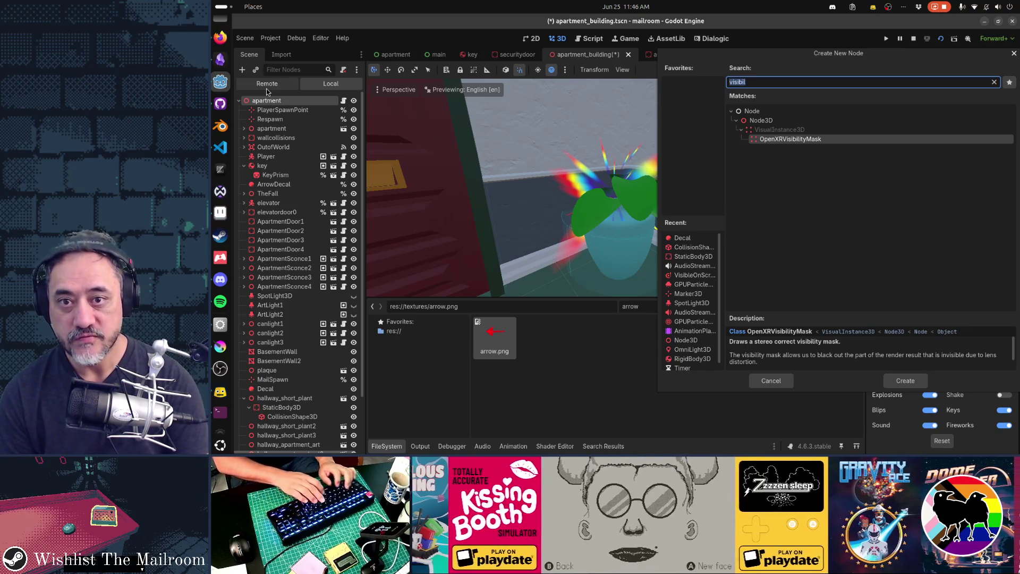
pyautogui.write('visibleon')
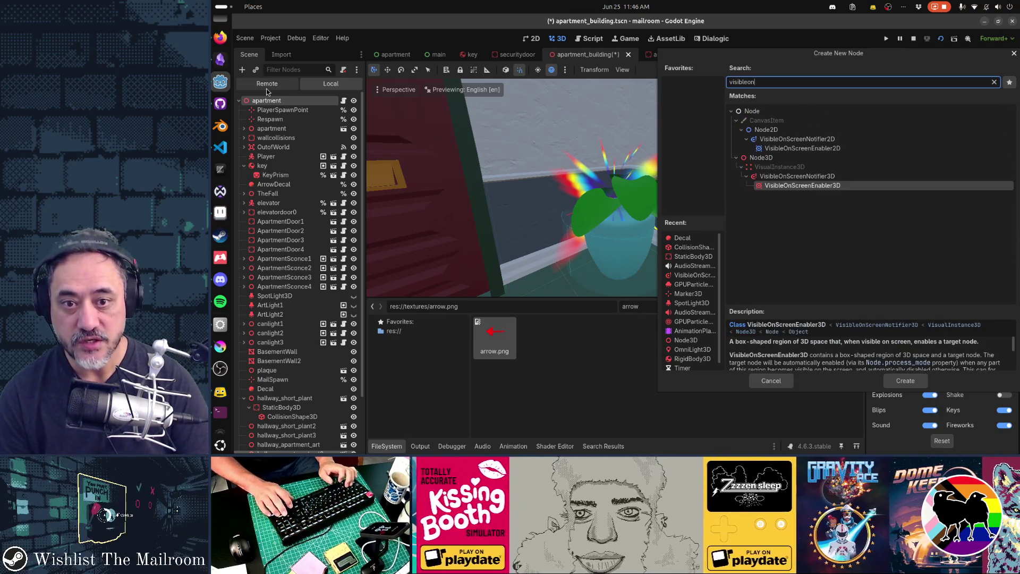
pyautogui.press('Up')
pyautogui.press('Return')
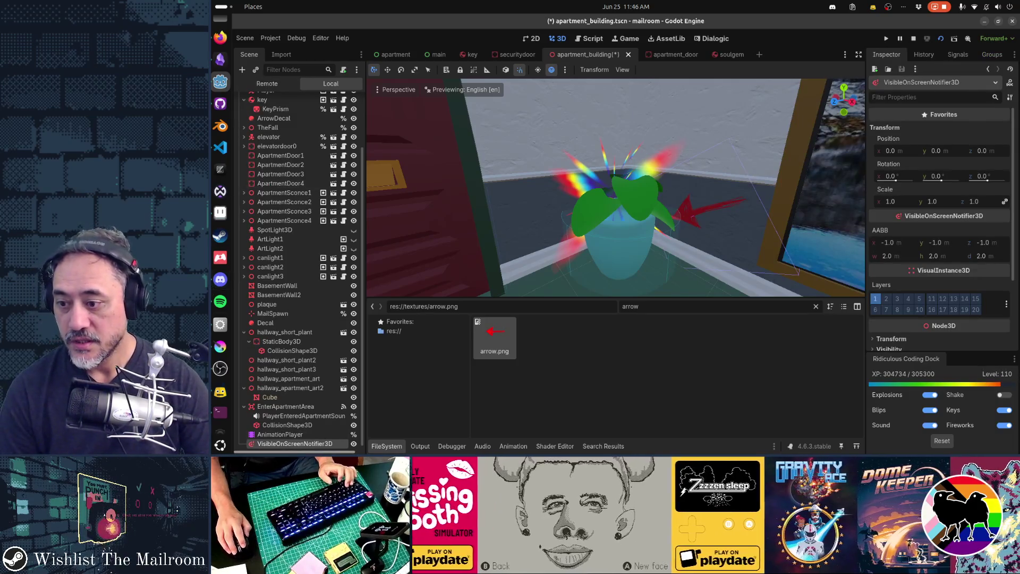
# Move the notifier between Player and key, rename it KeyVisibilityNotifier, and frame it in view
pyautogui.moveTo(283, 89); pyautogui.dragTo(281, 120)
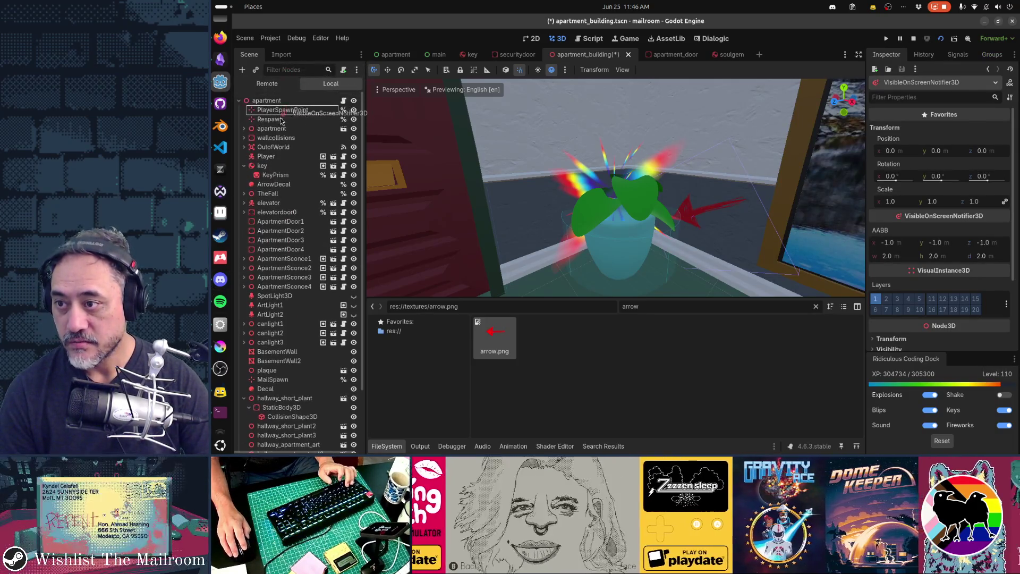
pyautogui.moveTo(281, 165); pyautogui.dragTo(282, 167)
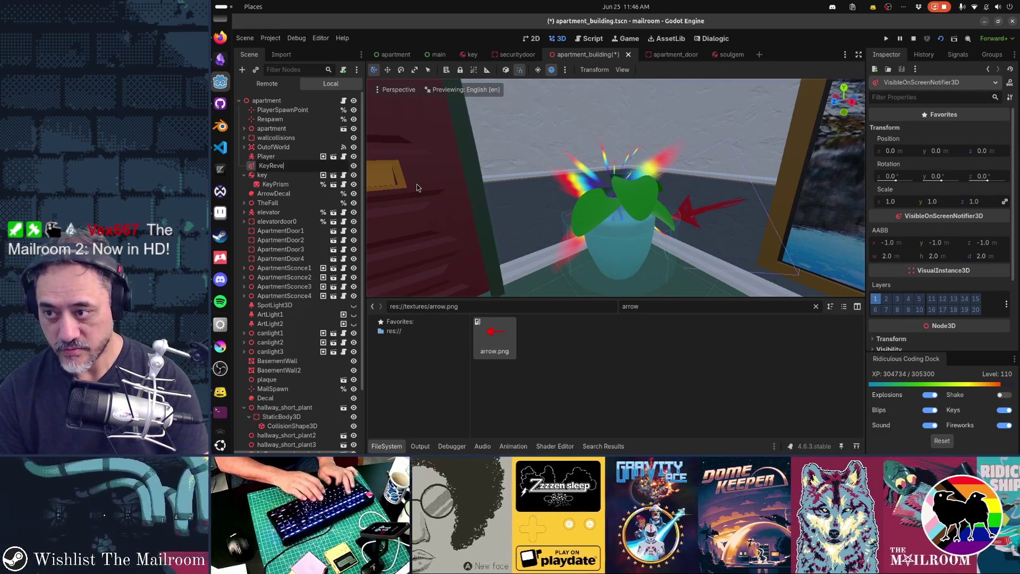
pyautogui.press('F2')
pyautogui.write('Key')
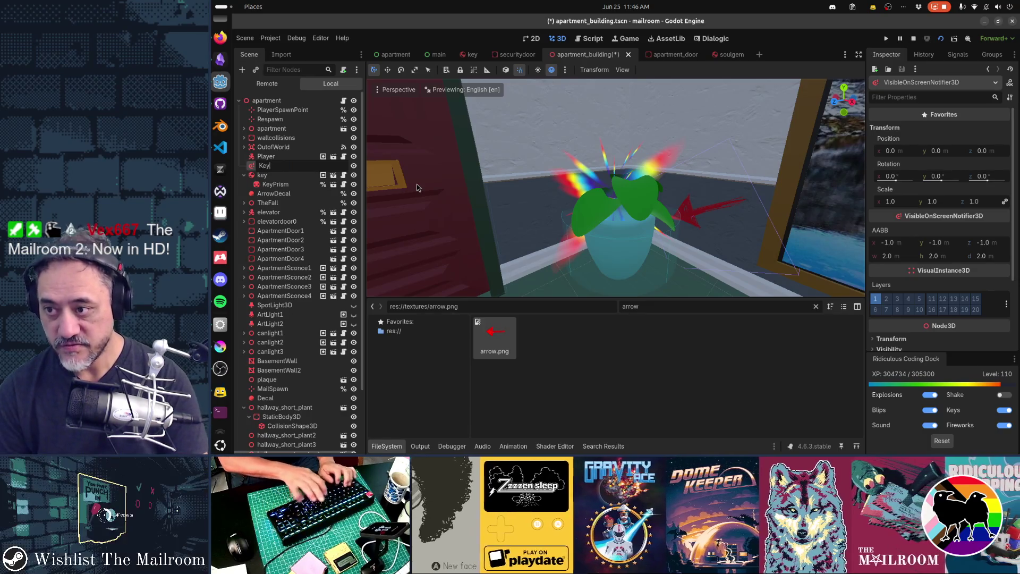
pyautogui.write('VisibilityNotifier')
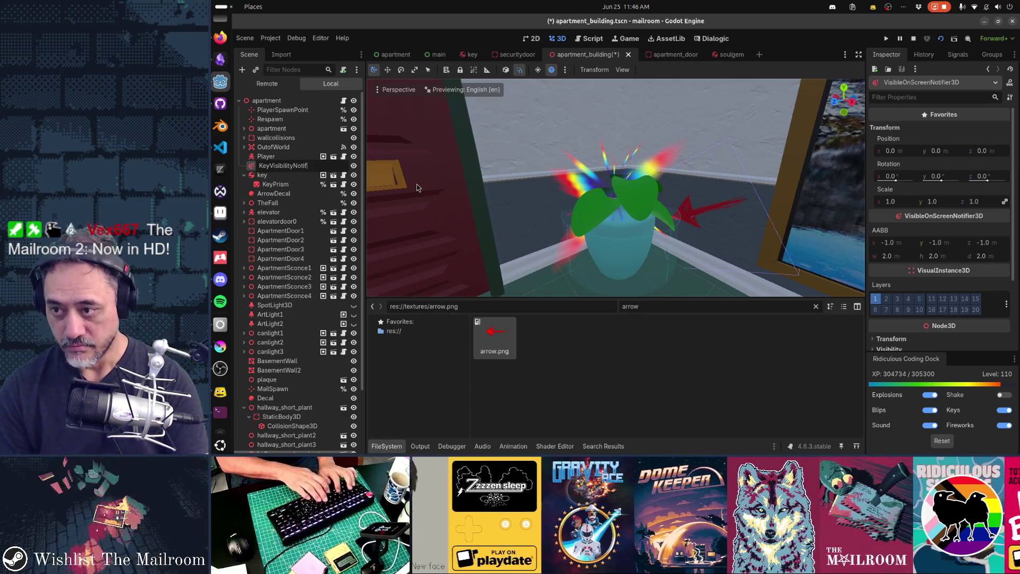
pyautogui.press('Return')
pyautogui.scroll(-3, 417, 183)
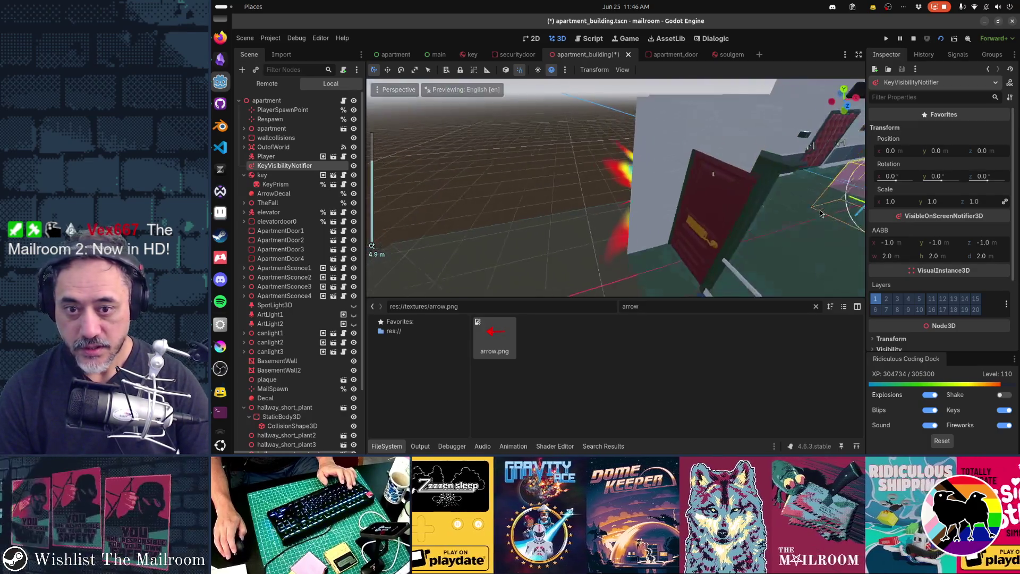
pyautogui.moveTo(820, 213); pyautogui.dragTo(801, 210)
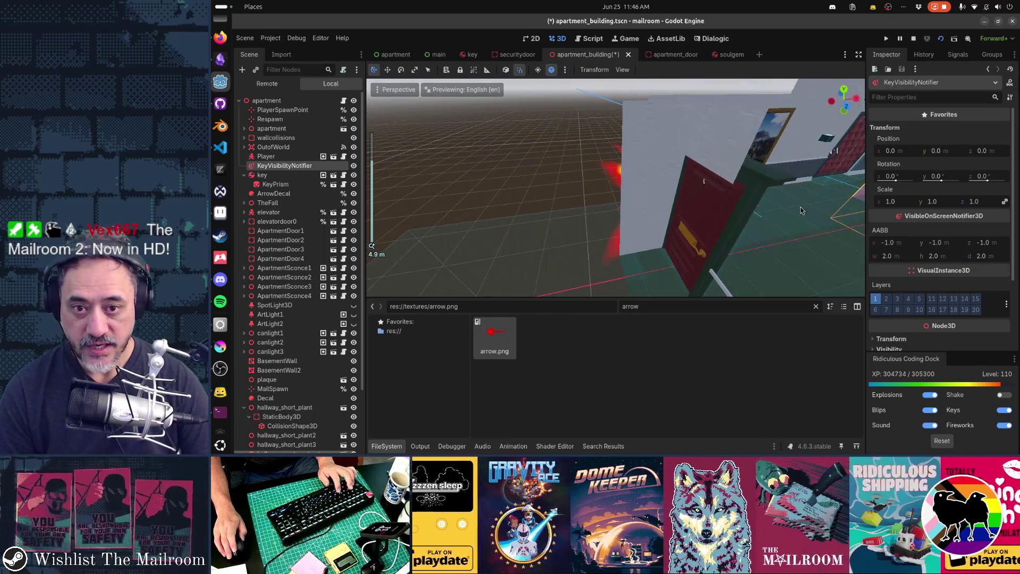
pyautogui.press('f')
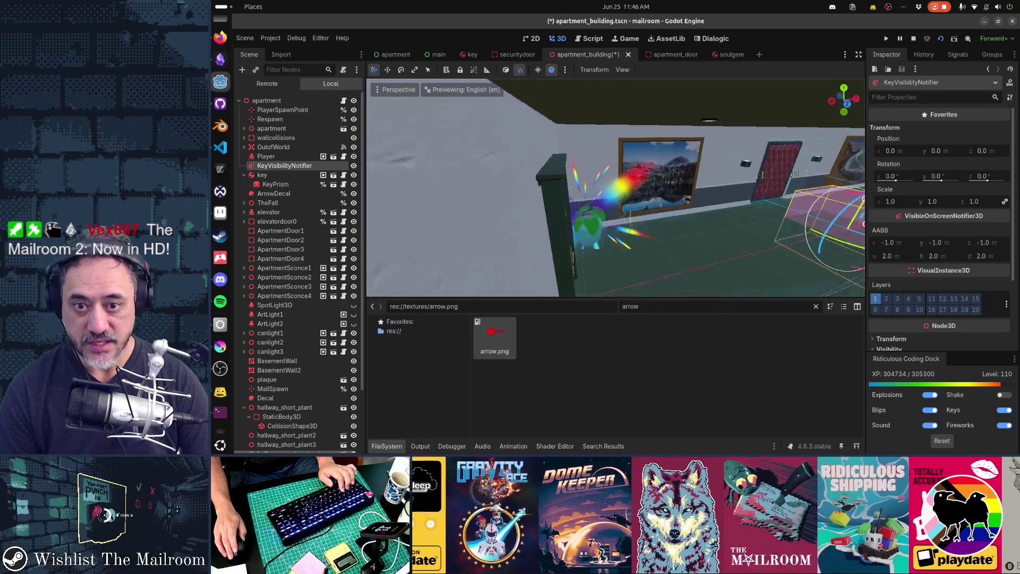